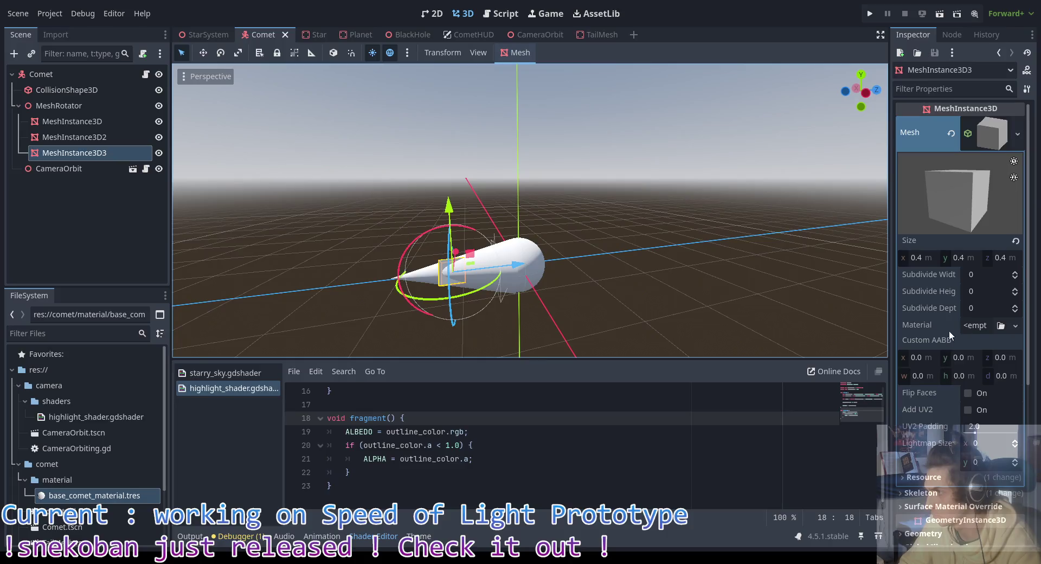
Step: Assign base_comet_material.tres to MeshInstance3D3's box mesh material and save the Comet scene
{"action": "mouse_move", "coordinate": [46, 495]}
{"action": "left_mouse_down"}
{"action": "mouse_move", "coordinate": [596, 325]}
{"action": "mouse_move", "coordinate": [947, 314]}
{"action": "mouse_move", "coordinate": [977, 328]}
{"action": "left_mouse_up"}
{"action": "left_click", "coordinate": [977, 327]}
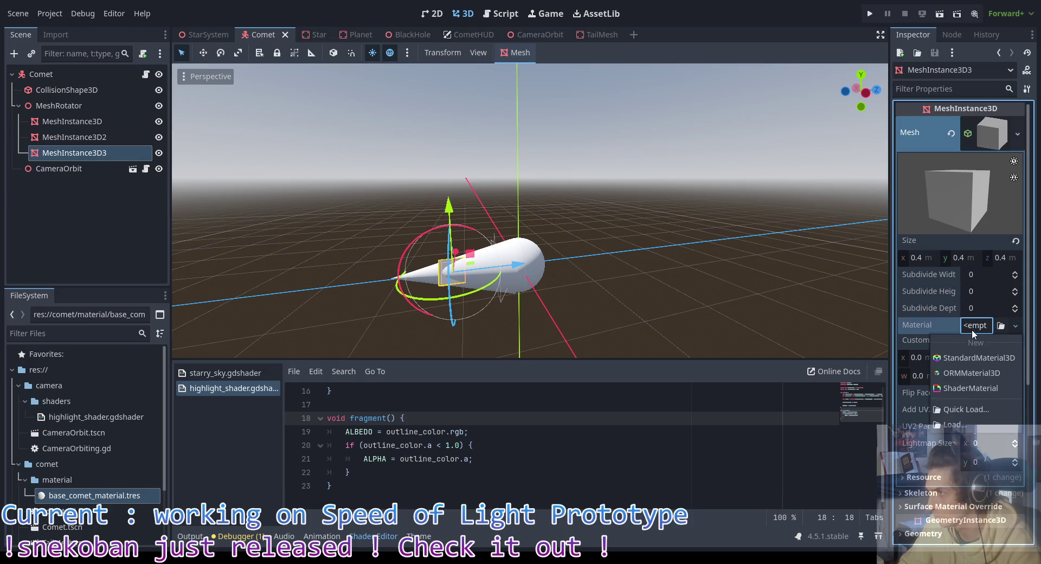
{"action": "mouse_move", "coordinate": [94, 495]}
{"action": "left_mouse_down"}
{"action": "mouse_move", "coordinate": [862, 373]}
{"action": "mouse_move", "coordinate": [993, 328]}
{"action": "mouse_move", "coordinate": [979, 332]}
{"action": "left_mouse_up"}
{"action": "key", "text": "ctrl+s"}
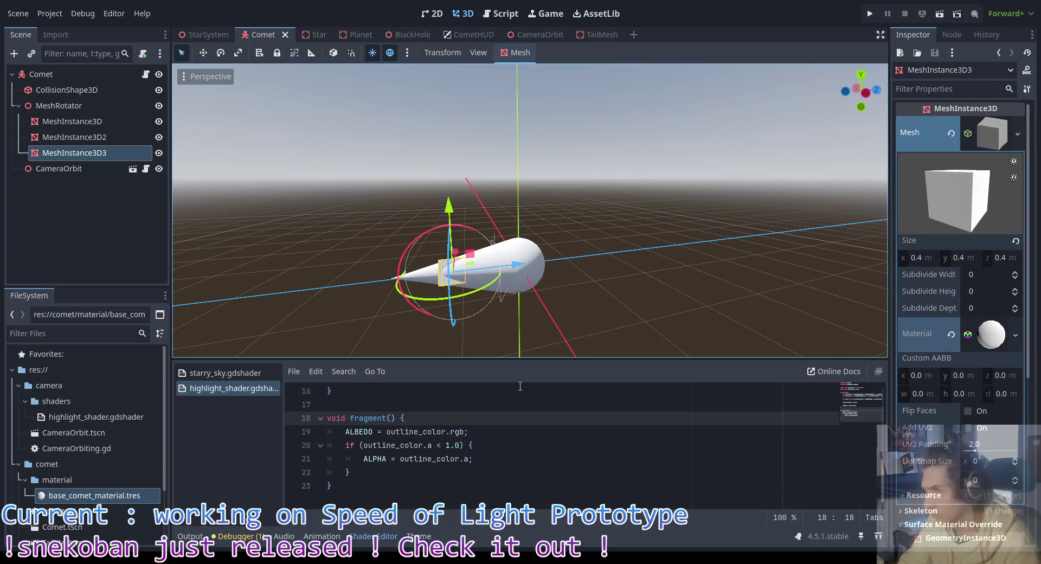
Step: Inspect base_comet_material.tres's Shading, Transparency and Vertex Color sections, then run the game
{"action": "double_click", "coordinate": [103, 495]}
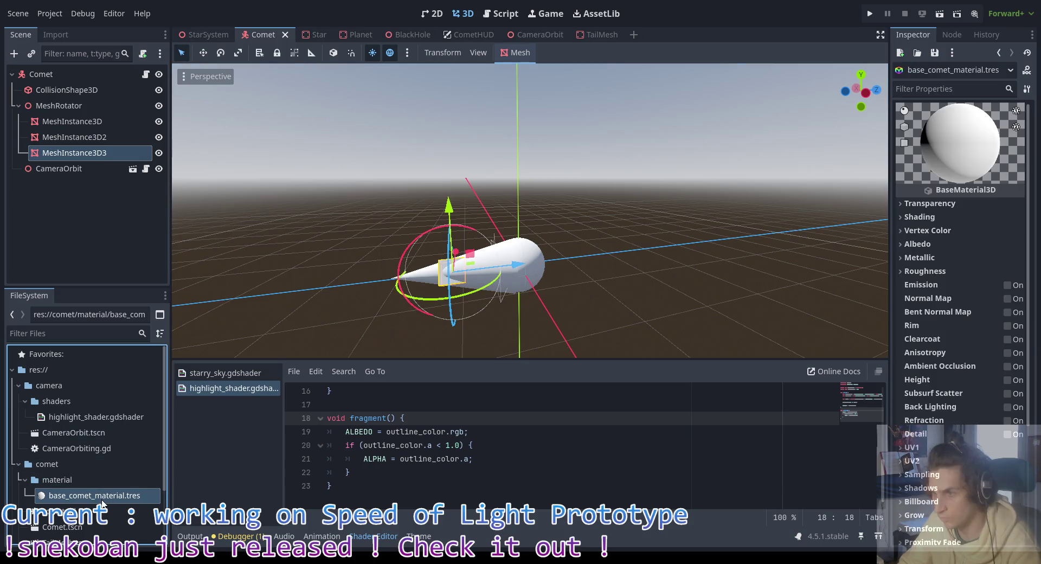
{"action": "left_click", "coordinate": [951, 216]}
{"action": "left_click", "coordinate": [987, 233]}
{"action": "left_click", "coordinate": [963, 219]}
{"action": "left_click", "coordinate": [955, 216]}
{"action": "left_click", "coordinate": [951, 205]}
{"action": "left_click", "coordinate": [949, 205]}
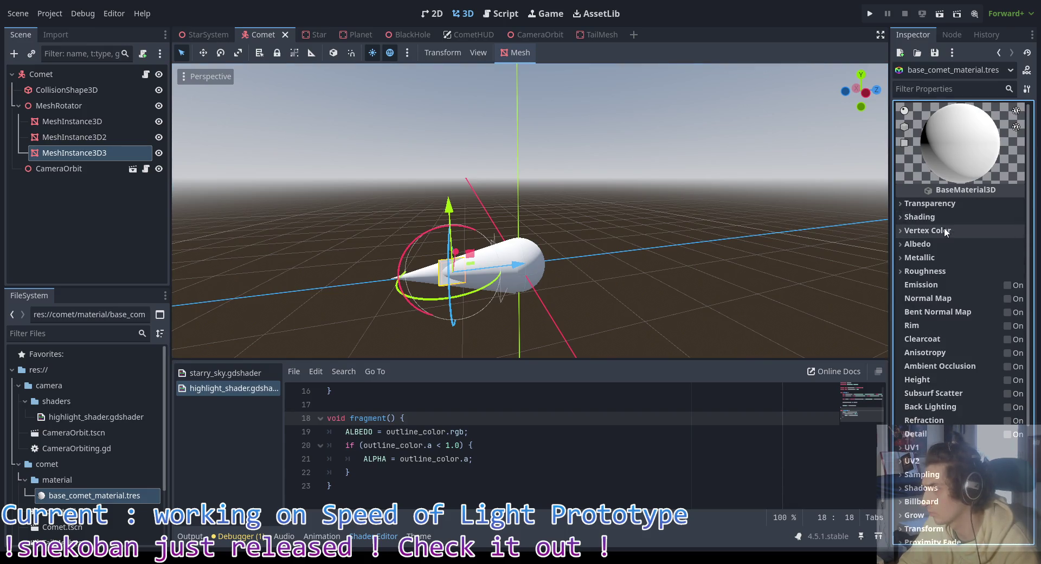
{"action": "left_click", "coordinate": [944, 231]}
{"action": "left_click", "coordinate": [945, 230]}
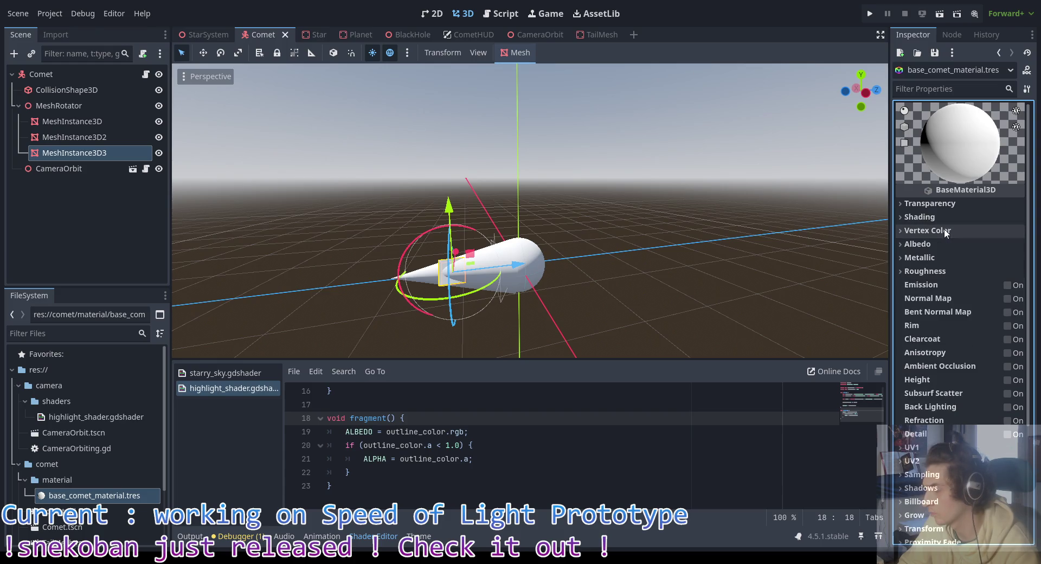
{"action": "key", "text": "F5"}
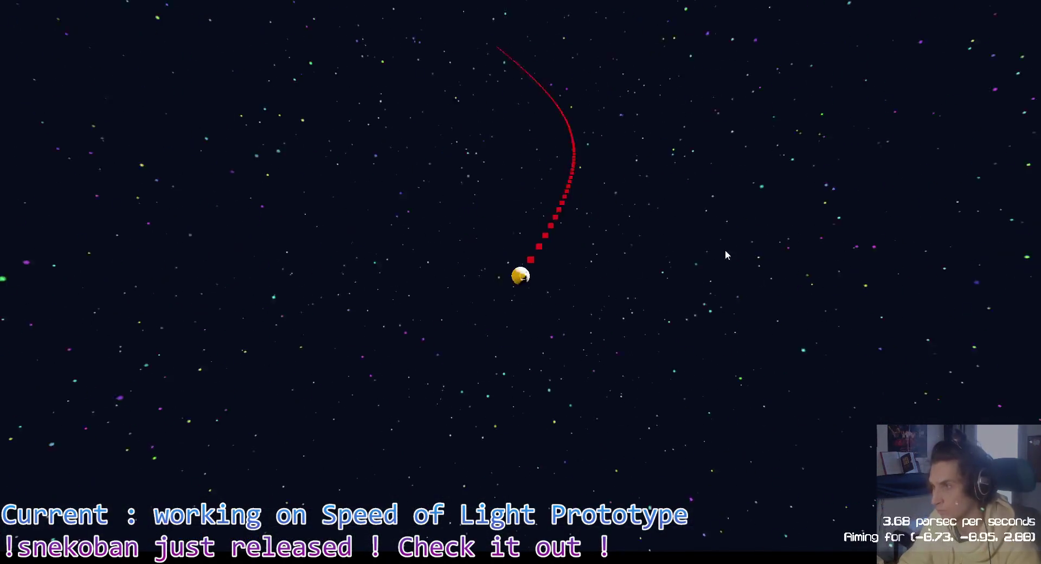
Step: Stop the running game with F8 to return to the editor
{"action": "key", "text": "F8"}
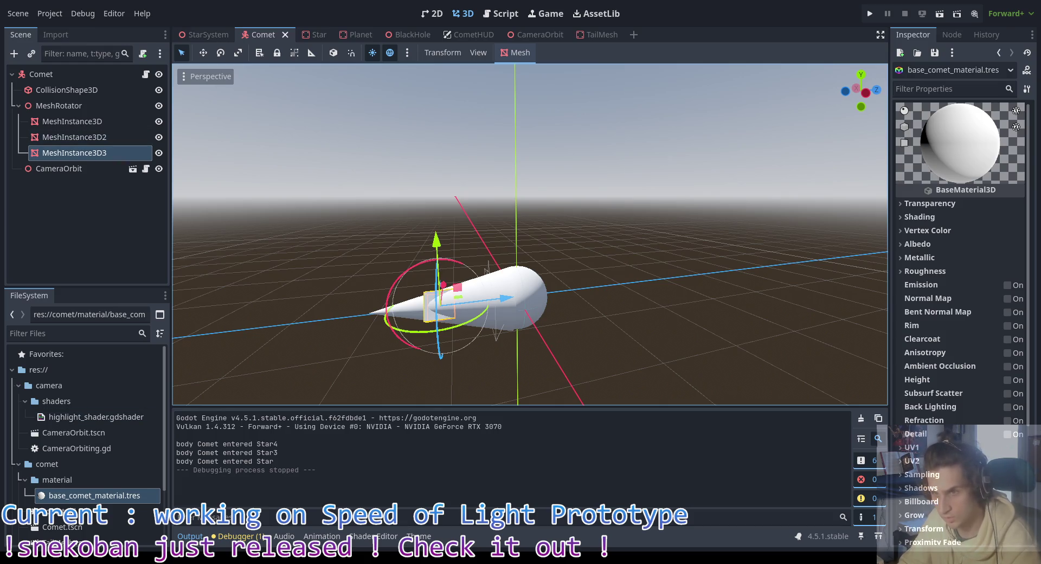
{"action": "key", "text": "alt+Tab"}
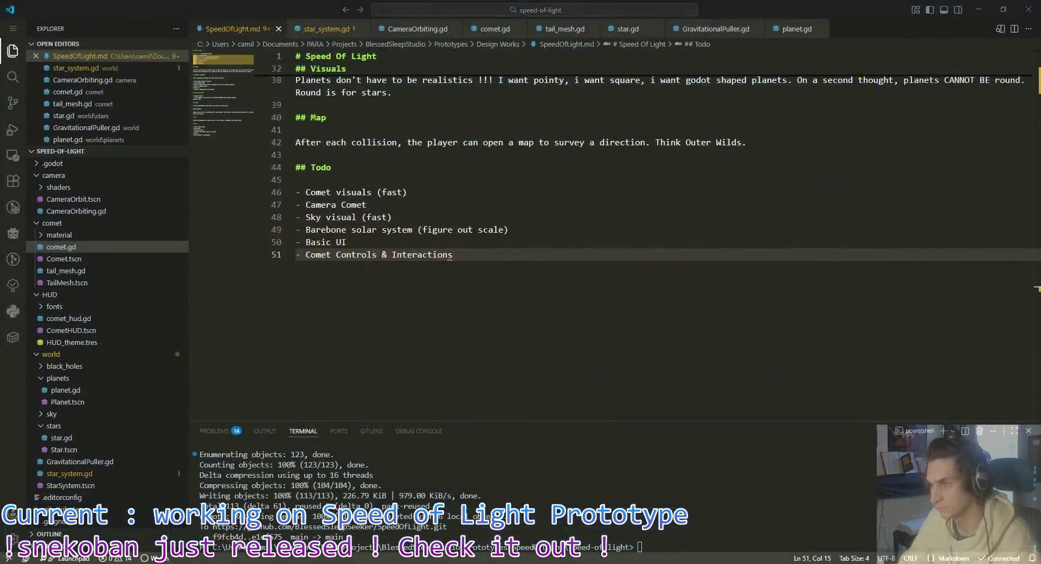
{"action": "key", "text": "alt+Tab"}
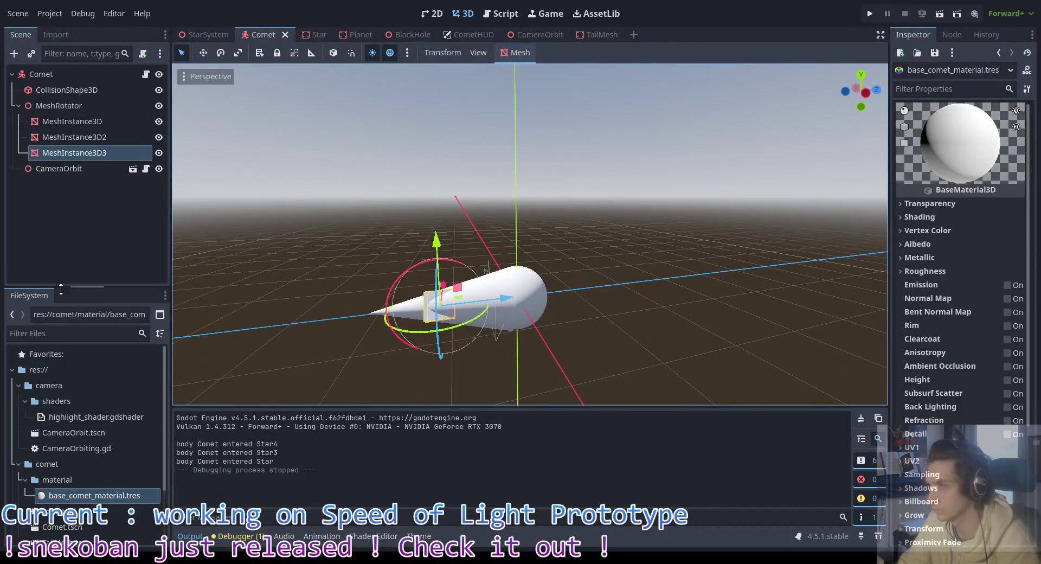
{"action": "left_click", "coordinate": [103, 497]}
{"action": "scroll", "coordinate": [960, 325], "scroll_direction": "down", "scroll_amount": 2}
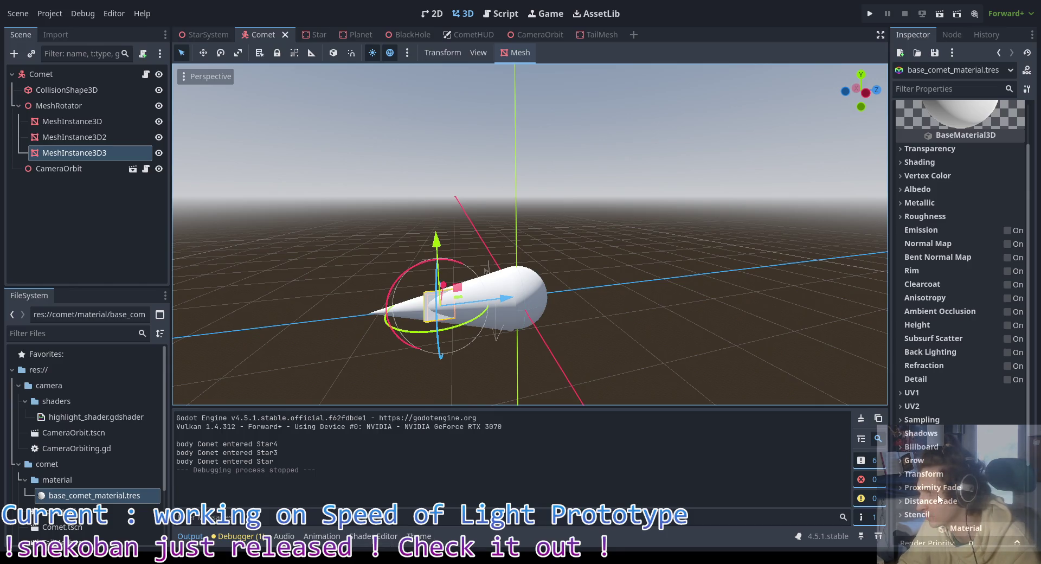
{"action": "scroll", "coordinate": [956, 281], "scroll_direction": "up", "scroll_amount": 2}
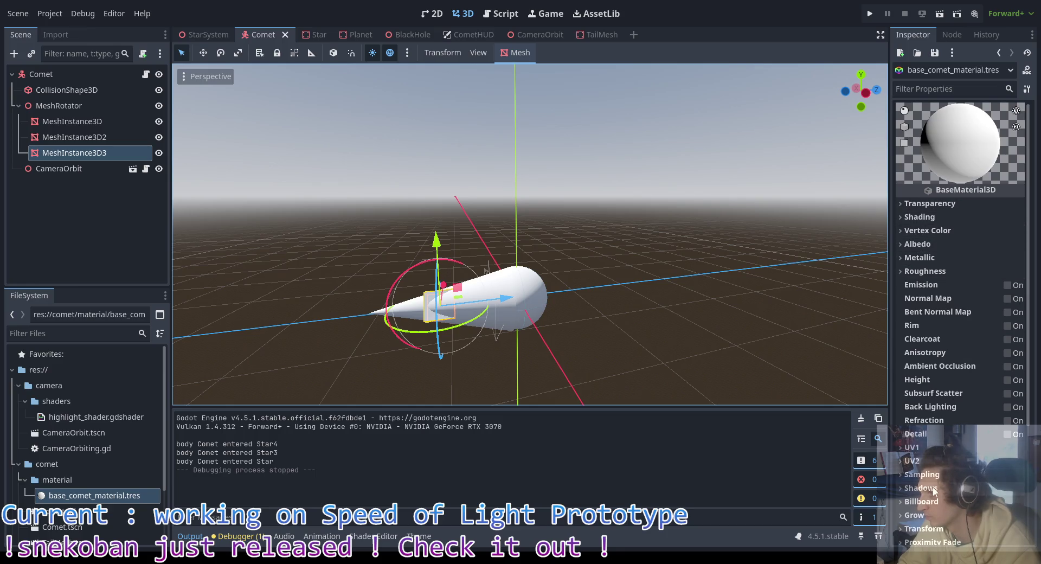
{"action": "scroll", "coordinate": [928, 414], "scroll_direction": "down", "scroll_amount": 3}
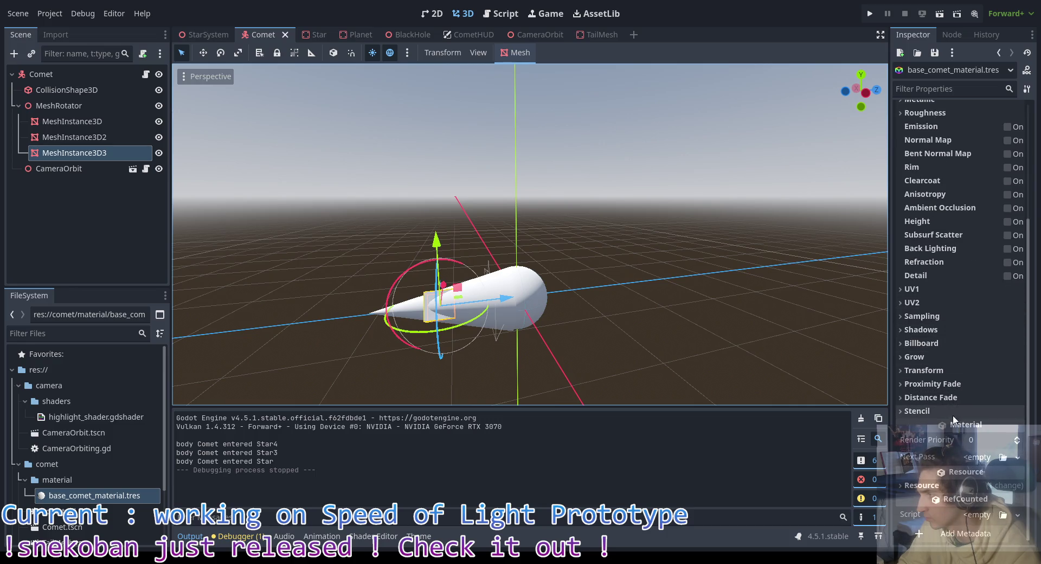
Step: Give the comet material's Next Pass a new ShaderMaterial using highlight_shader.gdshader
{"action": "left_click", "coordinate": [982, 457]}
{"action": "left_click", "coordinate": [981, 458]}
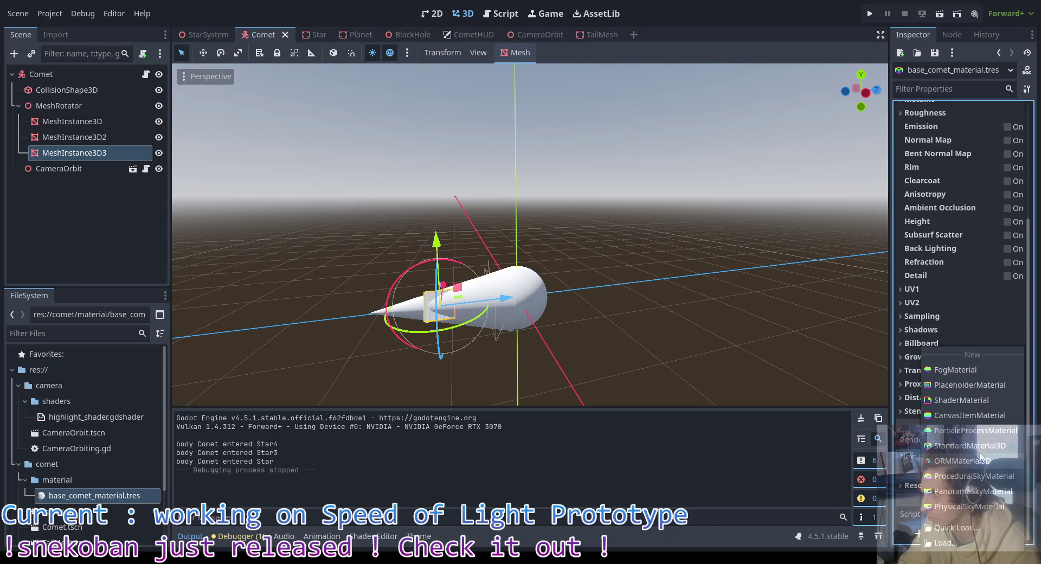
{"action": "left_click", "coordinate": [975, 400]}
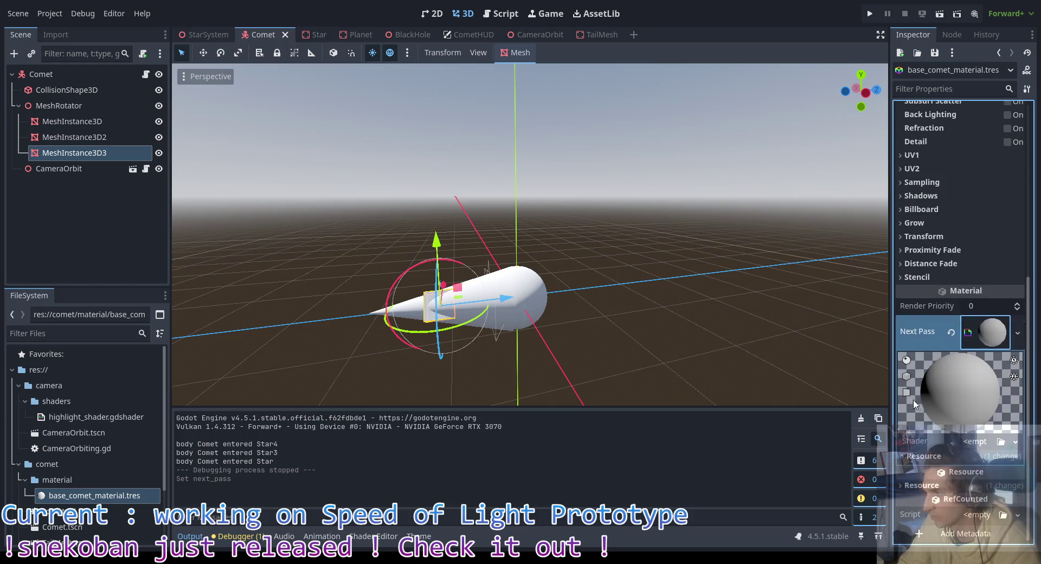
{"action": "scroll", "coordinate": [92, 501], "scroll_direction": "down", "scroll_amount": 3}
{"action": "scroll", "coordinate": [92, 488], "scroll_direction": "up", "scroll_amount": 5}
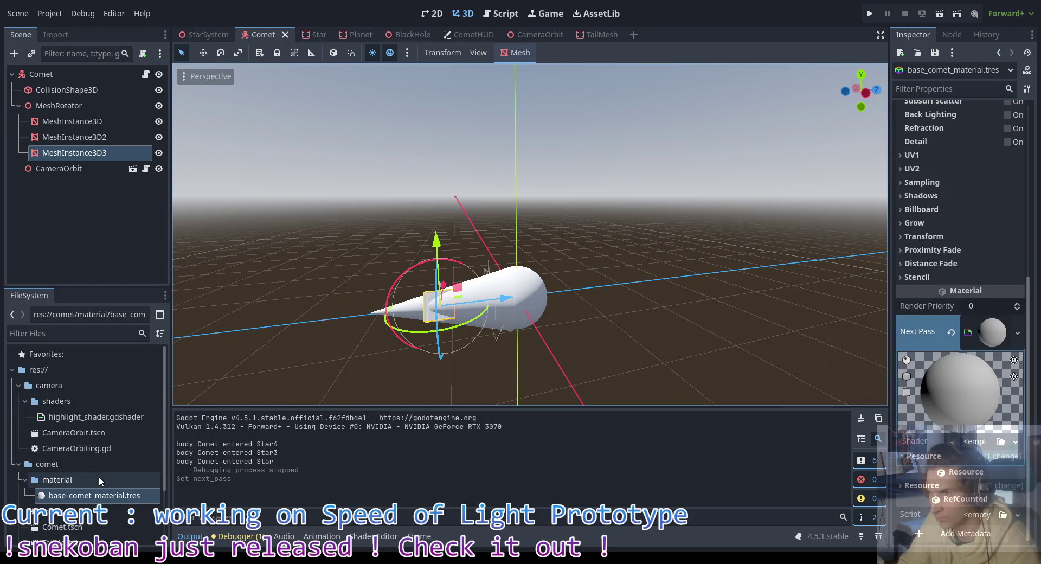
{"action": "mouse_move", "coordinate": [103, 418]}
{"action": "left_mouse_down"}
{"action": "mouse_move", "coordinate": [952, 430]}
{"action": "mouse_move", "coordinate": [969, 441]}
{"action": "left_mouse_up"}
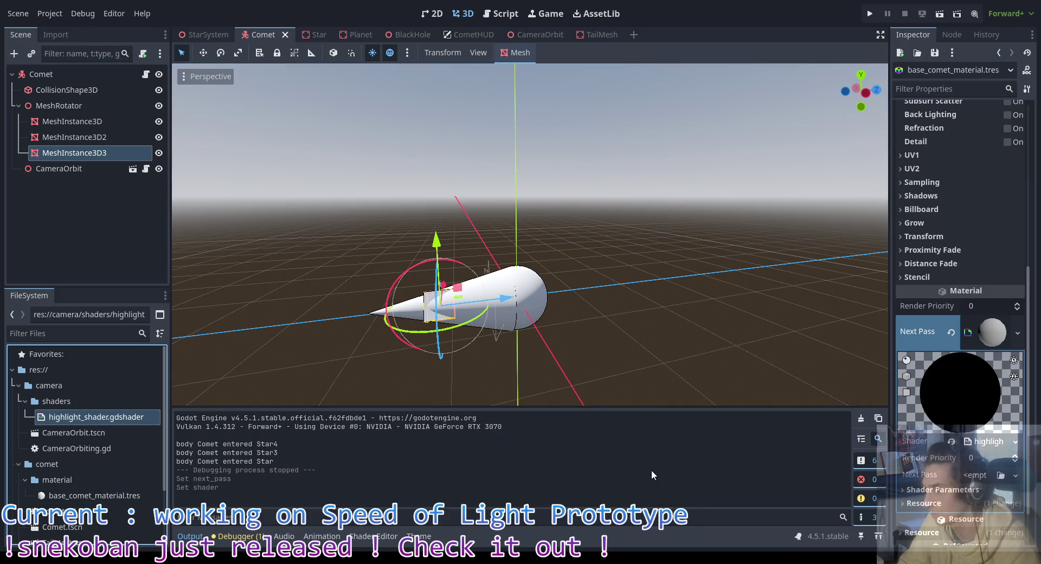
Step: Orbit the viewport around the comet and run the game
{"action": "scroll", "coordinate": [518, 329], "scroll_direction": "up", "scroll_amount": 4}
{"action": "mouse_move", "coordinate": [518, 330]}
{"action": "left_mouse_down"}
{"action": "mouse_move", "coordinate": [470, 366]}
{"action": "mouse_move", "coordinate": [513, 318]}
{"action": "mouse_move", "coordinate": [564, 336]}
{"action": "mouse_move", "coordinate": [544, 330]}
{"action": "left_mouse_up"}
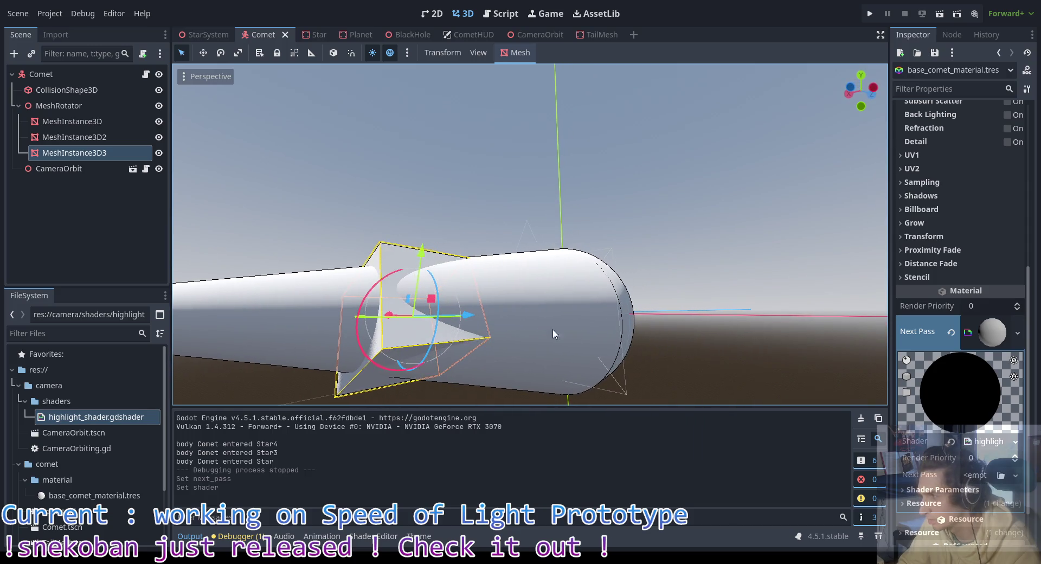
{"action": "scroll", "coordinate": [621, 369], "scroll_direction": "down", "scroll_amount": 3}
{"action": "scroll", "coordinate": [557, 343], "scroll_direction": "up", "scroll_amount": 5}
{"action": "scroll", "coordinate": [552, 340], "scroll_direction": "down", "scroll_amount": 2}
{"action": "key", "text": "F5"}
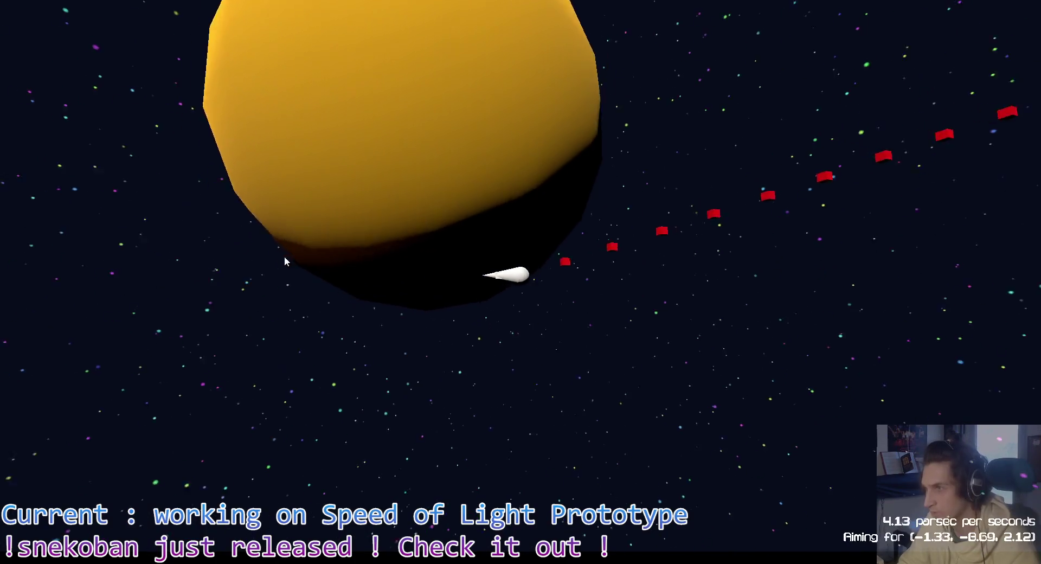
Step: Stop the game and nudge the MeshInstance3D2 sphere with its Z gizmo arrow
{"action": "key", "text": "F8"}
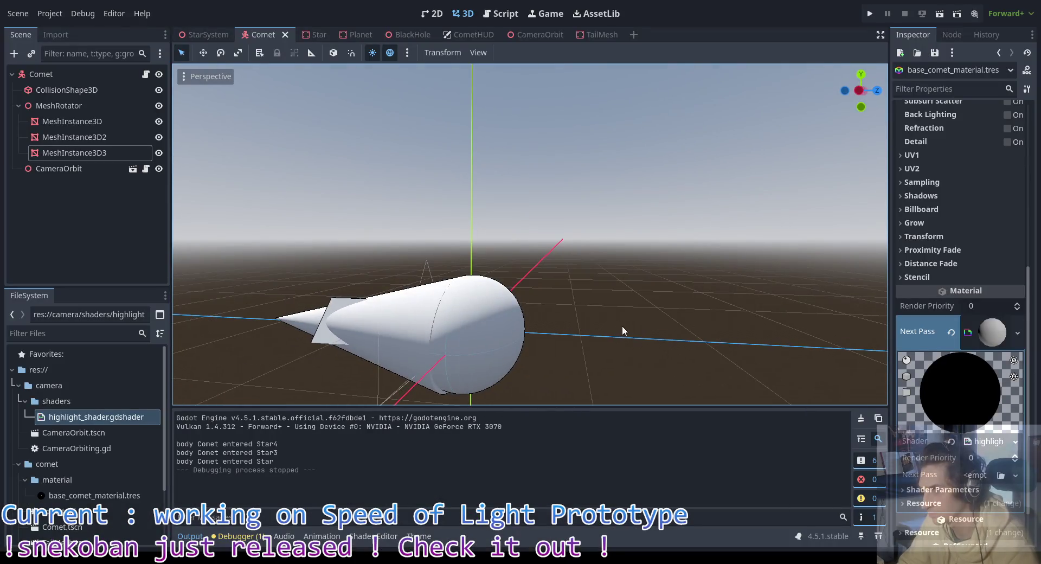
{"action": "left_click", "coordinate": [470, 345]}
{"action": "mouse_move", "coordinate": [536, 340]}
{"action": "left_mouse_down"}
{"action": "mouse_move", "coordinate": [484, 339]}
{"action": "mouse_move", "coordinate": [536, 357]}
{"action": "left_mouse_up"}
{"action": "scroll", "coordinate": [683, 309], "scroll_direction": "up", "scroll_amount": 3}
{"action": "scroll", "coordinate": [683, 309], "scroll_direction": "down", "scroll_amount": 3}
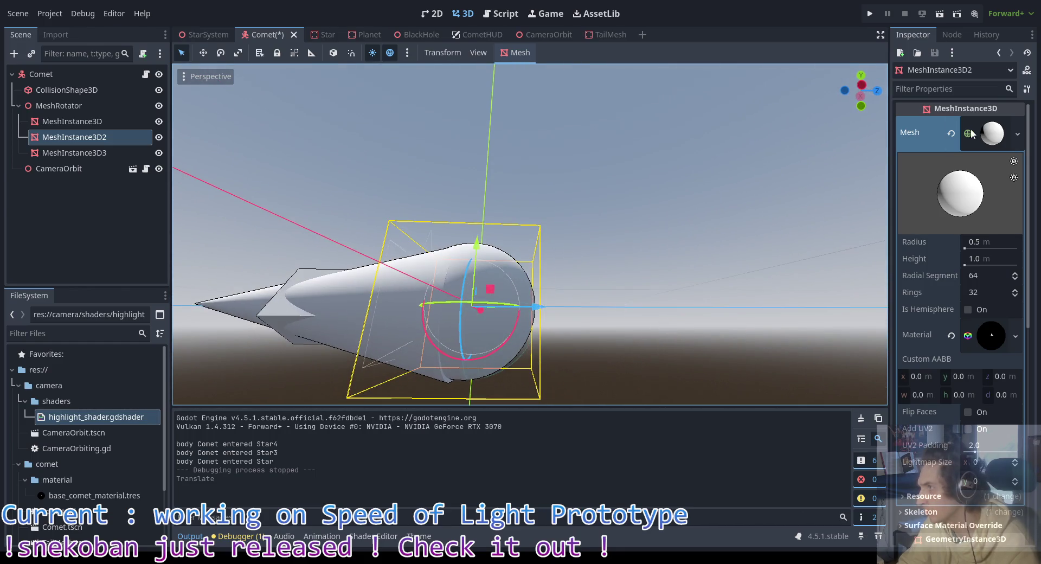
{"action": "left_click", "coordinate": [971, 134]}
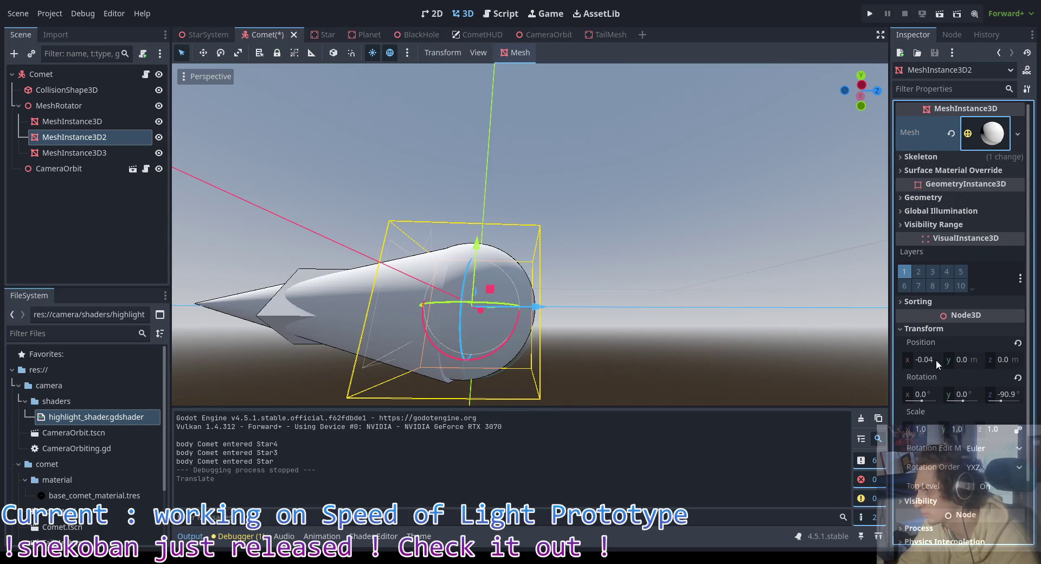
Step: Reset MeshInstance3D2's position to zero and set MeshInstance3D3's Position X to -1.0
{"action": "left_click", "coordinate": [1018, 343]}
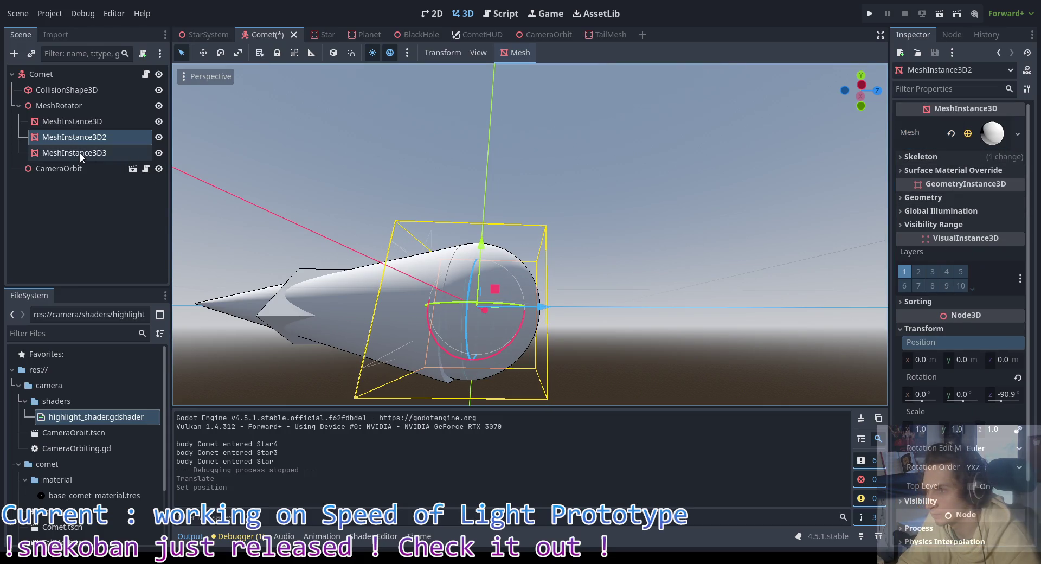
{"action": "left_click", "coordinate": [86, 122]}
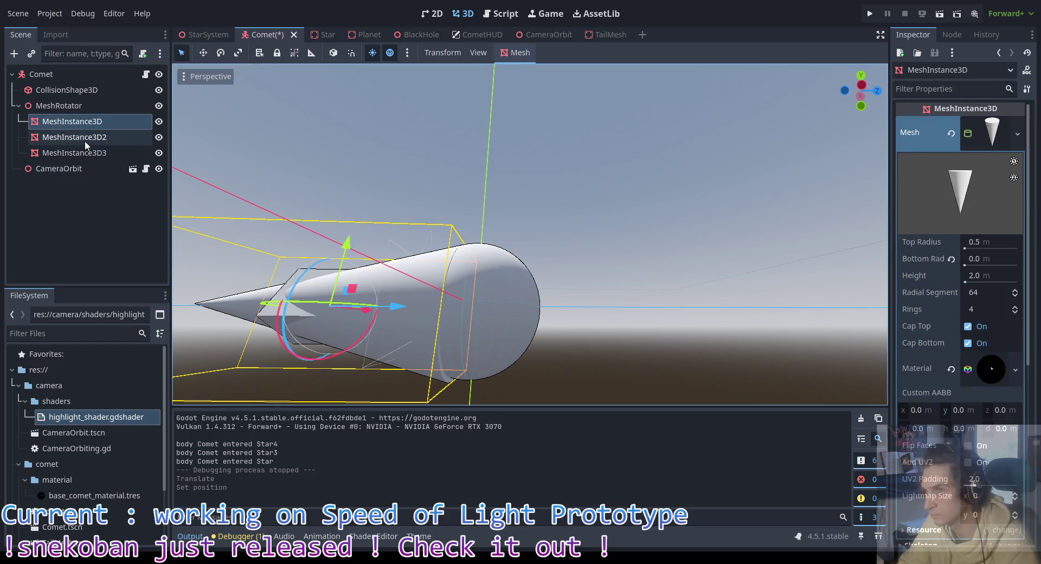
{"action": "left_click", "coordinate": [75, 138]}
{"action": "left_click", "coordinate": [74, 153]}
{"action": "scroll", "coordinate": [944, 408], "scroll_direction": "down", "scroll_amount": 3}
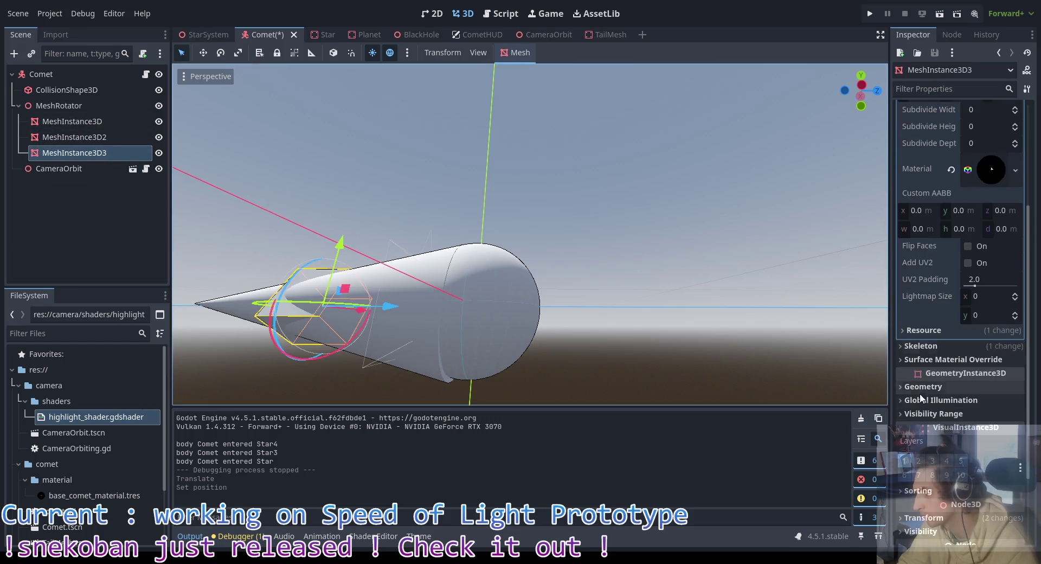
{"action": "scroll", "coordinate": [960, 244], "scroll_direction": "up", "scroll_amount": 3}
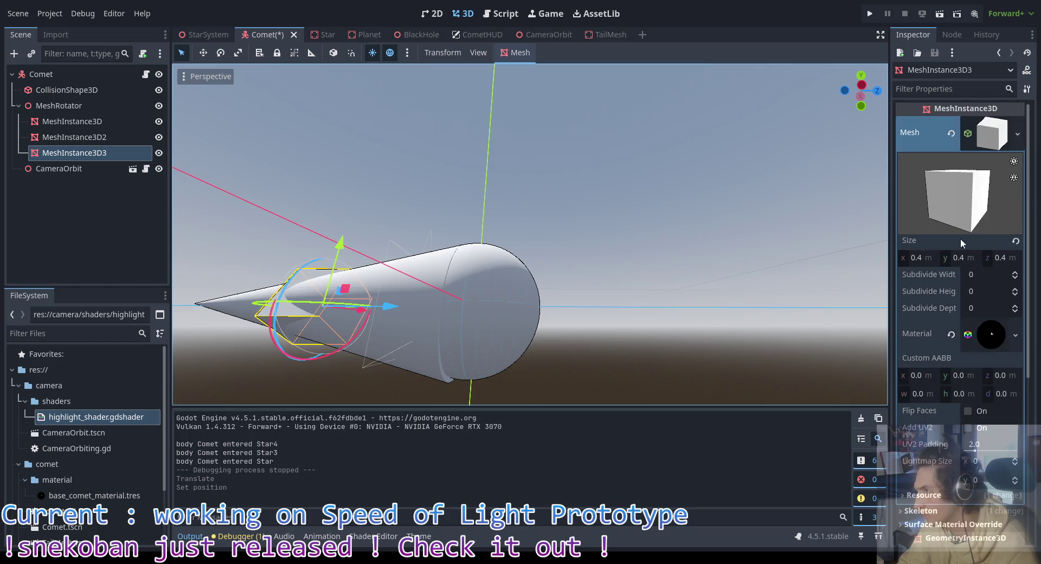
{"action": "left_click", "coordinate": [991, 138]}
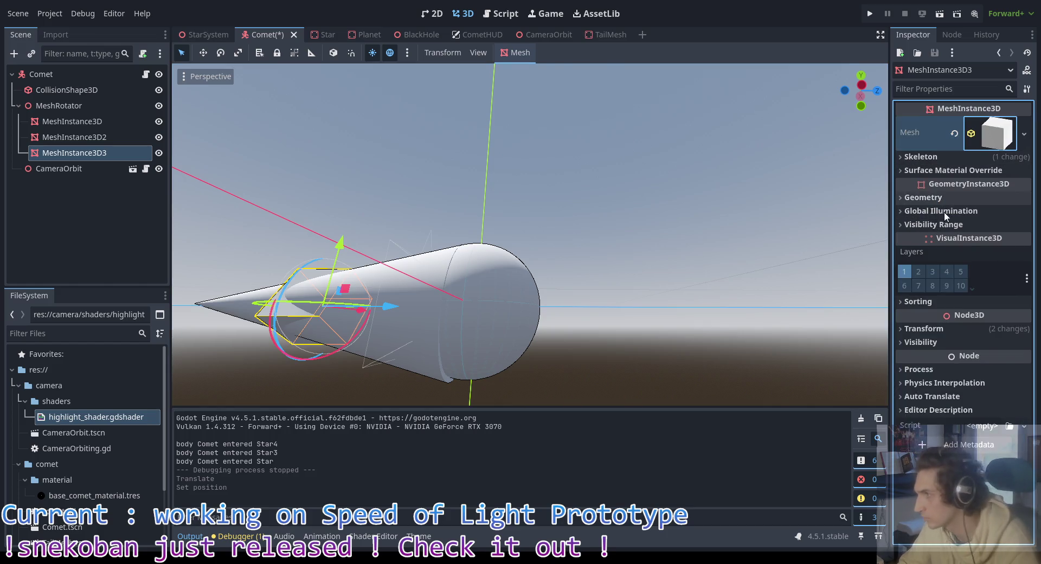
{"action": "left_click", "coordinate": [939, 331]}
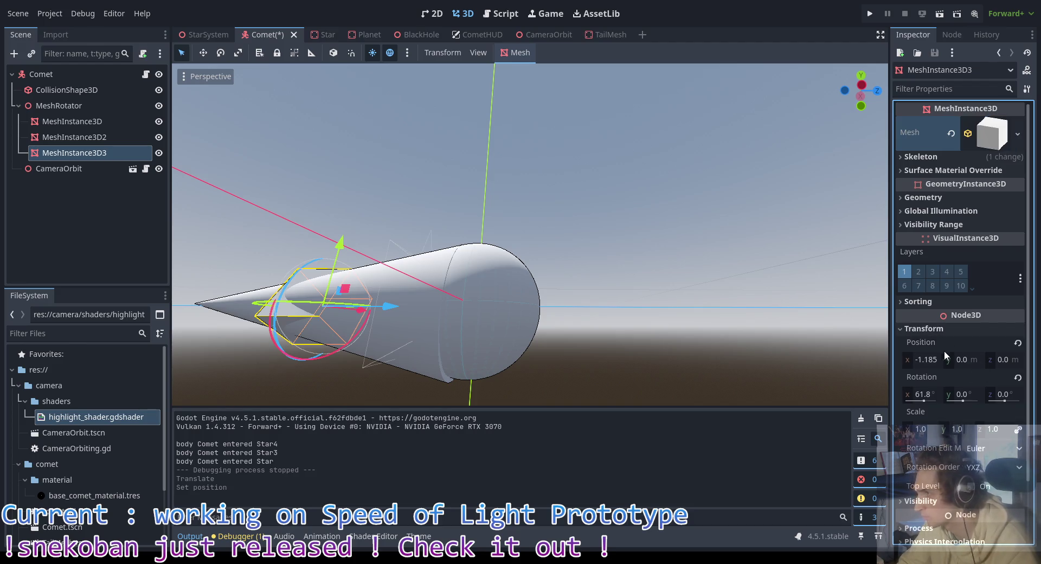
{"action": "left_click", "coordinate": [920, 360]}
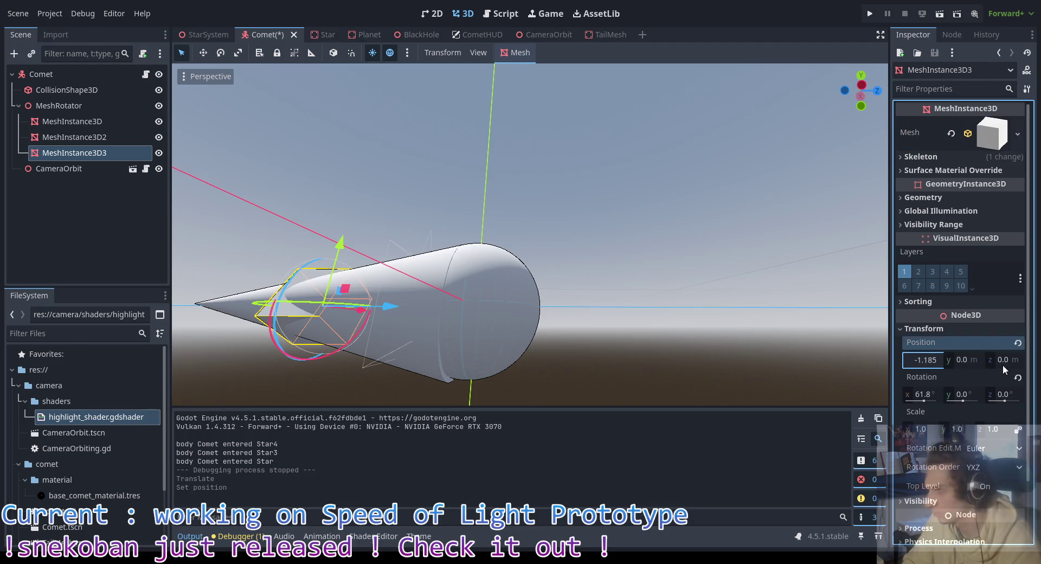
{"action": "key", "text": "Delete"}
{"action": "key", "text": "Delete"}
{"action": "key", "text": "Delete"}
{"action": "type", "text": "0"}
{"action": "key", "text": "Return"}
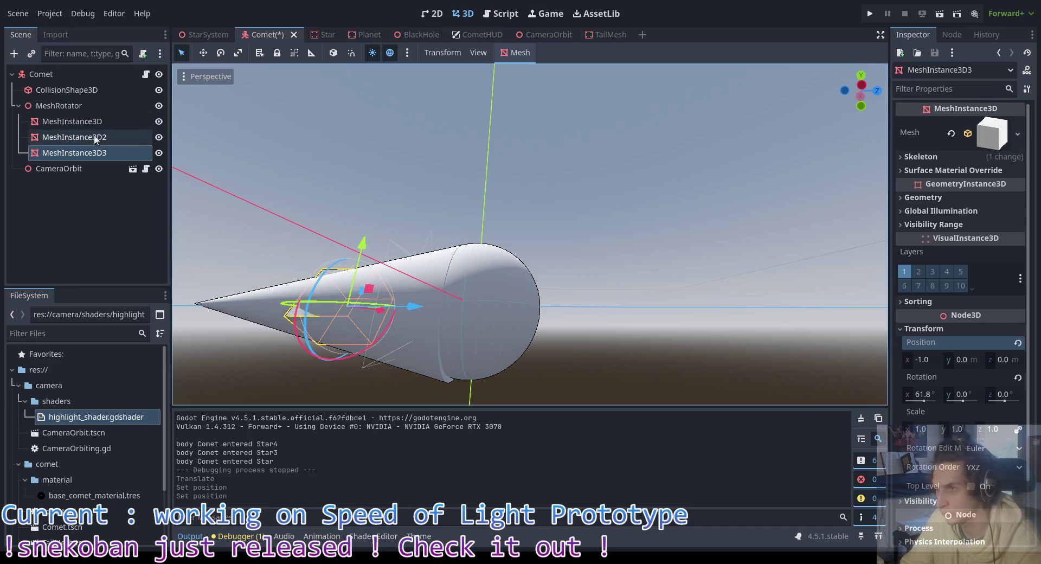
Step: Set the cone MeshInstance3D's Rotation Z to exactly -90°
{"action": "left_click", "coordinate": [95, 138]}
{"action": "left_click", "coordinate": [94, 122]}
{"action": "scroll", "coordinate": [944, 368], "scroll_direction": "down", "scroll_amount": 5}
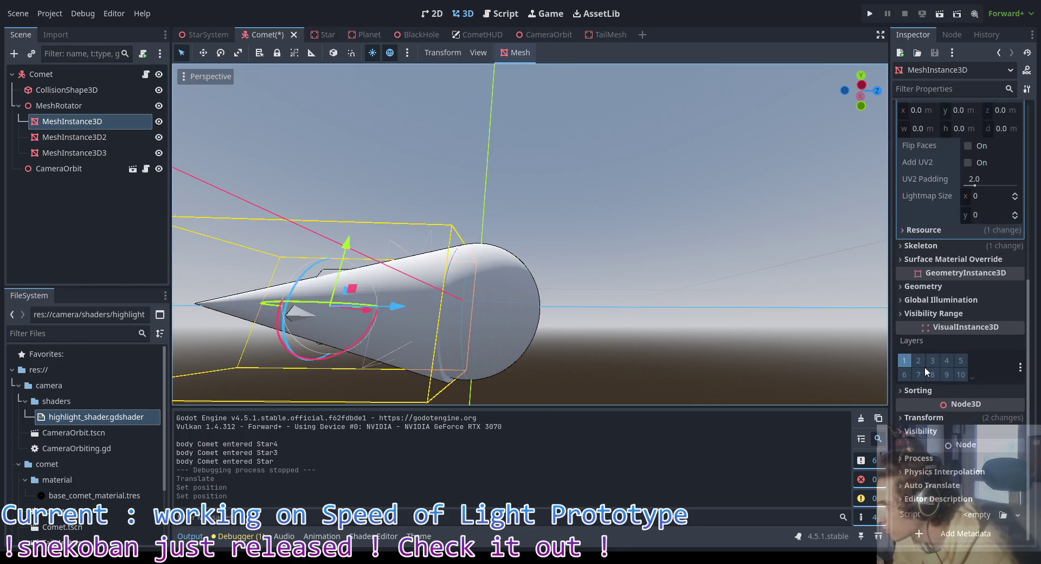
{"action": "left_click", "coordinate": [941, 419]}
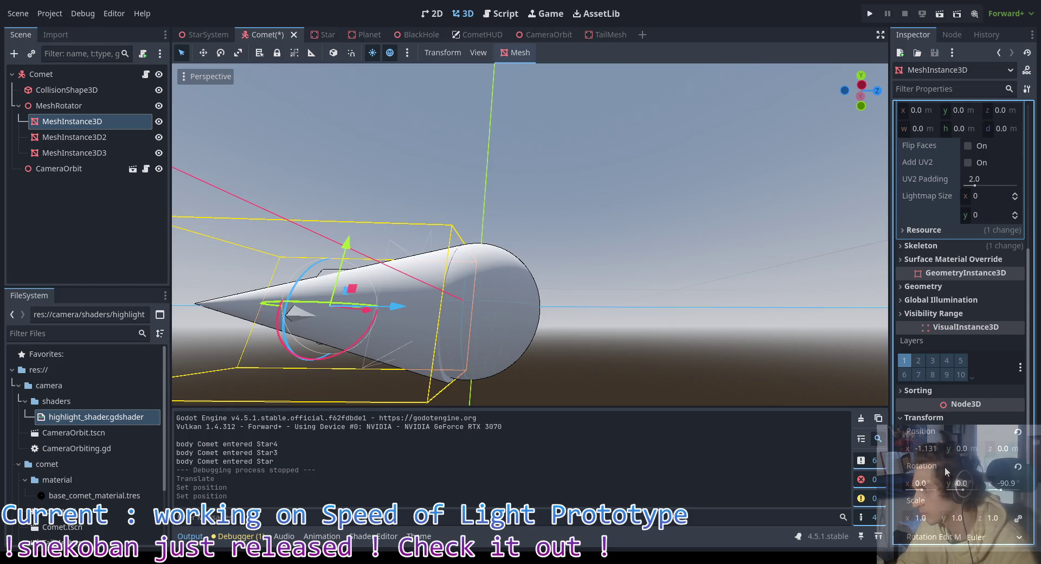
{"action": "left_click", "coordinate": [1016, 484]}
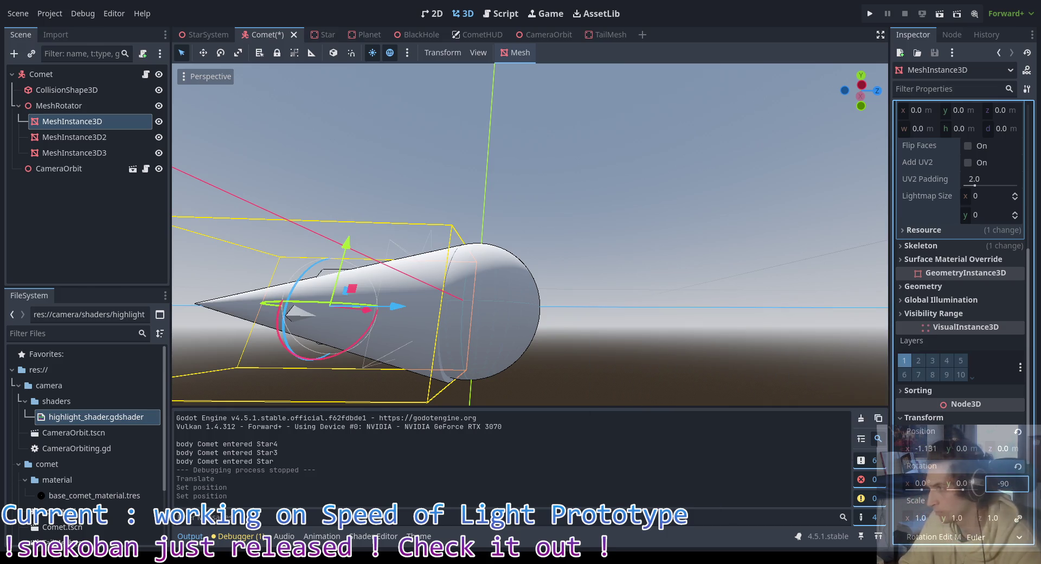
{"action": "key", "text": "Return"}
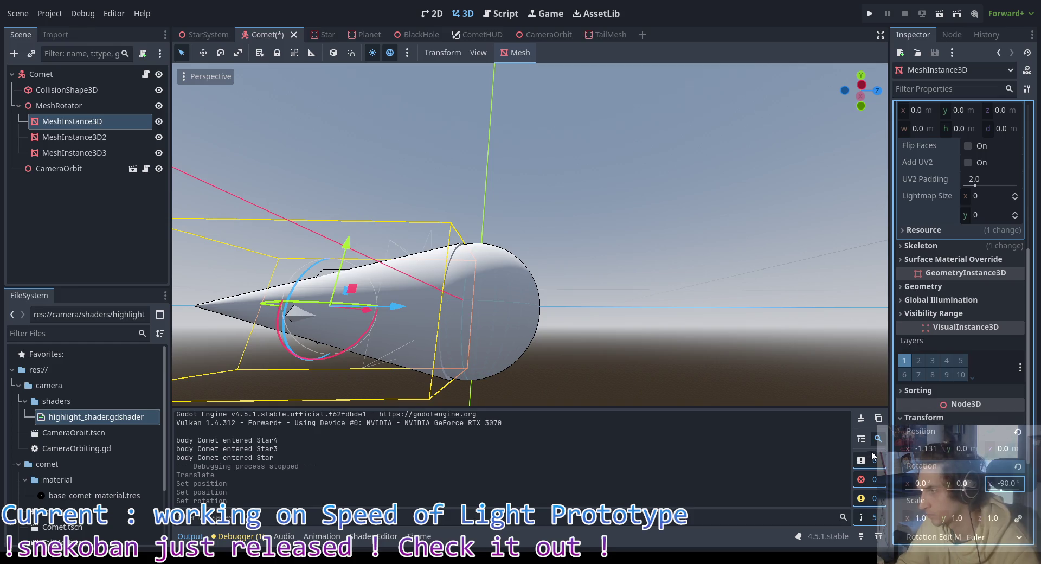
{"action": "mouse_move", "coordinate": [650, 293]}
{"action": "left_mouse_down"}
{"action": "mouse_move", "coordinate": [642, 283]}
{"action": "mouse_move", "coordinate": [755, 291]}
{"action": "mouse_move", "coordinate": [595, 301]}
{"action": "left_mouse_up"}
{"action": "left_click", "coordinate": [507, 305]}
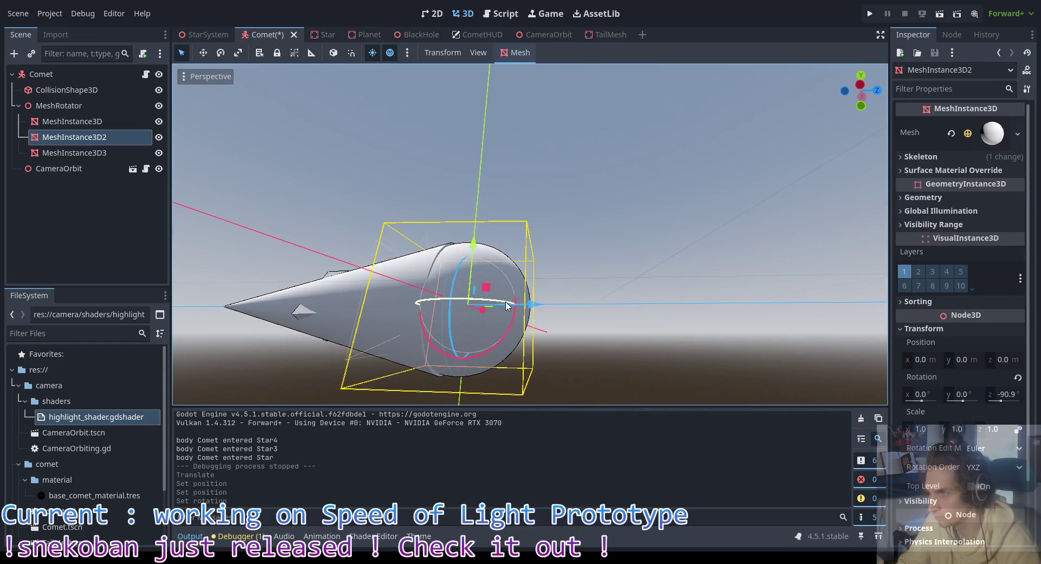
Step: Set the comet's SphereMesh radius to 0.6 m and height to 1.2 m
{"action": "left_click", "coordinate": [989, 138]}
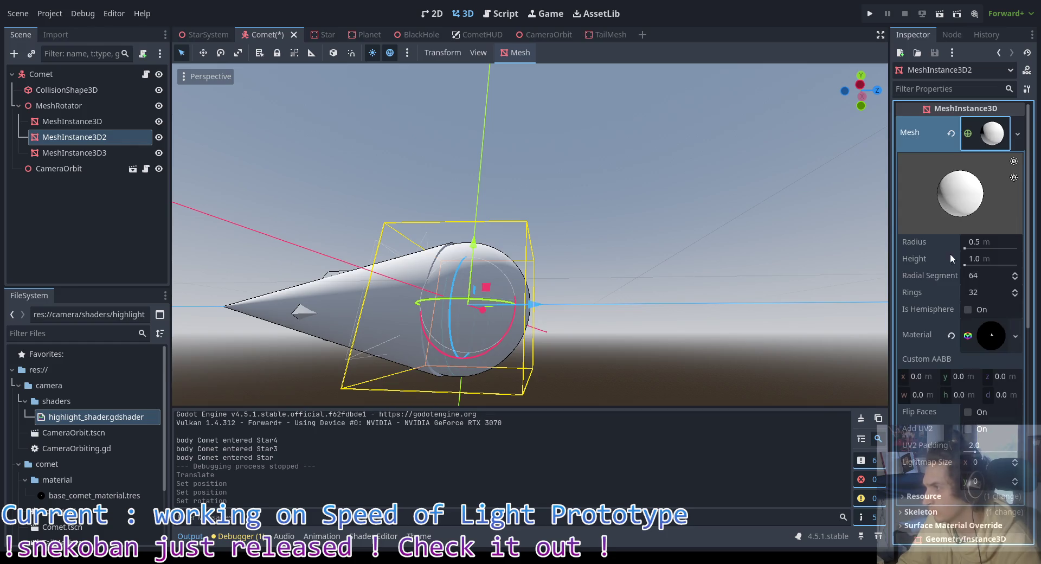
{"action": "left_click", "coordinate": [992, 242]}
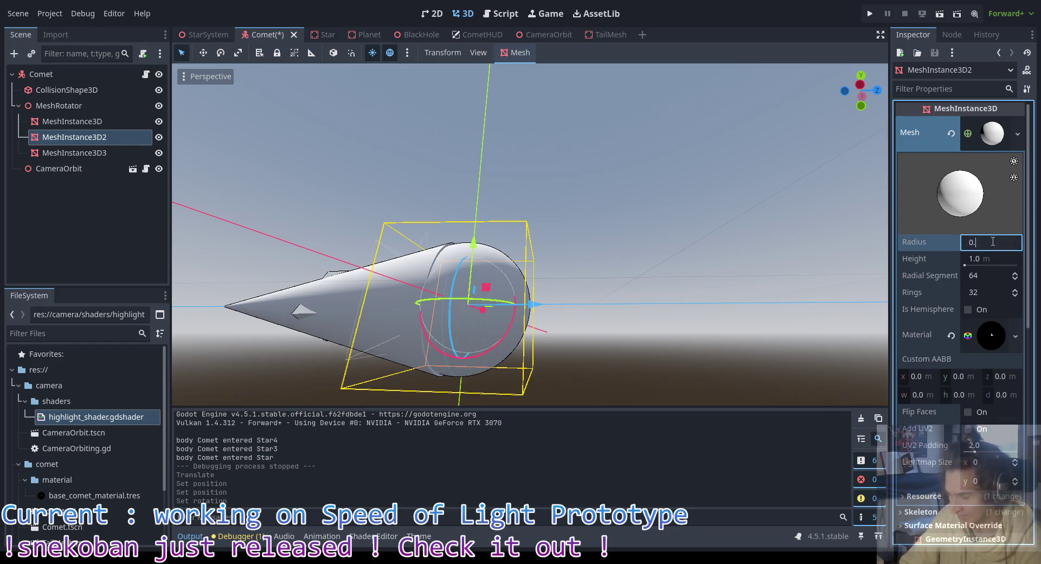
{"action": "type", "text": "6"}
{"action": "key", "text": "Return"}
{"action": "left_click", "coordinate": [996, 258]}
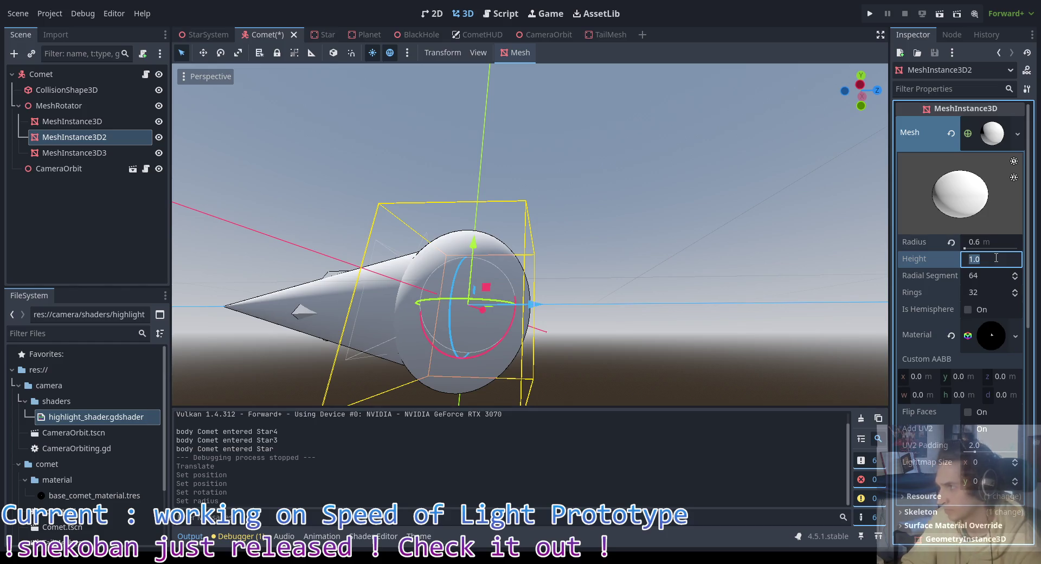
{"action": "type", "text": "1.2"}
{"action": "key", "text": "Return"}
Step: Save the Comet scene and run the game from a horizon-level view
{"action": "left_click", "coordinate": [600, 266]}
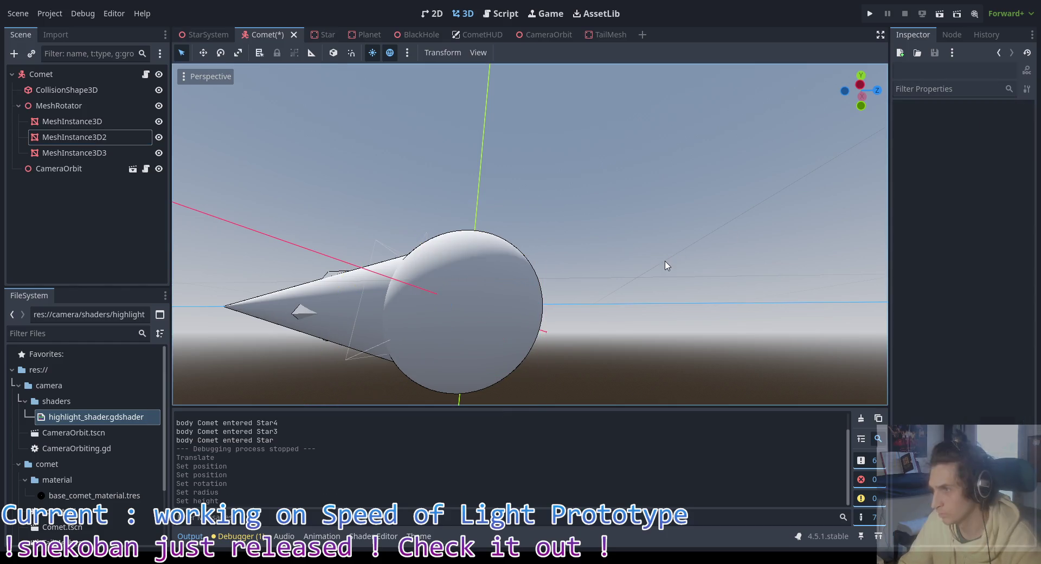
{"action": "scroll", "coordinate": [614, 286], "scroll_direction": "up", "scroll_amount": 3}
{"action": "key", "text": "ctrl+s"}
{"action": "mouse_move", "coordinate": [713, 249]}
{"action": "left_mouse_down"}
{"action": "mouse_move", "coordinate": [644, 292]}
{"action": "mouse_move", "coordinate": [681, 302]}
{"action": "mouse_move", "coordinate": [740, 269]}
{"action": "mouse_move", "coordinate": [806, 272]}
{"action": "mouse_move", "coordinate": [644, 267]}
{"action": "left_mouse_up"}
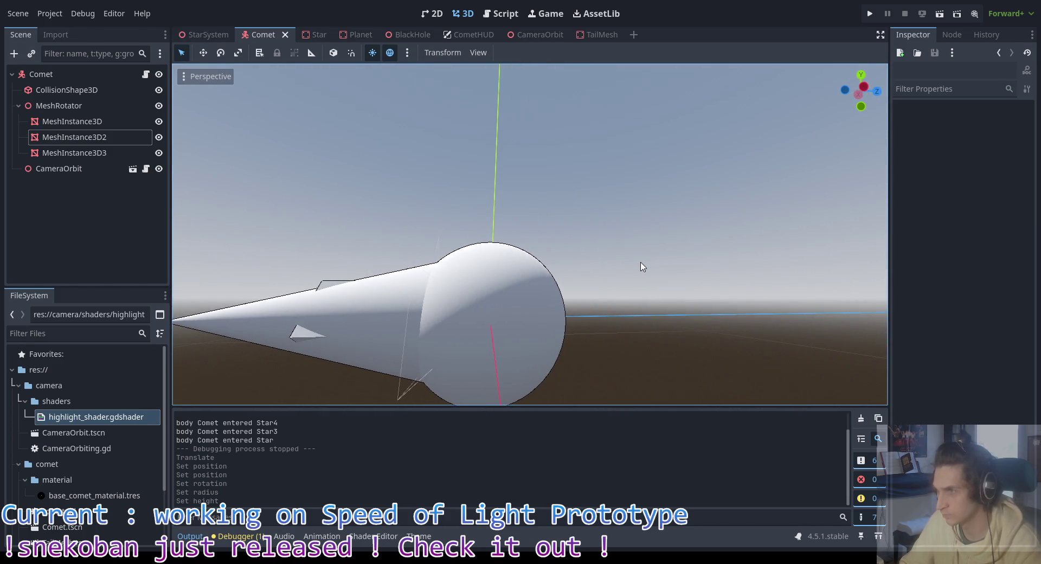
{"action": "key", "text": "F5"}
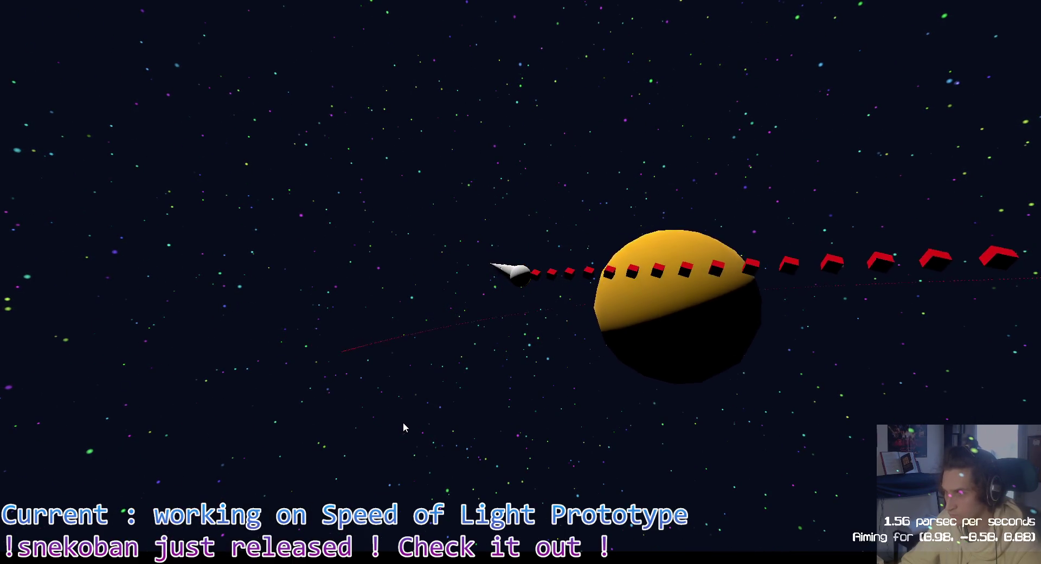
Step: Stop the resized-comet test run with F8 and return to the Comet scene
{"action": "key", "text": "F8"}
{"action": "scroll", "coordinate": [415, 362], "scroll_direction": "down", "scroll_amount": 5}
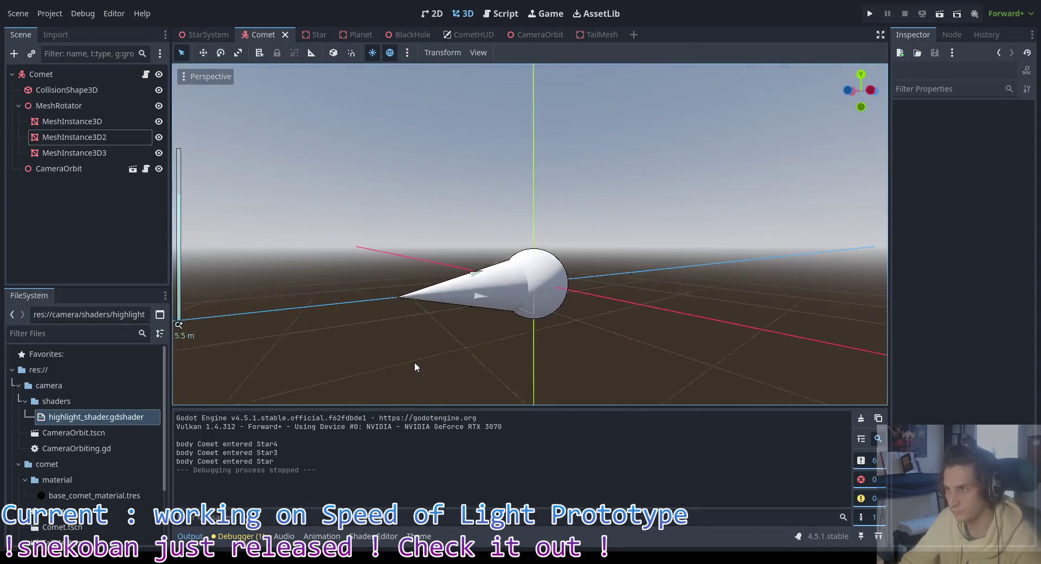
{"action": "mouse_move", "coordinate": [534, 277]}
{"action": "left_mouse_down"}
{"action": "mouse_move", "coordinate": [623, 304]}
{"action": "mouse_move", "coordinate": [712, 276]}
{"action": "left_mouse_up"}
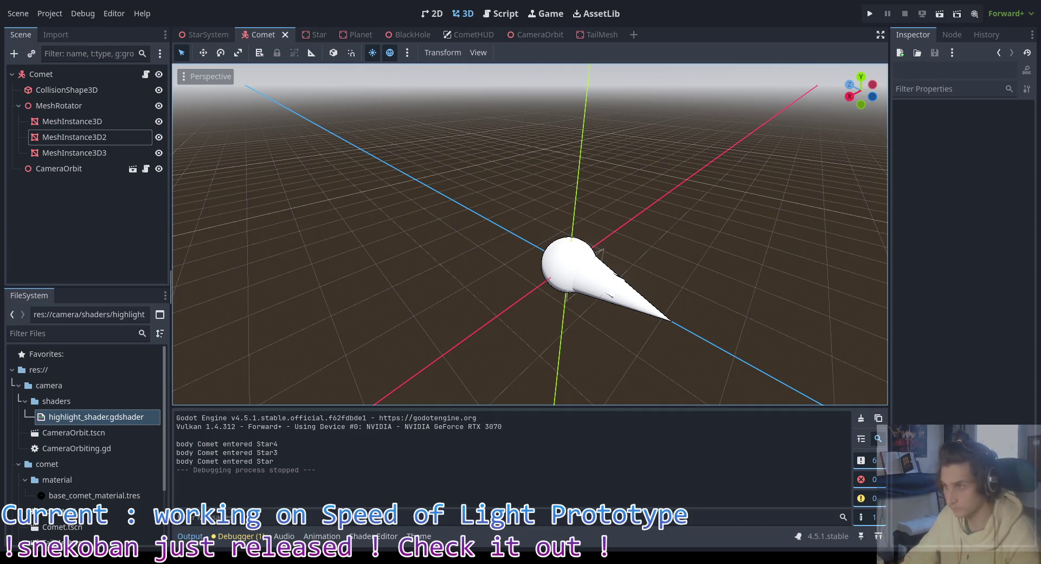
{"action": "mouse_move", "coordinate": [651, 217]}
{"action": "left_mouse_down"}
{"action": "mouse_move", "coordinate": [495, 272]}
{"action": "mouse_move", "coordinate": [386, 258]}
{"action": "mouse_move", "coordinate": [418, 266]}
{"action": "left_mouse_up"}
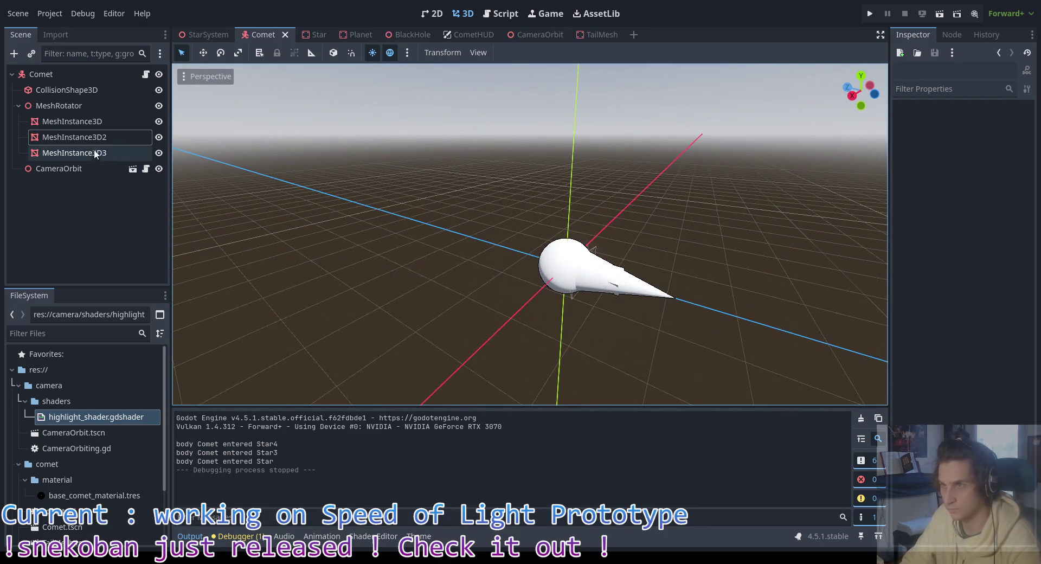
{"action": "left_click", "coordinate": [72, 121]}
{"action": "left_click", "coordinate": [81, 136]}
{"action": "left_click", "coordinate": [96, 154]}
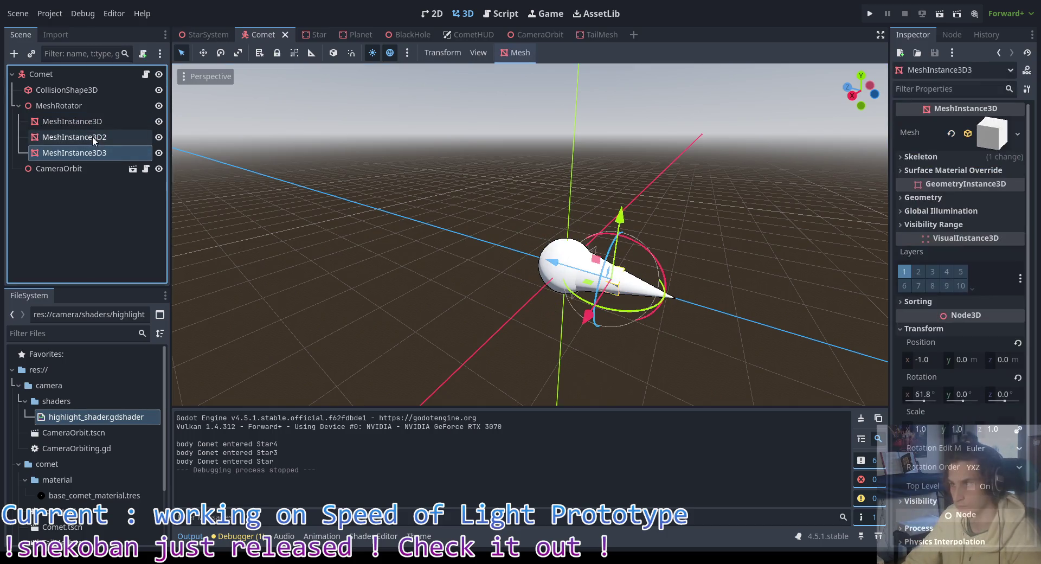
{"action": "scroll", "coordinate": [953, 441], "scroll_direction": "down", "scroll_amount": 5}
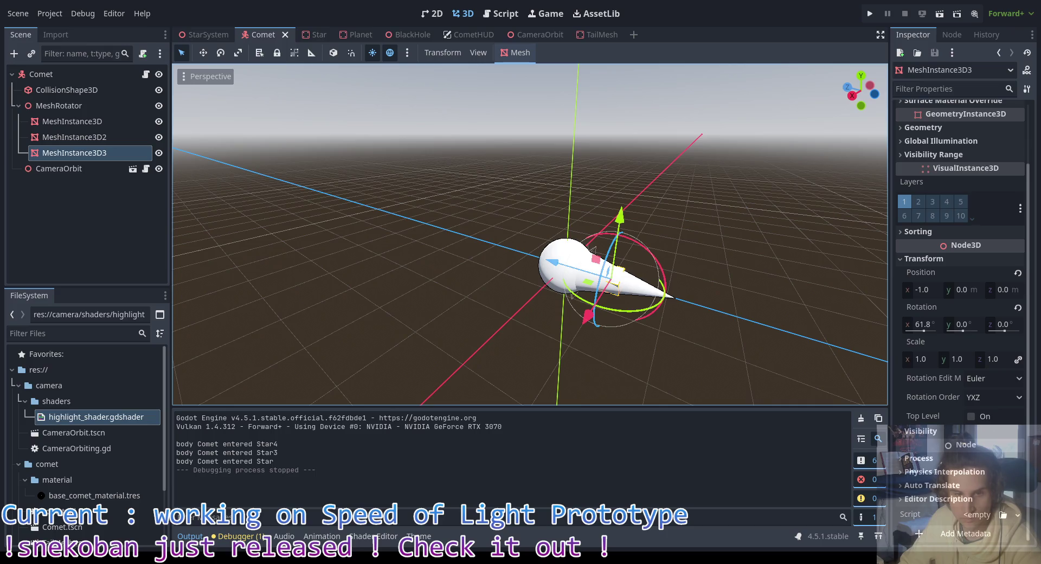
{"action": "key", "text": "alt+Tab"}
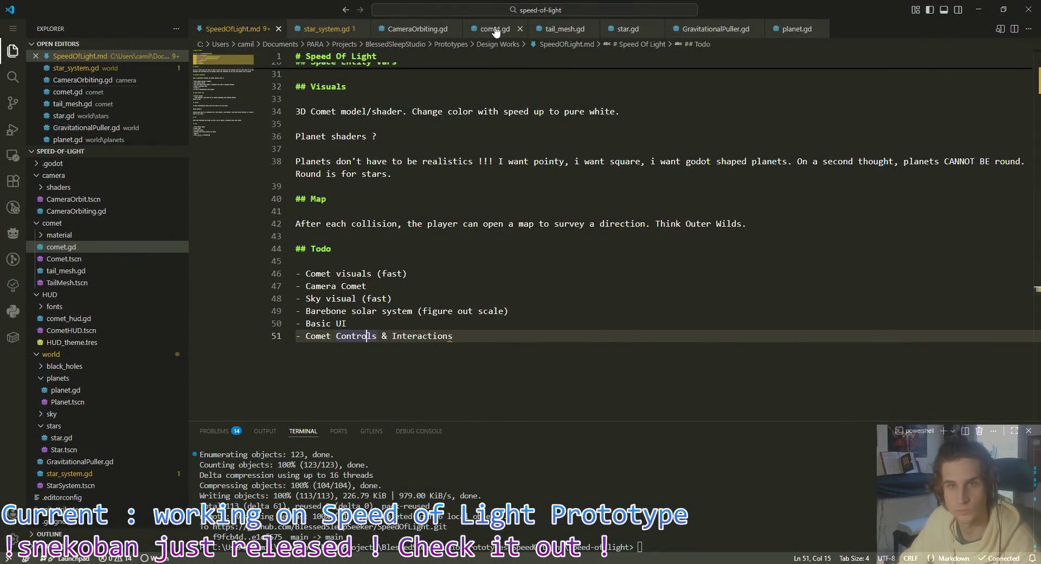
Step: Add an empty func toggle_highlight() -> void: below GRAVITY in comet.gd, then return to Godot
{"action": "left_click", "coordinate": [495, 30]}
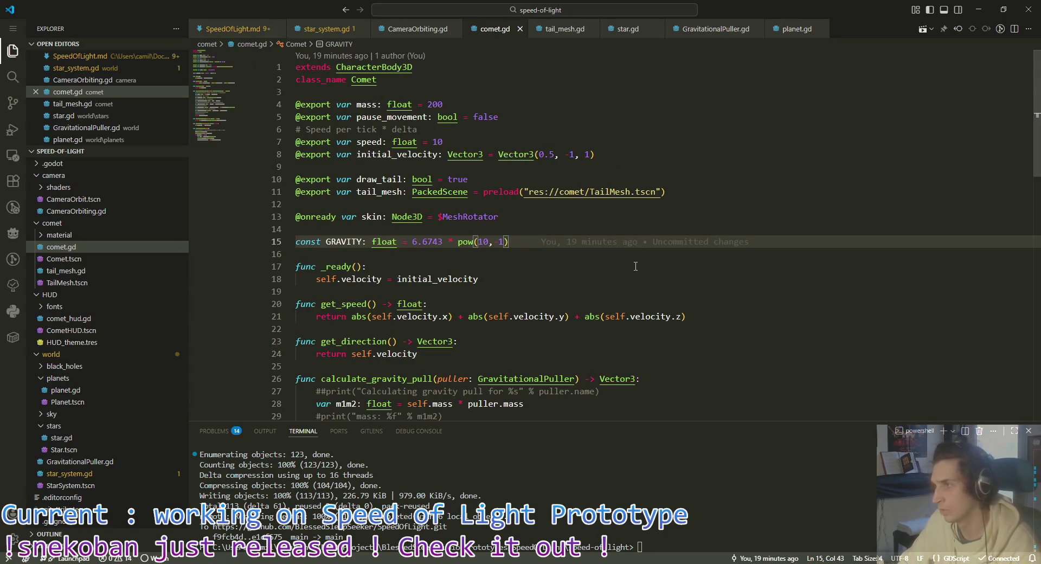
{"action": "left_click", "coordinate": [510, 252]}
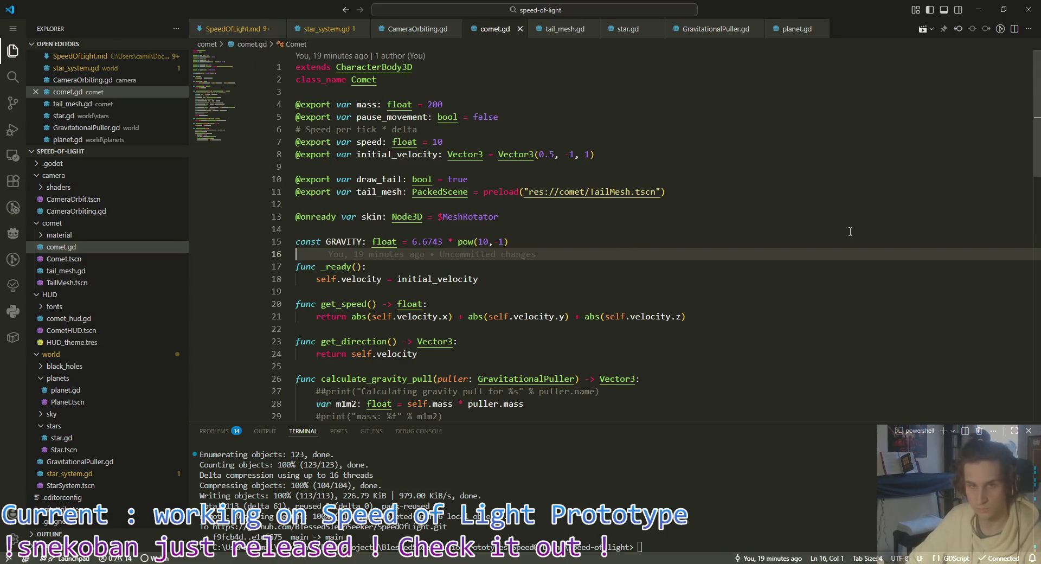
{"action": "key", "text": "Return"}
{"action": "key", "text": "Return"}
{"action": "key", "text": "Up"}
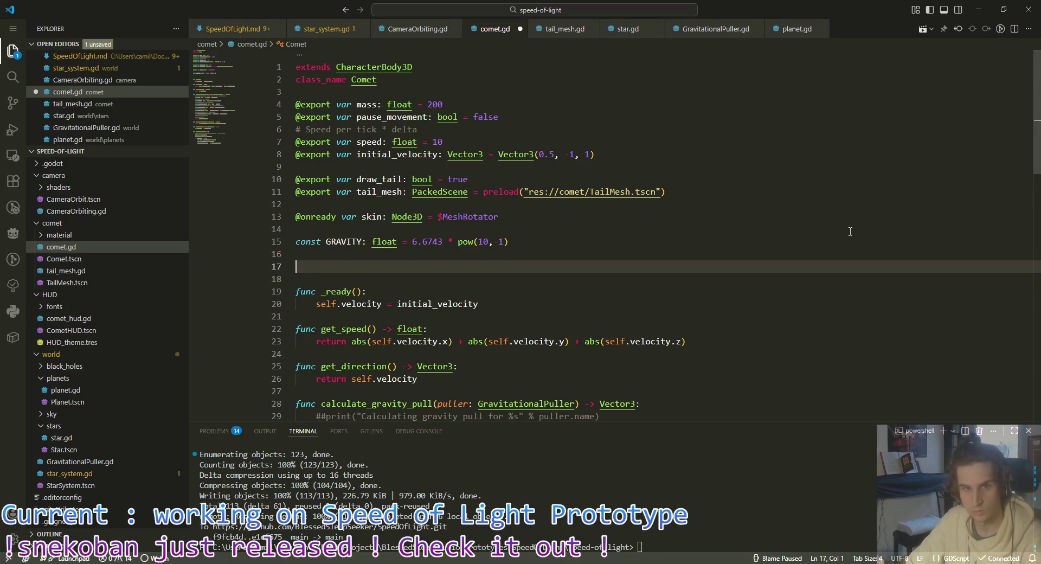
{"action": "type", "text": "func togg"}
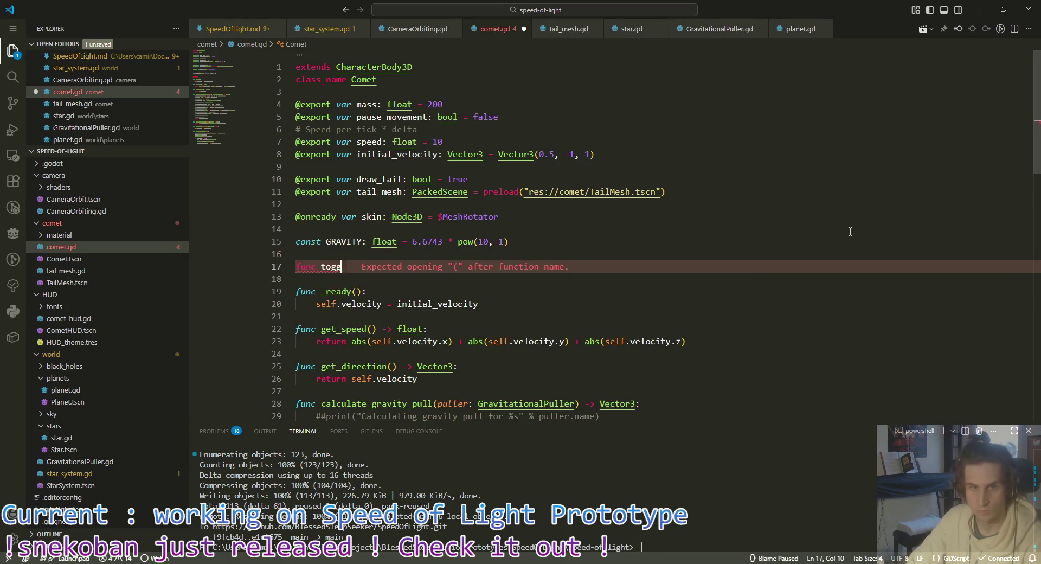
{"action": "type", "text": "le_highlight"}
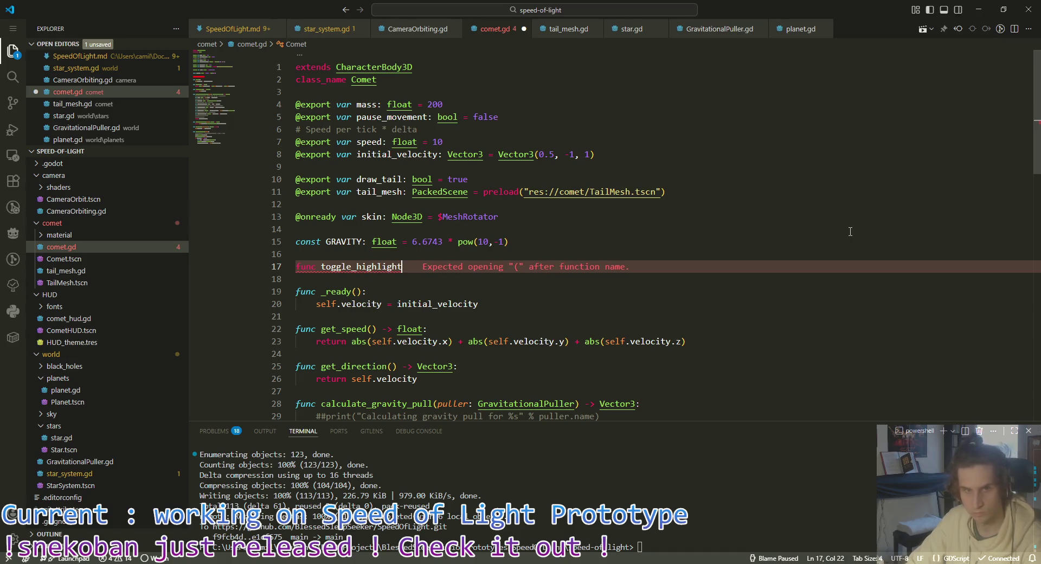
{"action": "type", "text": "() -> void:"}
{"action": "key", "text": "Return"}
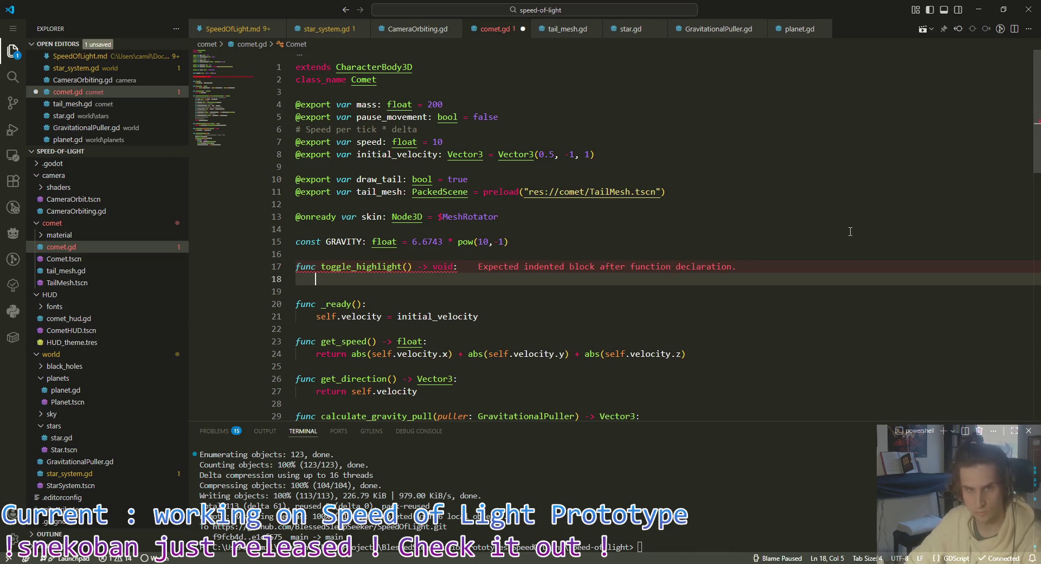
{"action": "double_click", "coordinate": [377, 285]}
{"action": "left_click", "coordinate": [396, 282]}
{"action": "key", "text": "alt+Tab"}
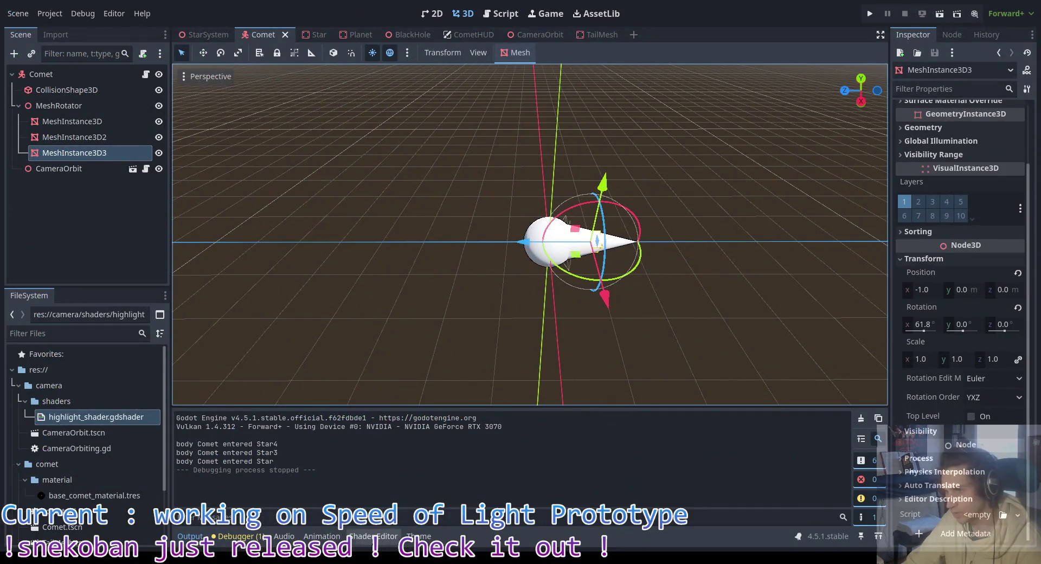
Step: Read through highlight_shader.gdshader's outline code in an enlarged Shader Editor, then restore the layout
{"action": "left_click", "coordinate": [373, 536]}
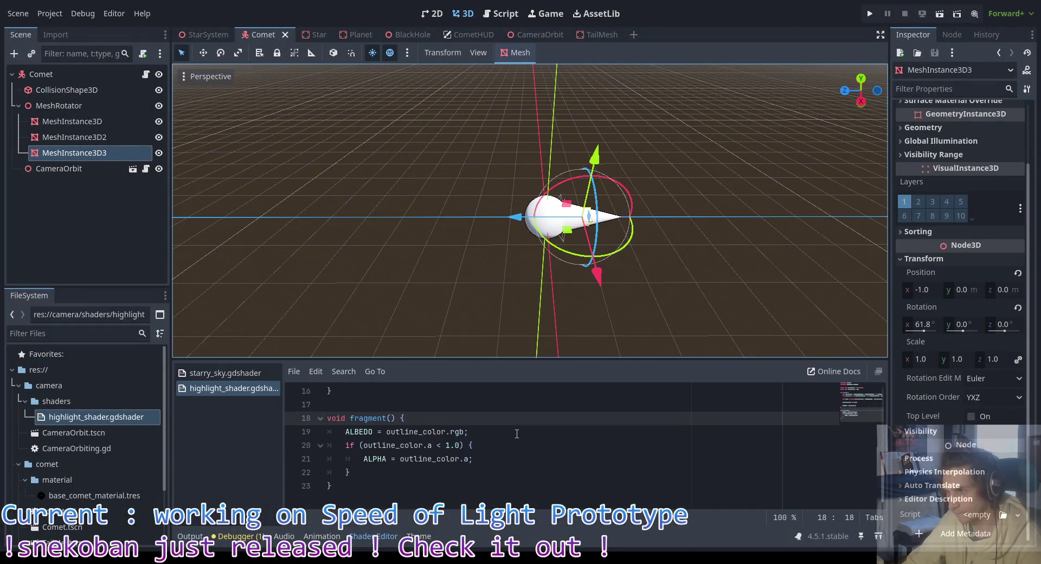
{"action": "double_click", "coordinate": [430, 459]}
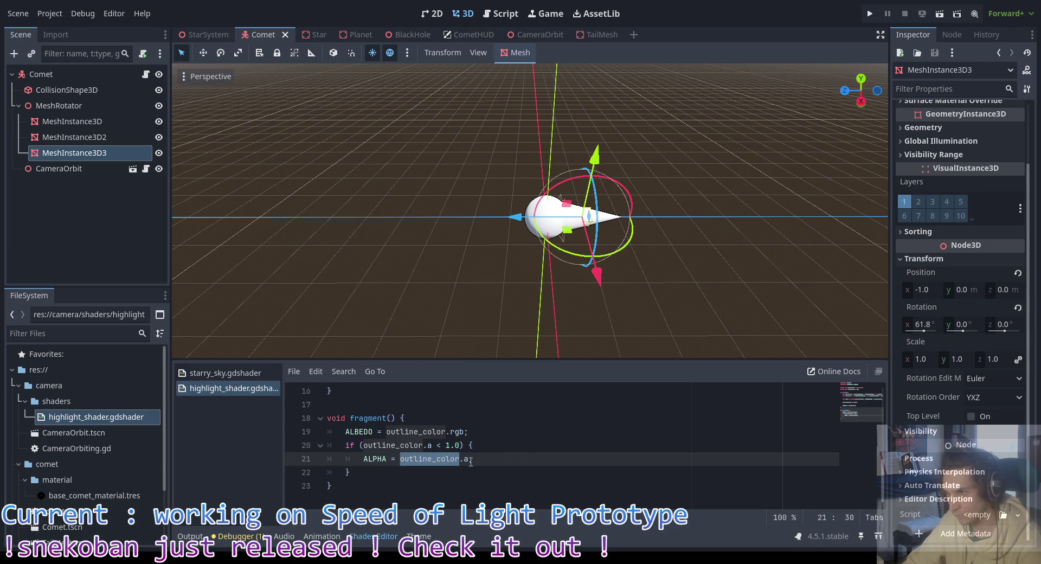
{"action": "left_click", "coordinate": [495, 460]}
{"action": "scroll", "coordinate": [521, 457], "scroll_direction": "up", "scroll_amount": 5}
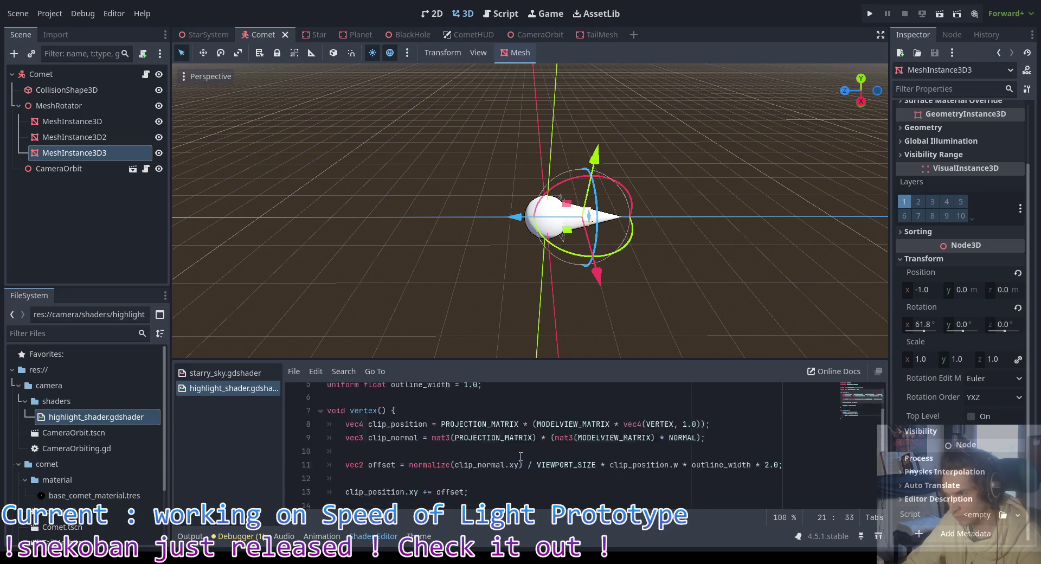
{"action": "mouse_move", "coordinate": [455, 360]}
{"action": "left_mouse_down"}
{"action": "mouse_move", "coordinate": [488, 186]}
{"action": "mouse_move", "coordinate": [515, 130]}
{"action": "left_mouse_up"}
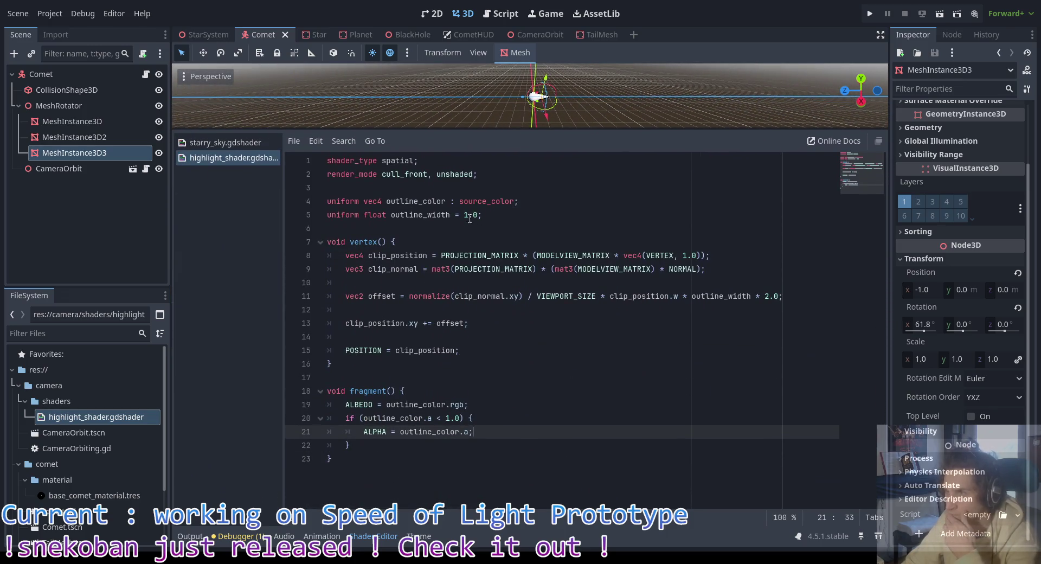
{"action": "left_click", "coordinate": [435, 242]}
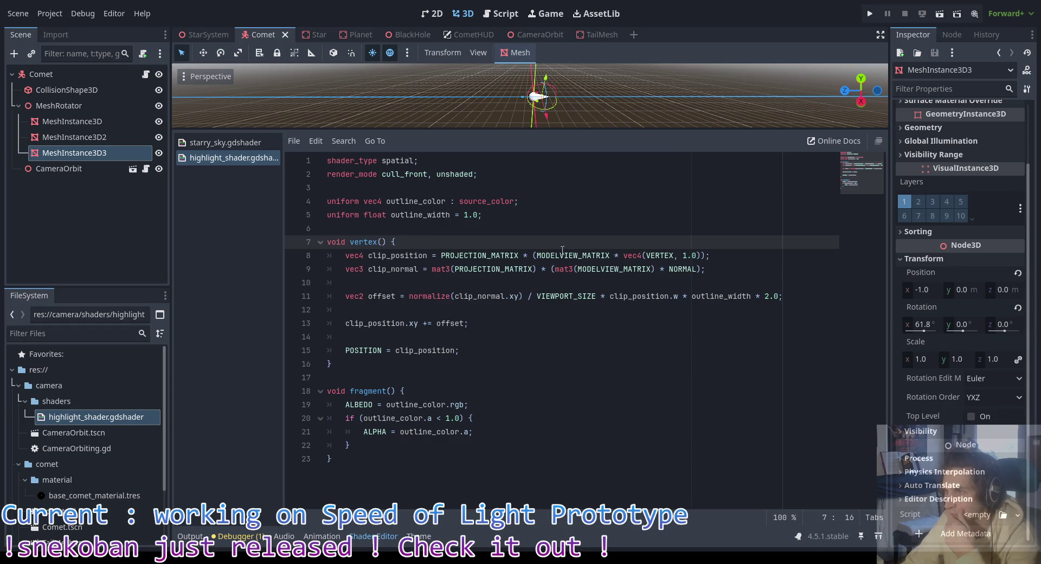
{"action": "left_click", "coordinate": [447, 281]}
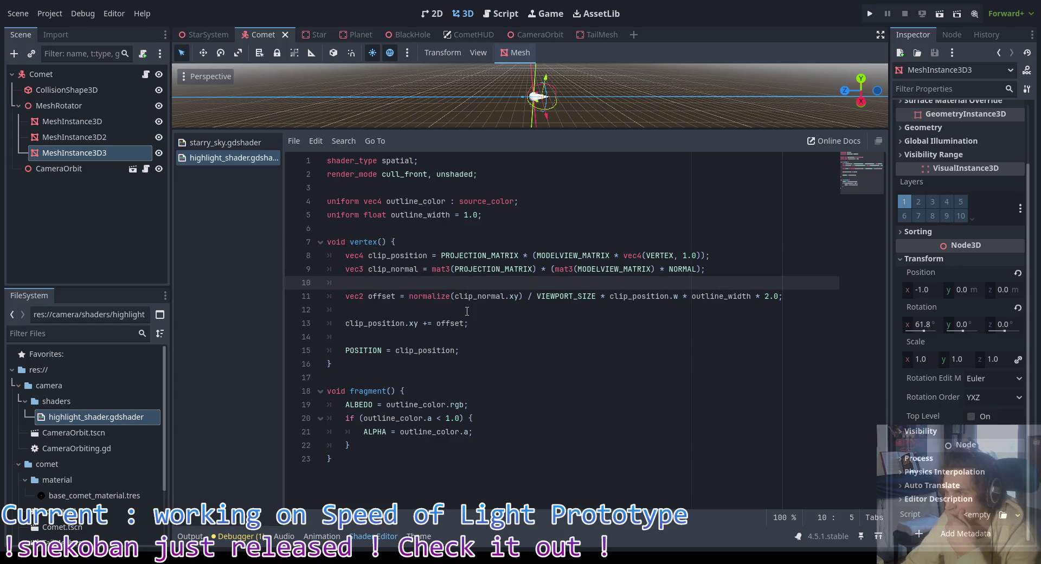
{"action": "left_click", "coordinate": [469, 311]}
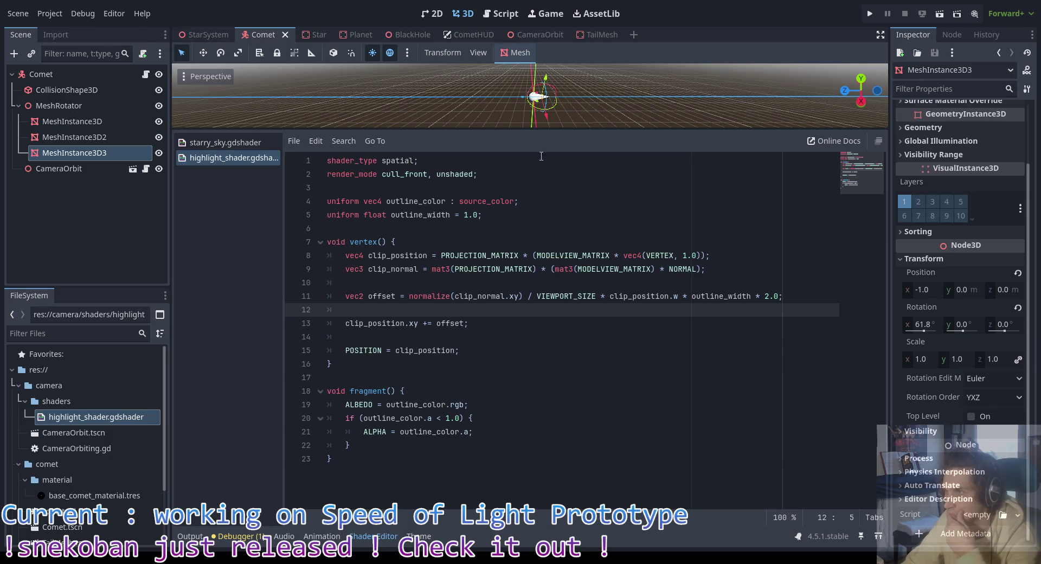
{"action": "left_click_drag", "start_coordinate": [542, 130], "coordinate": [542, 357]}
{"action": "scroll", "coordinate": [587, 243], "scroll_direction": "up", "scroll_amount": 4}
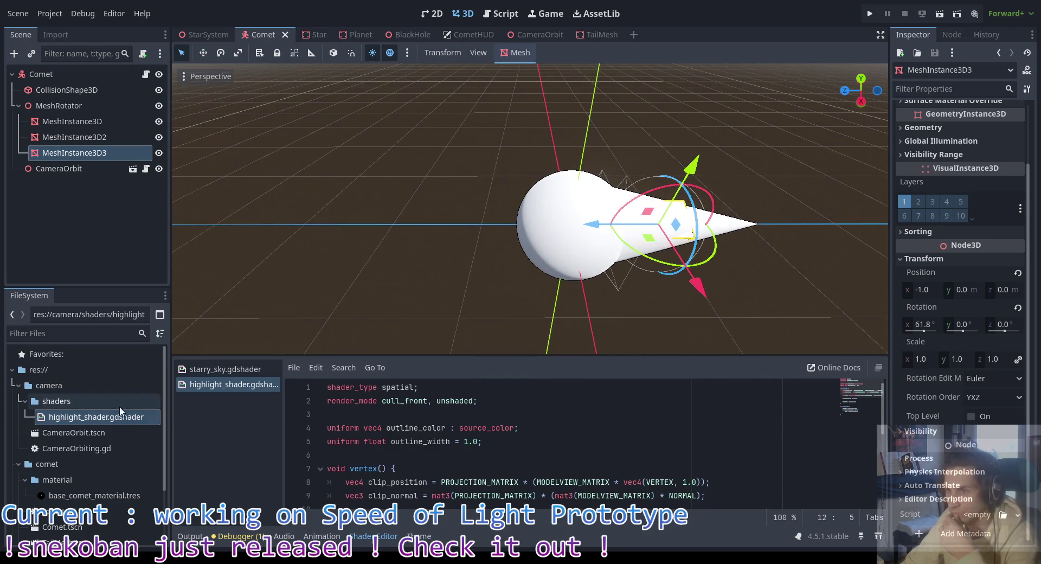
Step: Open base_comet_material.tres and change the highlight Outline Color from black to white
{"action": "scroll", "coordinate": [111, 491], "scroll_direction": "down", "scroll_amount": 3}
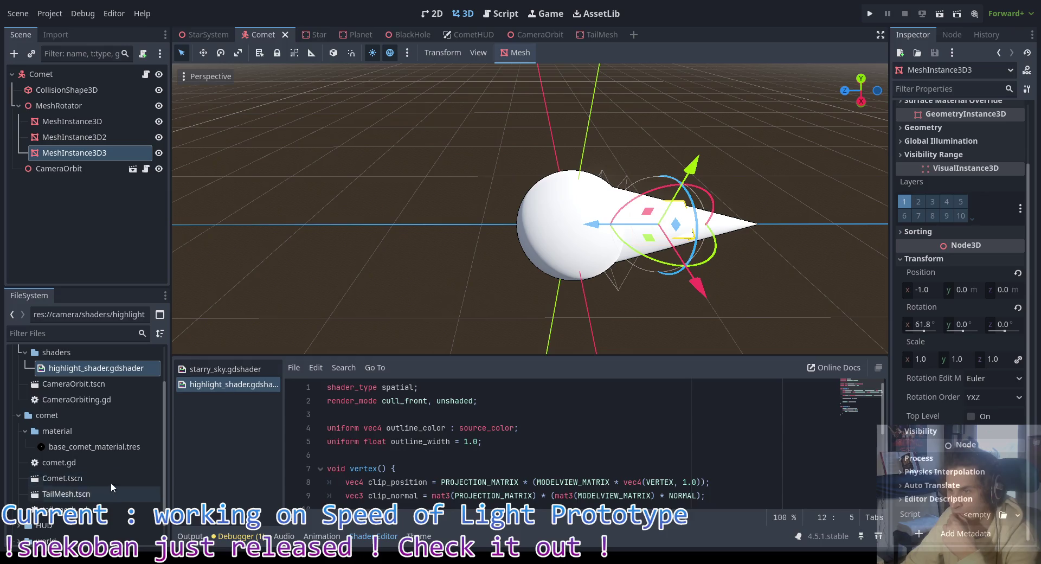
{"action": "left_click", "coordinate": [104, 451]}
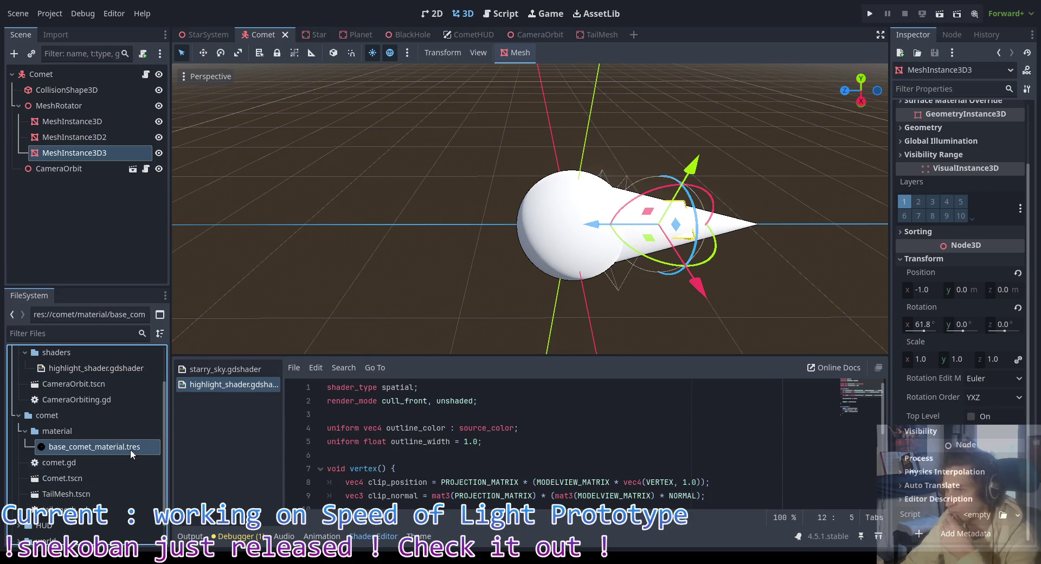
{"action": "double_click", "coordinate": [132, 451]}
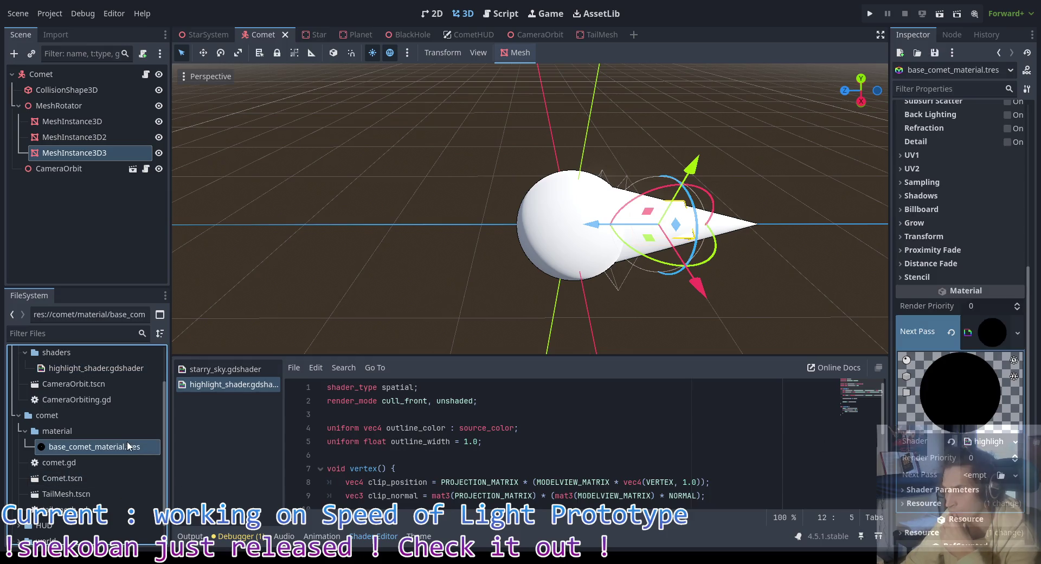
{"action": "left_click", "coordinate": [935, 490]}
{"action": "left_click", "coordinate": [977, 507]}
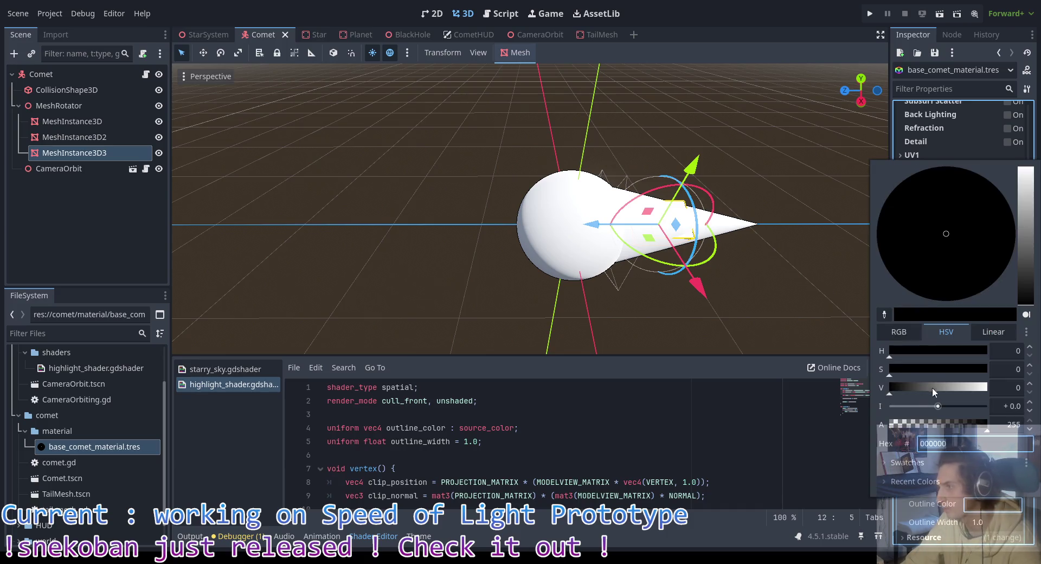
{"action": "left_click_drag", "start_coordinate": [936, 389], "coordinate": [1008, 388]}
{"action": "left_click", "coordinate": [702, 482]}
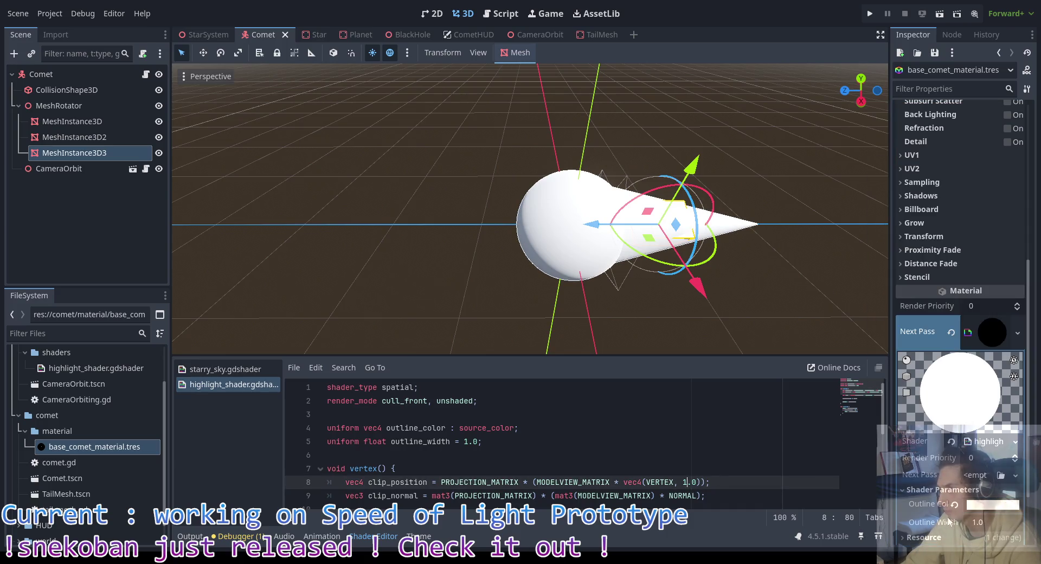
Step: Try an Outline Width of 20 and inspect the comet's outline in the viewport
{"action": "left_click", "coordinate": [983, 523]}
{"action": "type", "text": "20"}
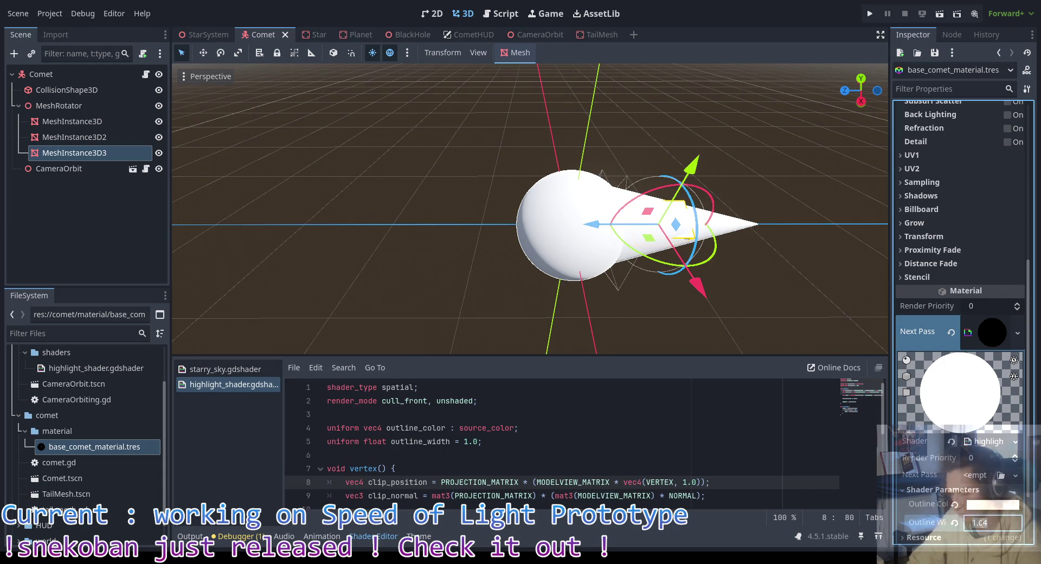
{"action": "key", "text": "Return"}
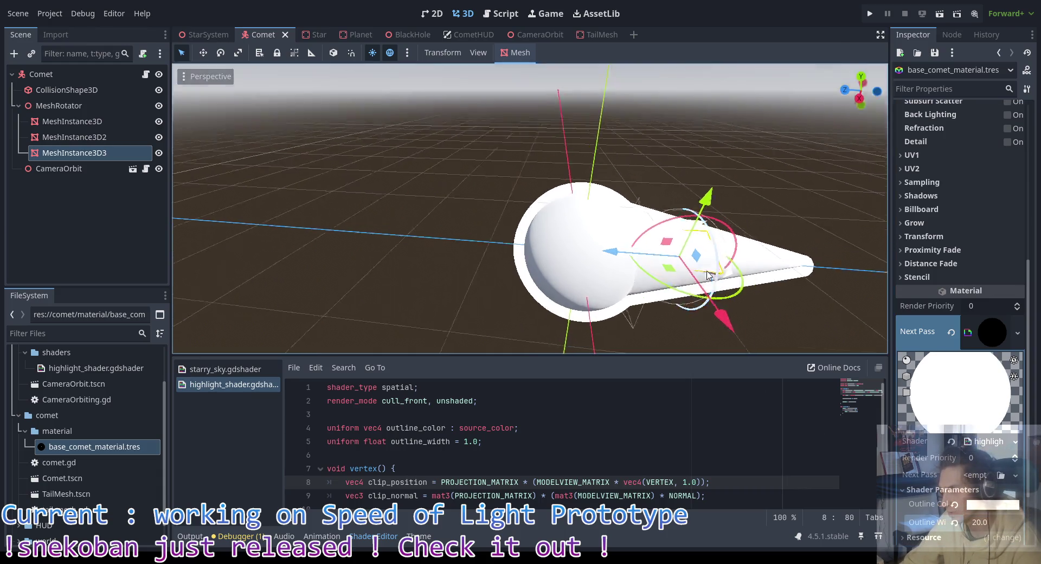
{"action": "scroll", "coordinate": [698, 227], "scroll_direction": "down", "scroll_amount": 3}
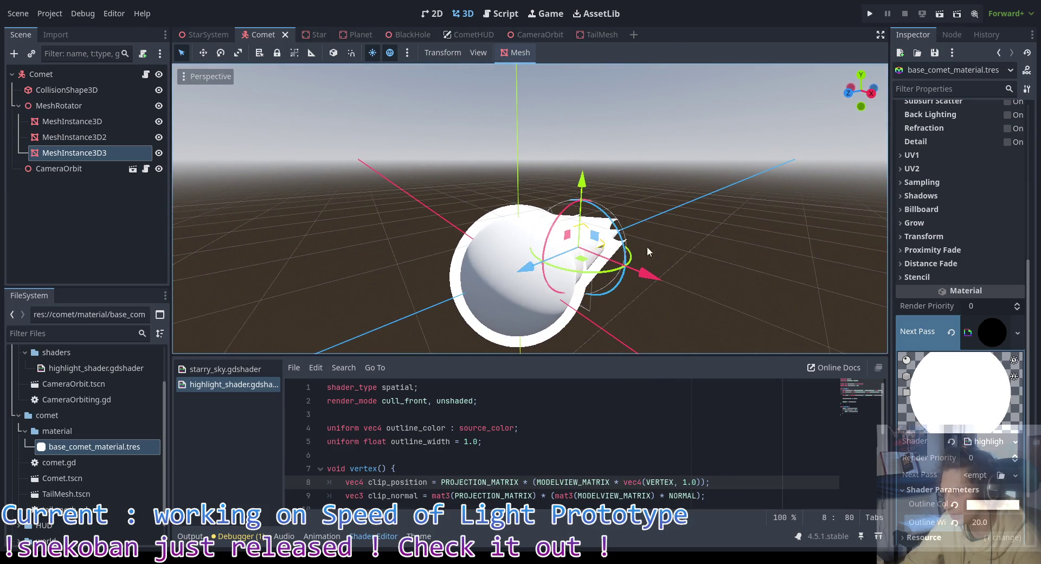
{"action": "left_click_drag", "start_coordinate": [634, 242], "coordinate": [595, 227]}
{"action": "scroll", "coordinate": [596, 227], "scroll_direction": "down", "scroll_amount": 3}
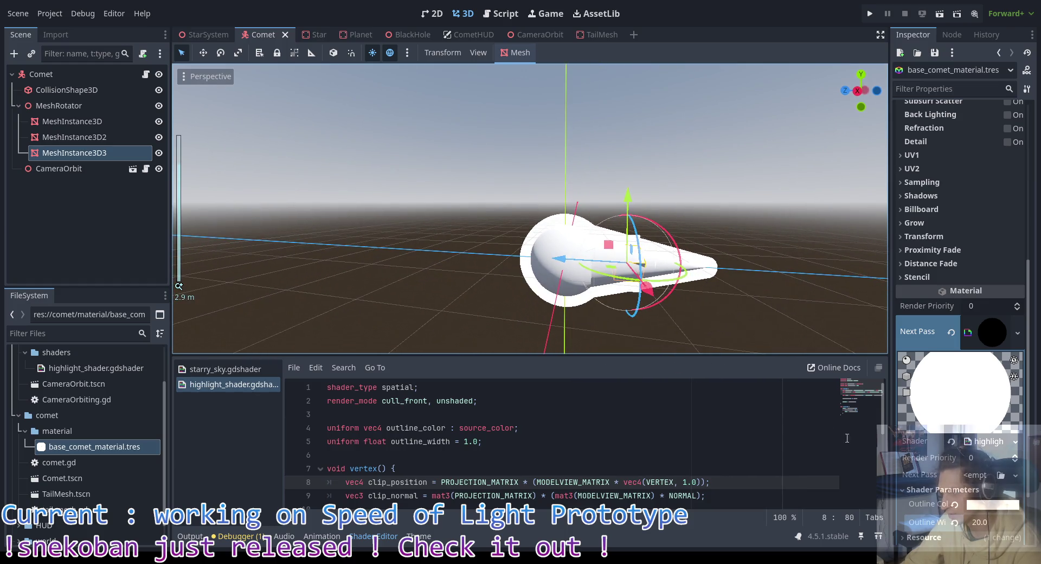
Step: Set the Outline Width to 10 and run the project to test it
{"action": "left_click", "coordinate": [992, 522]}
{"action": "type", "text": "10"}
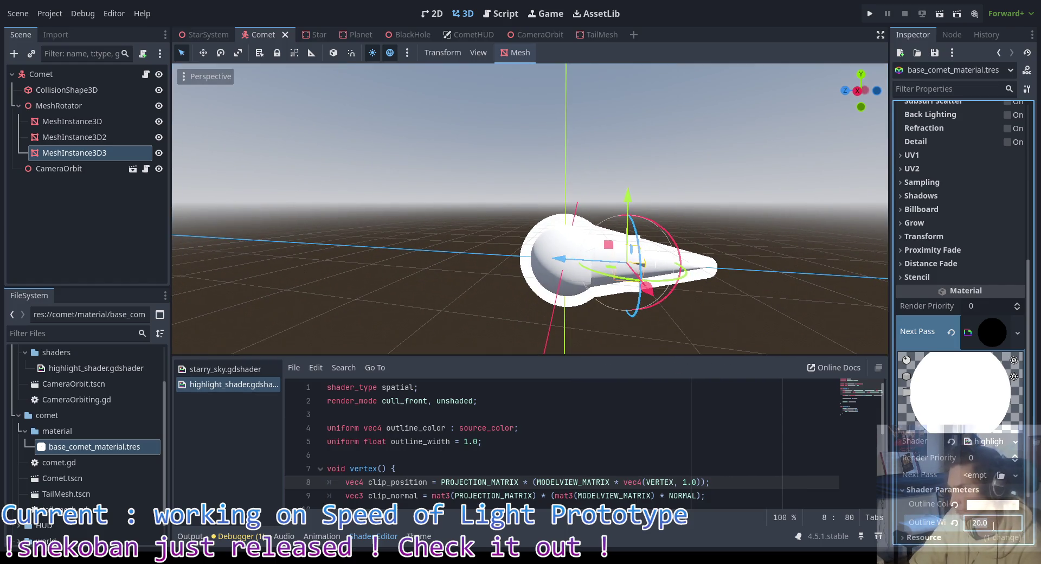
{"action": "key", "text": "Return"}
{"action": "key", "text": "F5"}
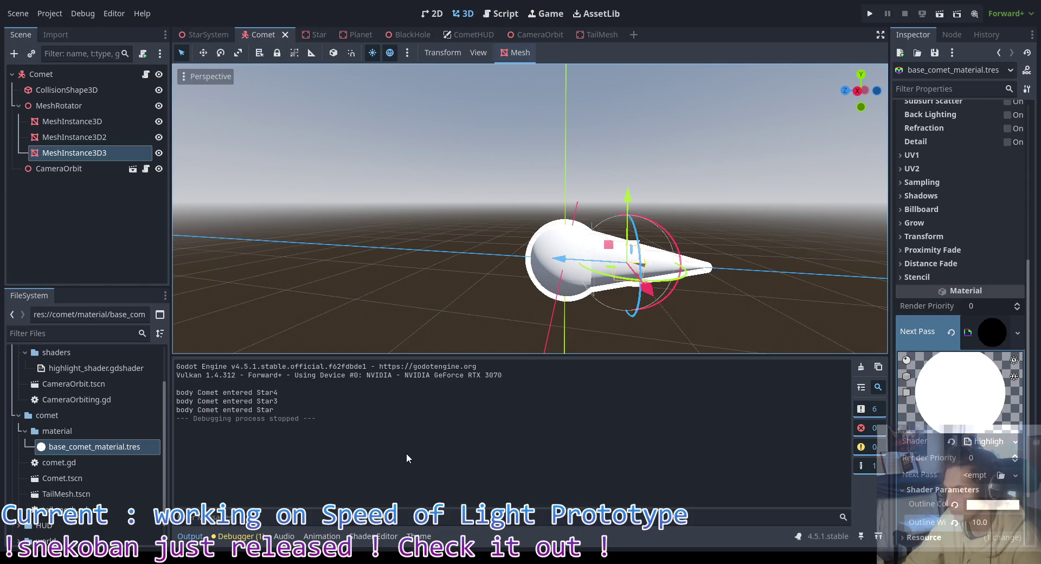
{"action": "scroll", "coordinate": [678, 326], "scroll_direction": "down", "scroll_amount": 2}
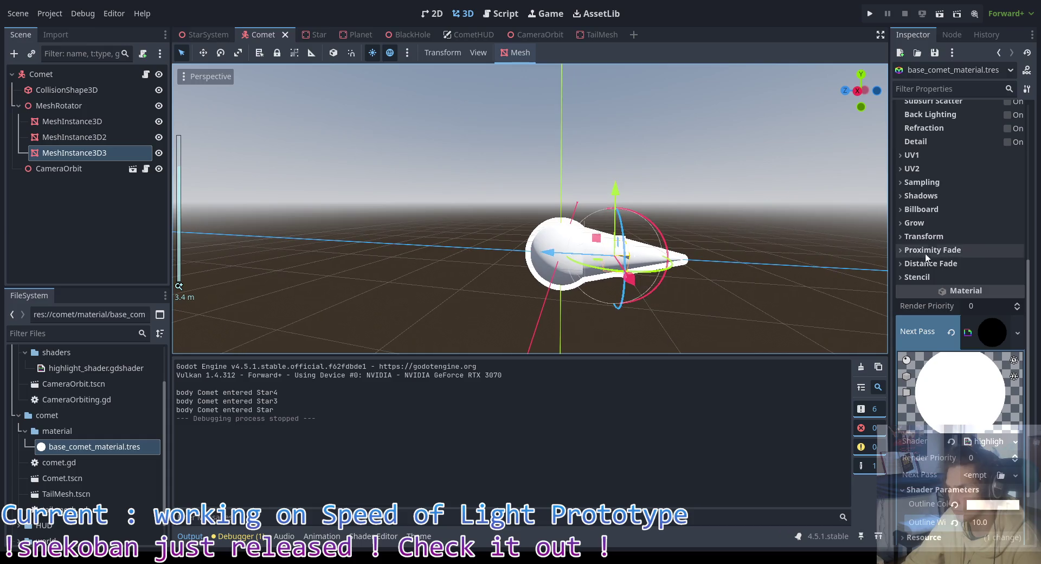
{"action": "scroll", "coordinate": [903, 255], "scroll_direction": "up", "scroll_amount": 5}
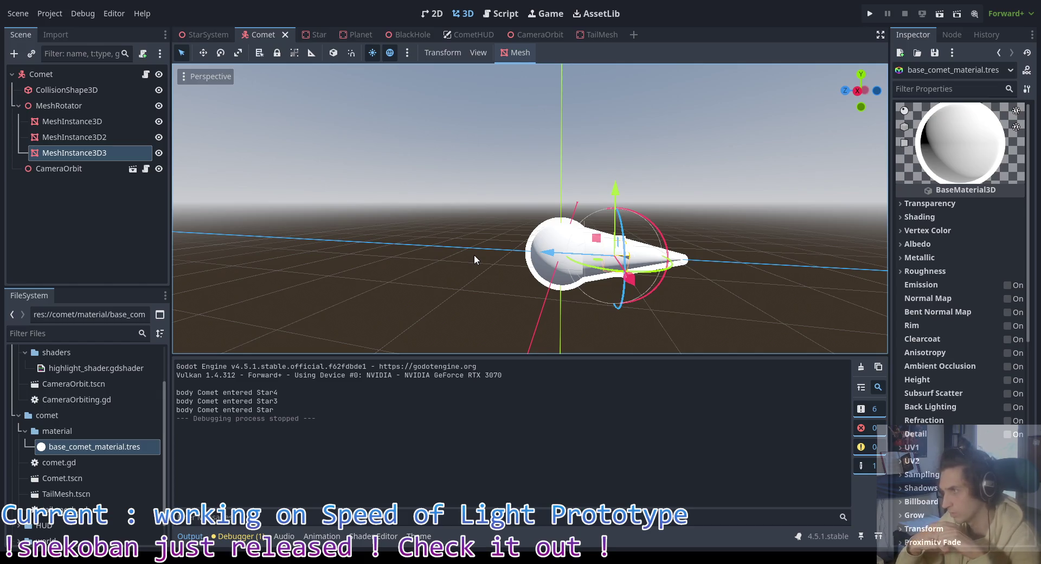
Step: In the Star scene, select MeshInstance3D and bring up its material settings
{"action": "left_click", "coordinate": [320, 33]}
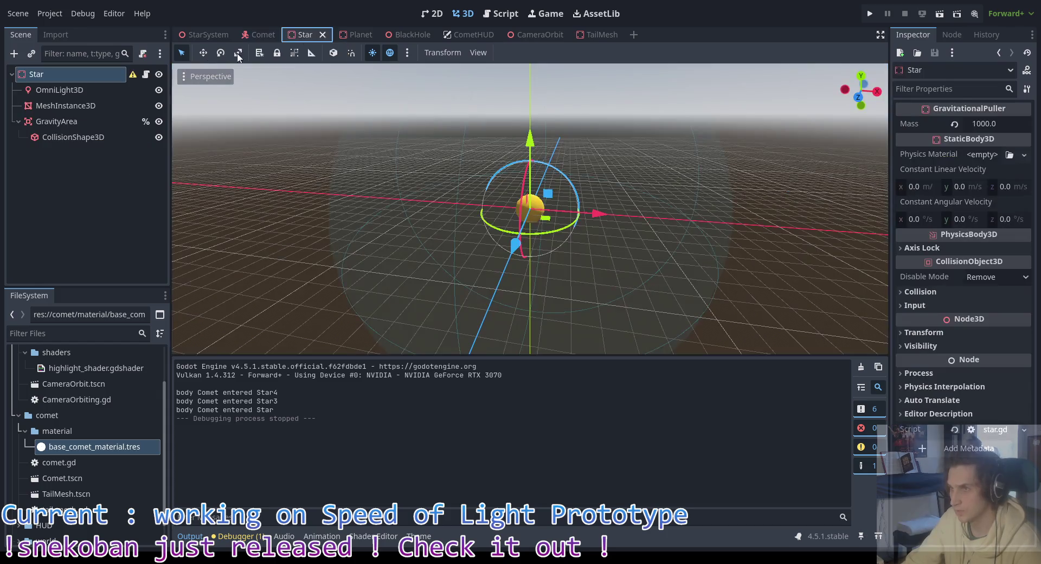
{"action": "left_click", "coordinate": [80, 106]}
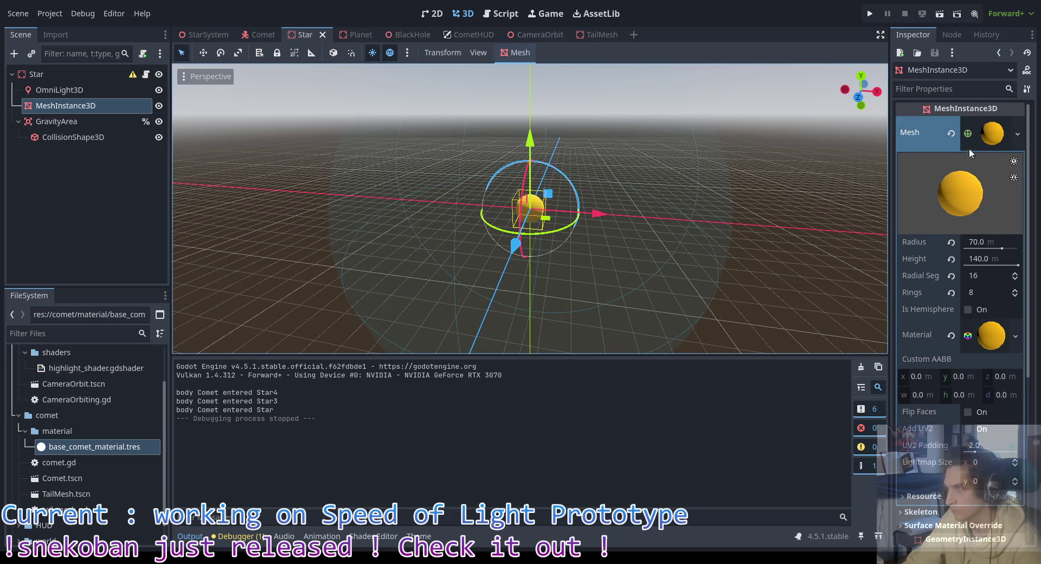
{"action": "left_click", "coordinate": [988, 341]}
{"action": "left_click", "coordinate": [988, 341]}
{"action": "left_click", "coordinate": [988, 340]}
{"action": "left_click", "coordinate": [988, 341]}
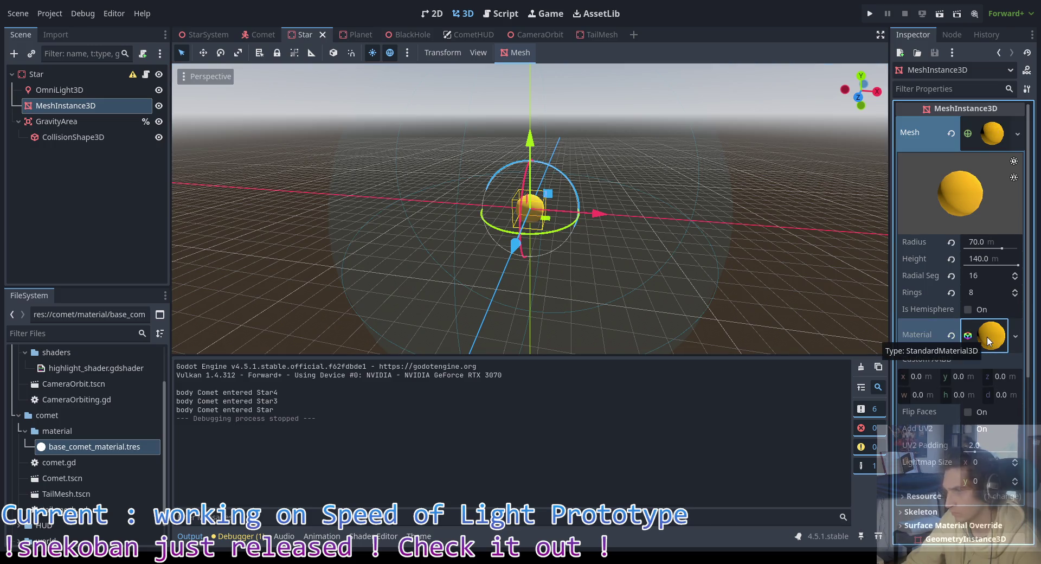
{"action": "left_click", "coordinate": [988, 340]}
{"action": "left_click", "coordinate": [981, 341]}
Step: Locate the shaders folder in FileSystem and re-expand the star mesh's material settings
{"action": "scroll", "coordinate": [108, 413], "scroll_direction": "up", "scroll_amount": 3}
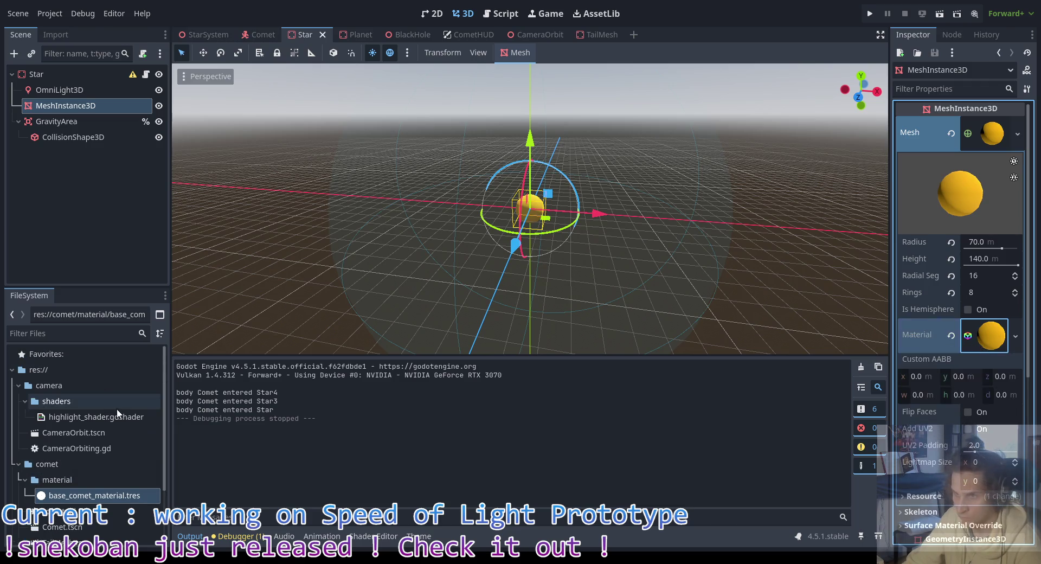
{"action": "left_click", "coordinate": [54, 385]}
{"action": "right_click", "coordinate": [64, 399]}
{"action": "mouse_move", "coordinate": [102, 325]}
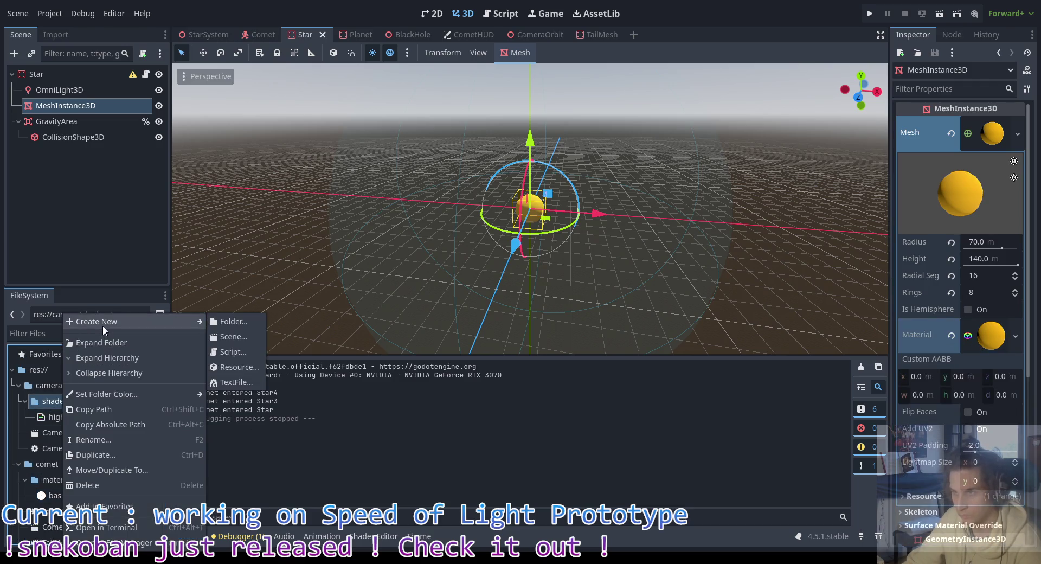
{"action": "left_click", "coordinate": [321, 392]}
{"action": "left_click", "coordinate": [988, 335]}
{"action": "scroll", "coordinate": [987, 331], "scroll_direction": "down", "scroll_amount": 5}
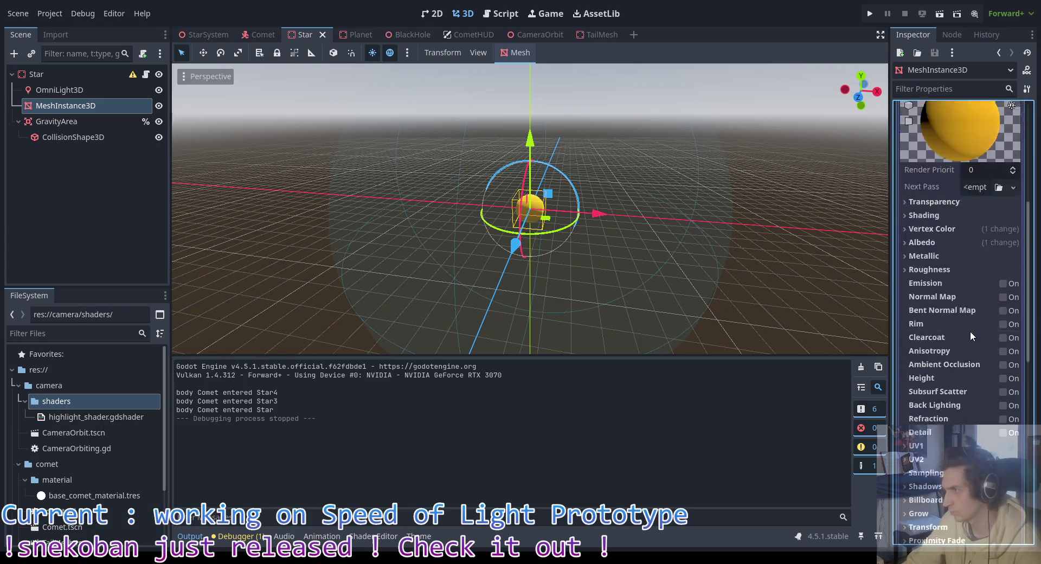
{"action": "scroll", "coordinate": [973, 332], "scroll_direction": "down", "scroll_amount": 4}
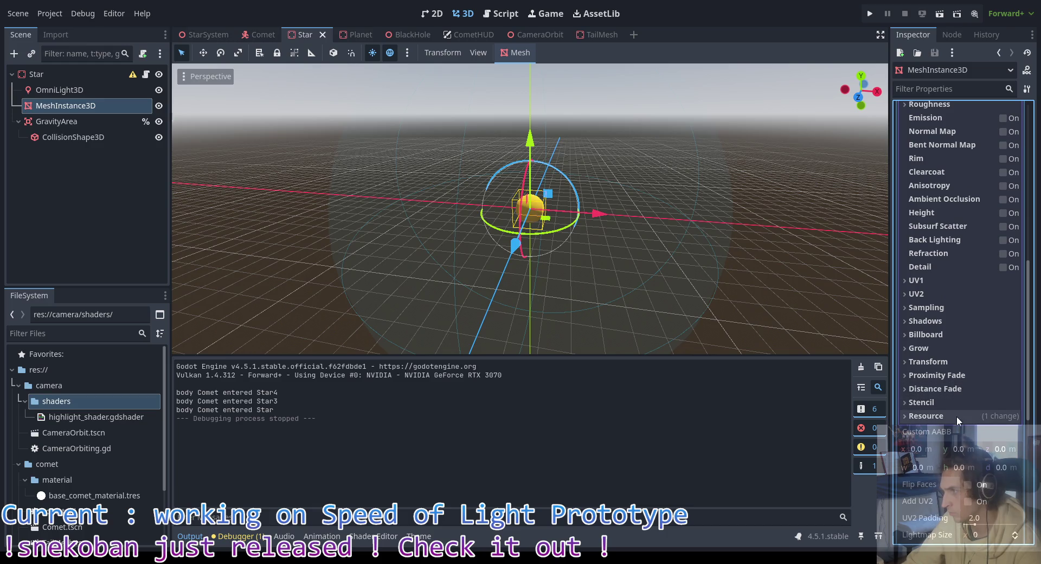
{"action": "scroll", "coordinate": [946, 279], "scroll_direction": "up", "scroll_amount": 5}
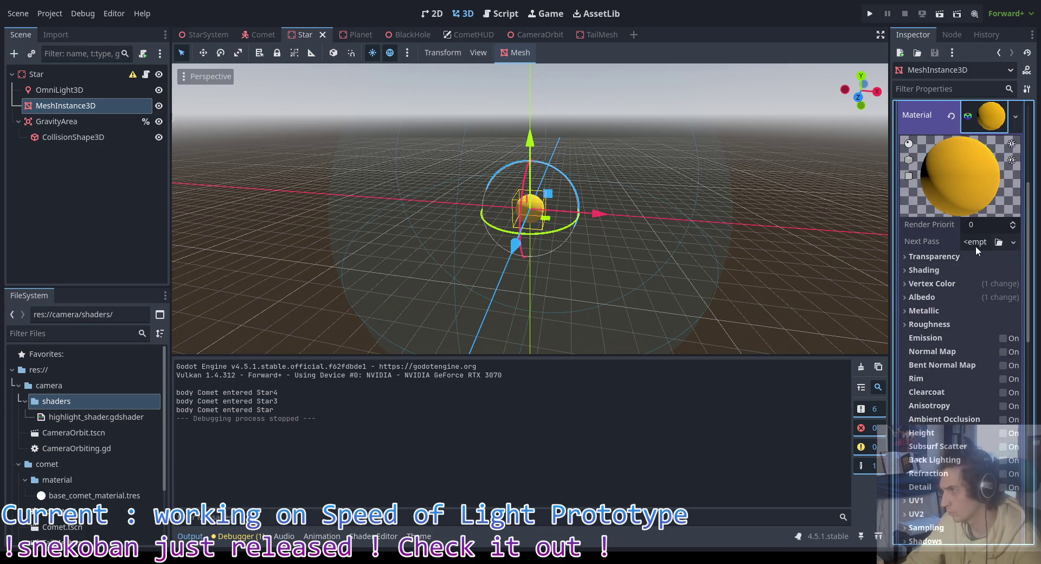
Step: Add a new ShaderMaterial as the material's Next Pass using highlight_shader.gdshader
{"action": "left_click", "coordinate": [985, 242]}
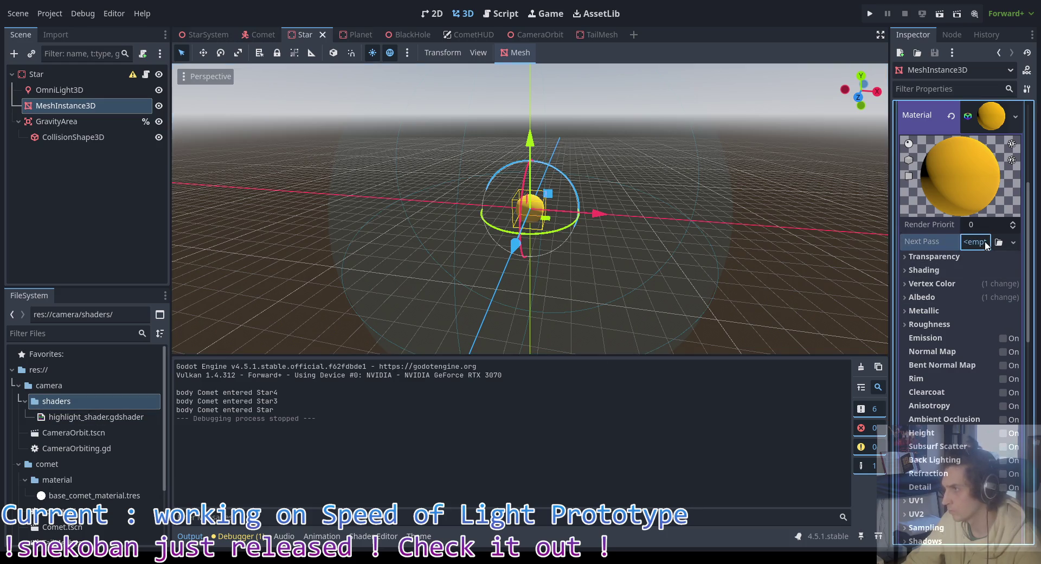
{"action": "left_click", "coordinate": [984, 241]}
{"action": "left_click", "coordinate": [972, 303]}
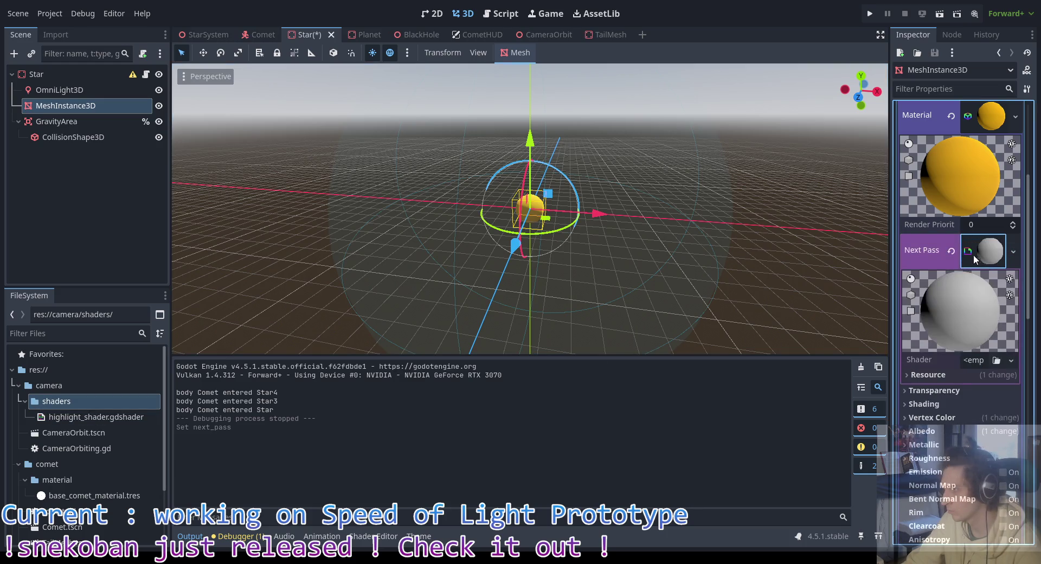
{"action": "left_click_drag", "start_coordinate": [94, 416], "coordinate": [993, 359]}
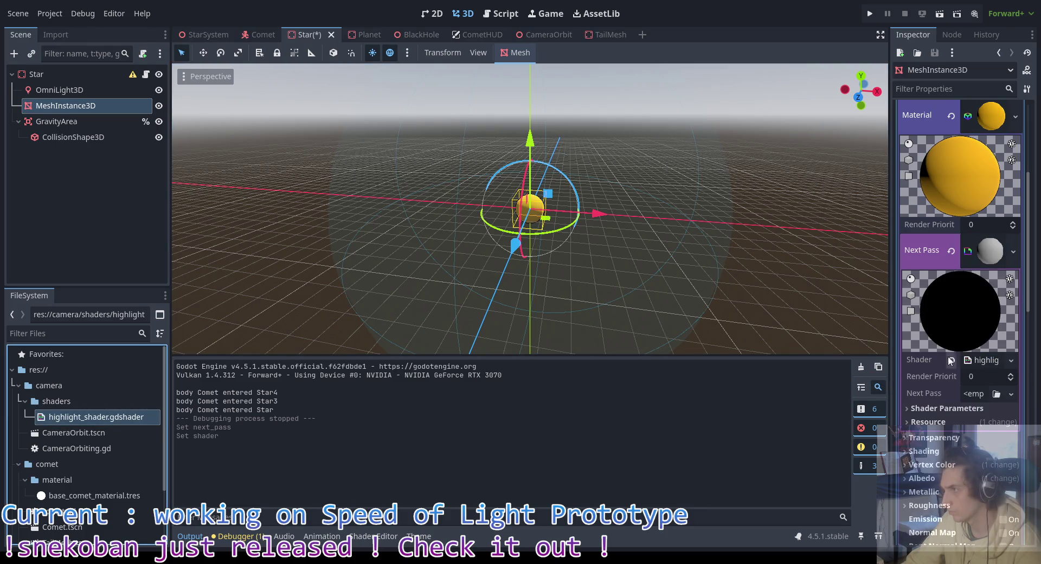
Step: Set the outline colour to ffffff and outline width to 10, then save the Star scene
{"action": "left_click", "coordinate": [927, 409]}
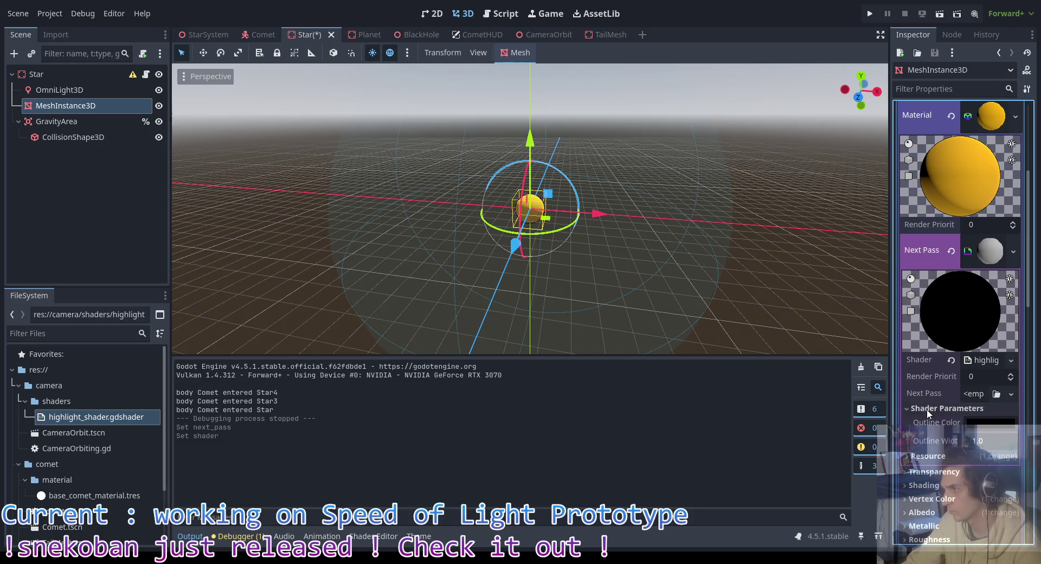
{"action": "left_click", "coordinate": [988, 422]}
{"action": "type", "text": "ffffff"}
{"action": "left_click", "coordinate": [969, 451]}
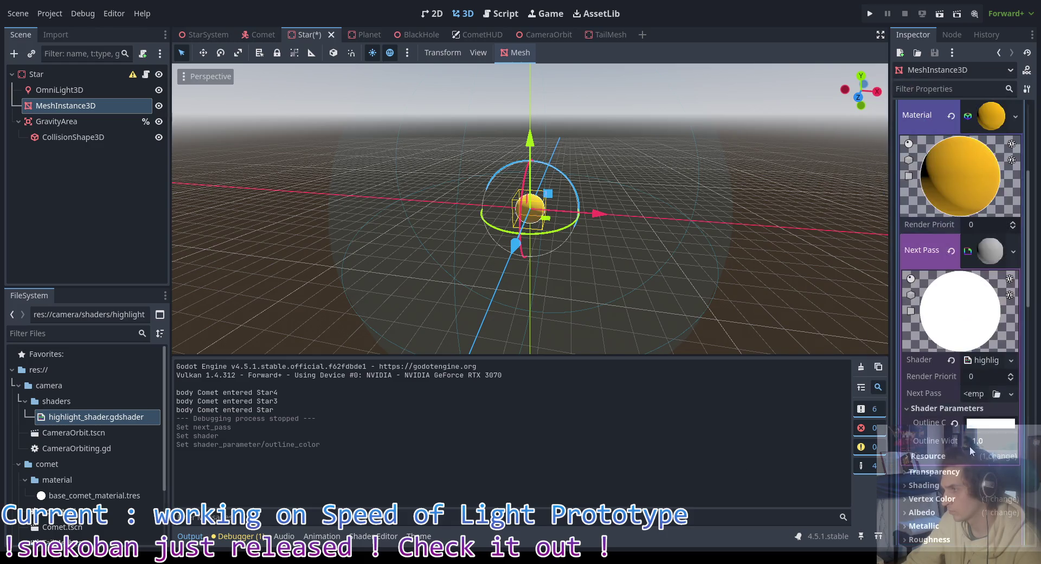
{"action": "left_click", "coordinate": [983, 442]}
{"action": "type", "text": "10"}
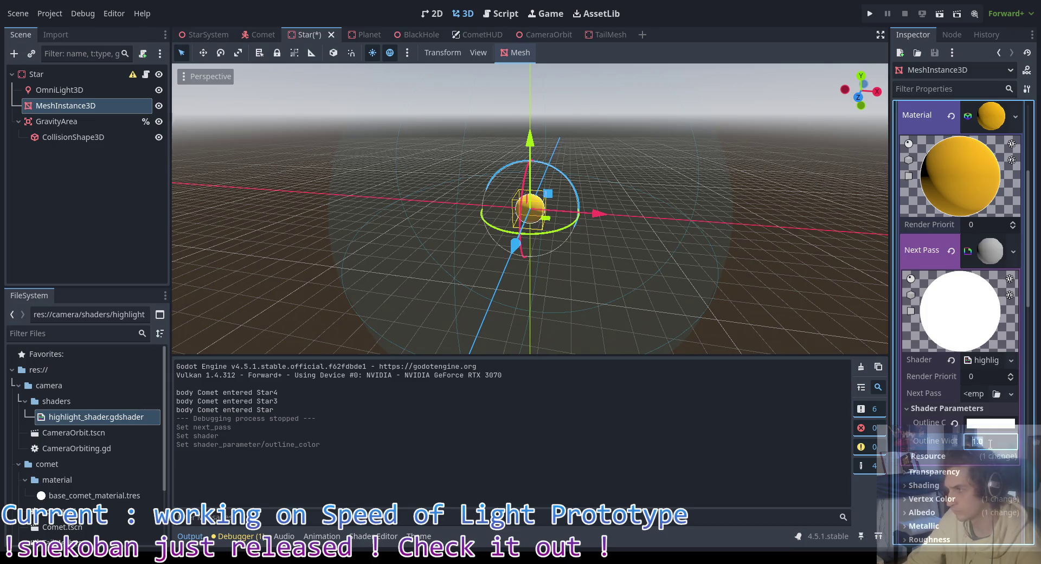
{"action": "key", "text": "Return"}
{"action": "key", "text": "ctrl+s"}
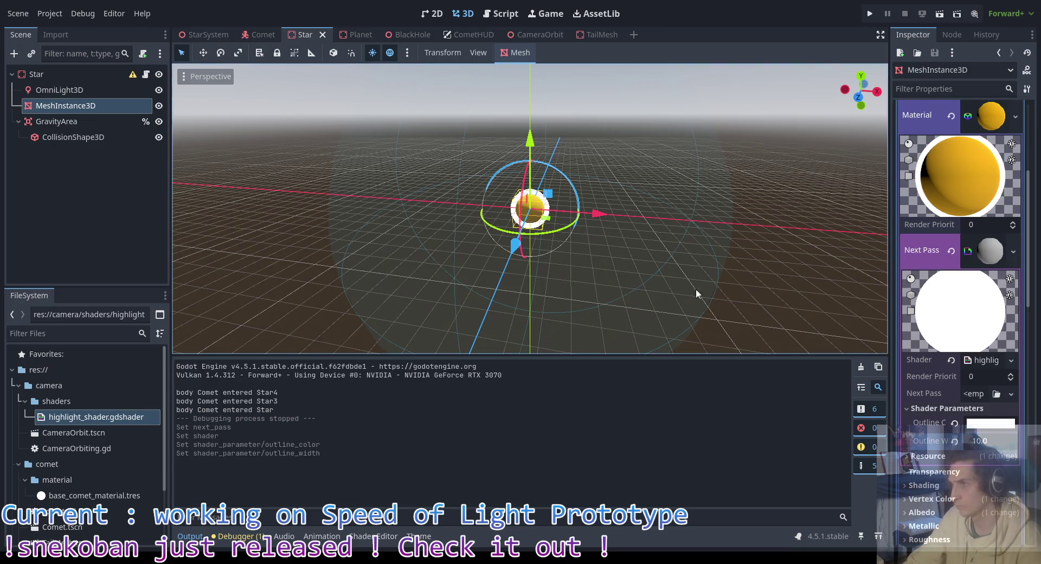
{"action": "scroll", "coordinate": [563, 215], "scroll_direction": "up", "scroll_amount": 5}
{"action": "scroll", "coordinate": [566, 212], "scroll_direction": "up", "scroll_amount": 3}
Step: Run the game with F5 to check the star's white outline, then open star.gd from the Star node
{"action": "scroll", "coordinate": [566, 212], "scroll_direction": "down", "scroll_amount": 4}
{"action": "key", "text": "F5"}
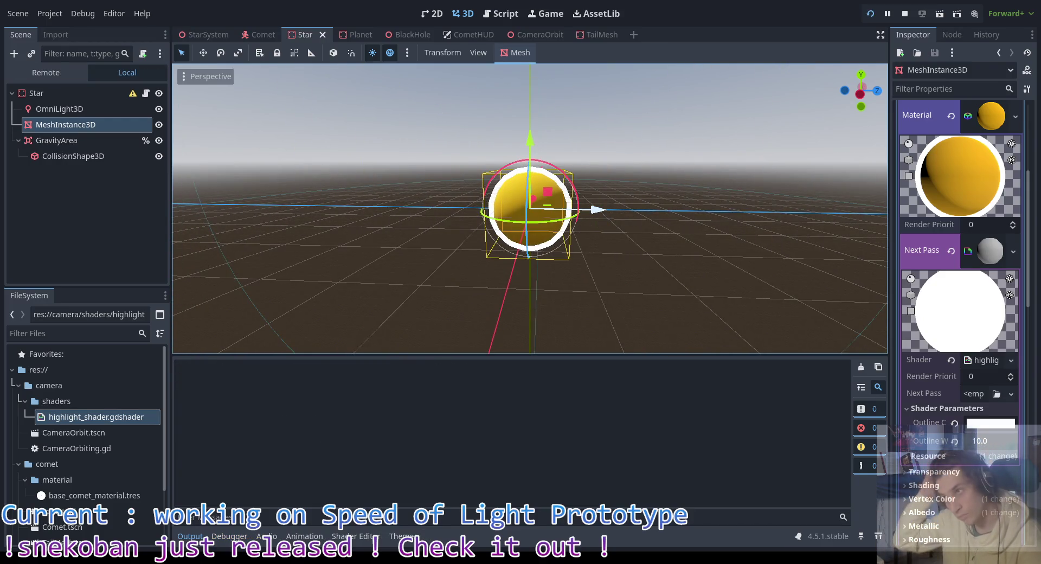
{"action": "key", "text": "F5"}
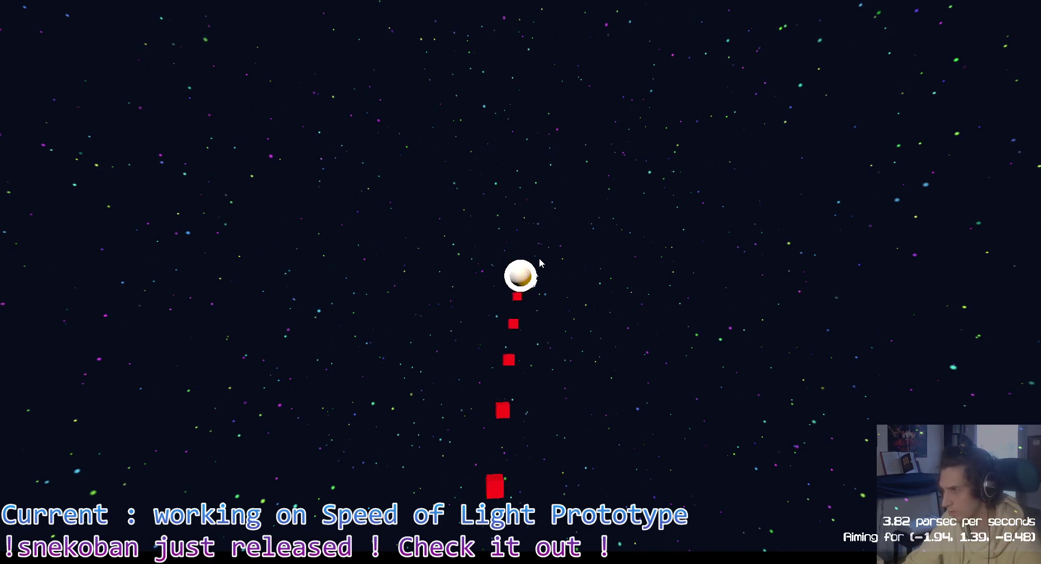
{"action": "key", "text": "Escape"}
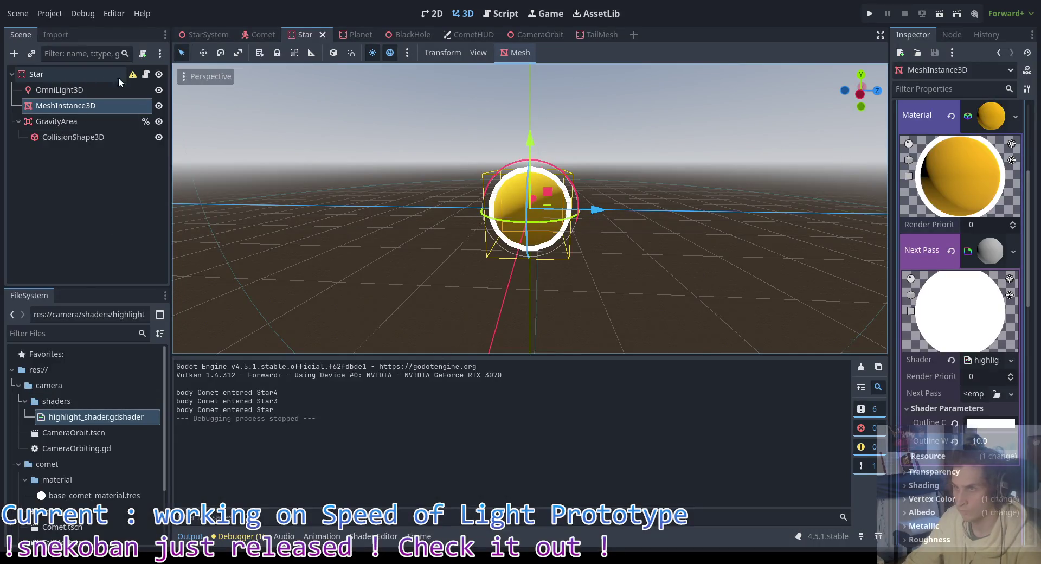
{"action": "left_click", "coordinate": [145, 73]}
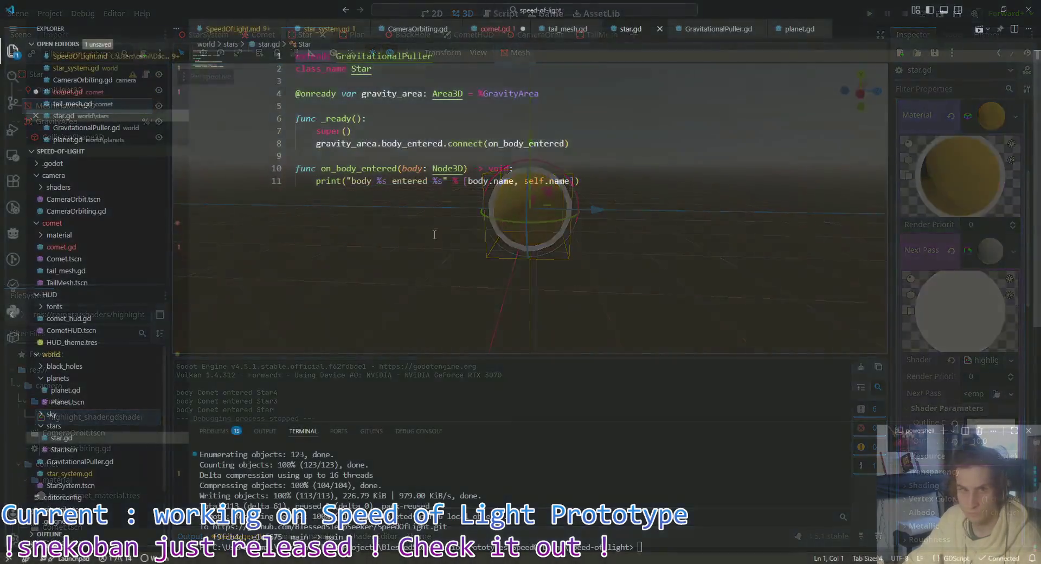
Step: Review star.gd's body_entered printing code in VS Code, then return to the Godot editor
{"action": "left_click", "coordinate": [688, 198]}
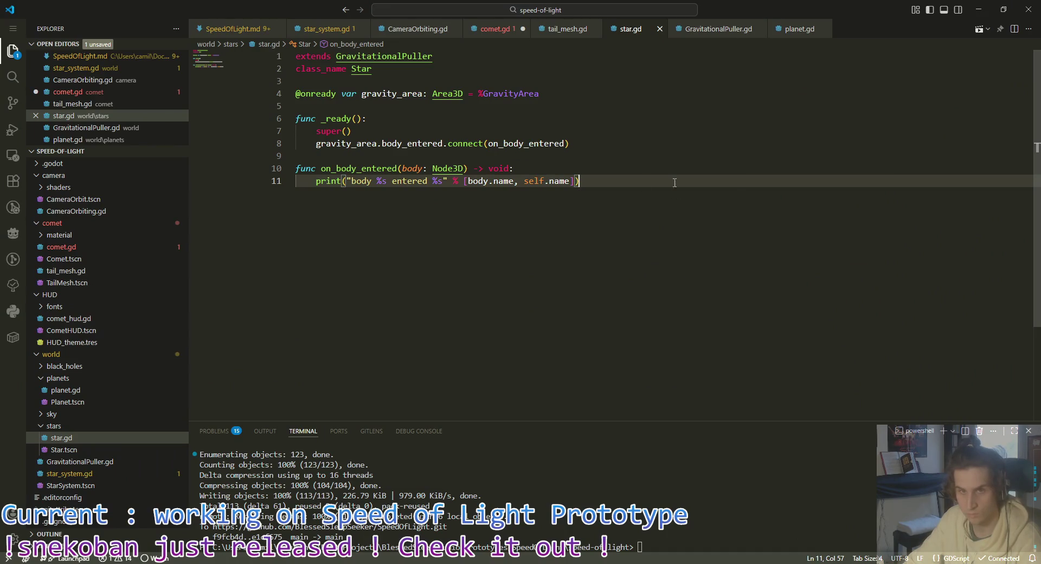
{"action": "left_click", "coordinate": [548, 106]}
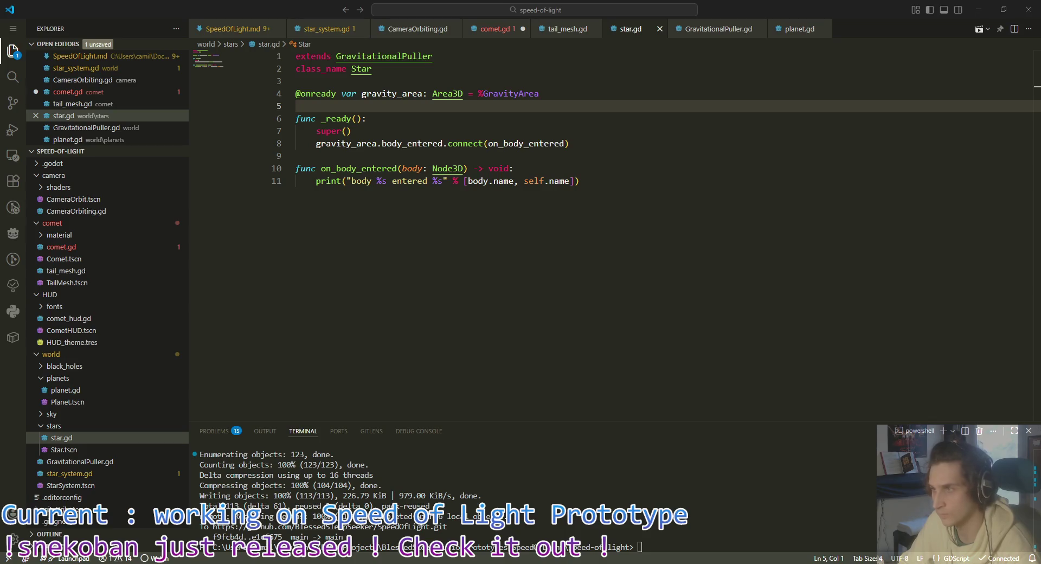
{"action": "key", "text": "alt+Tab"}
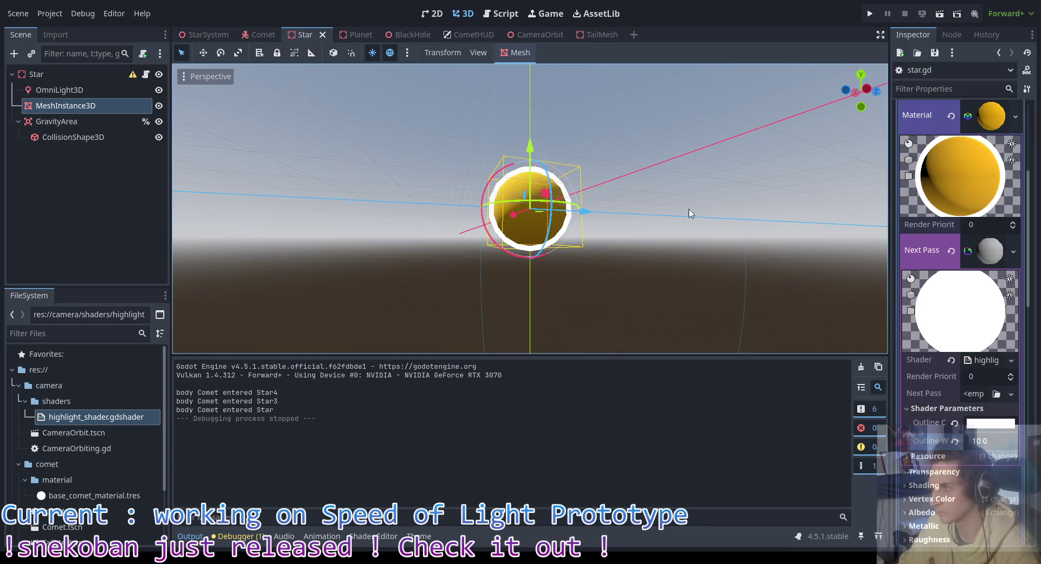
Step: Create a new ShaderMaterial resource in the camera/shaders folder
{"action": "left_click_drag", "start_coordinate": [691, 213], "coordinate": [689, 297]}
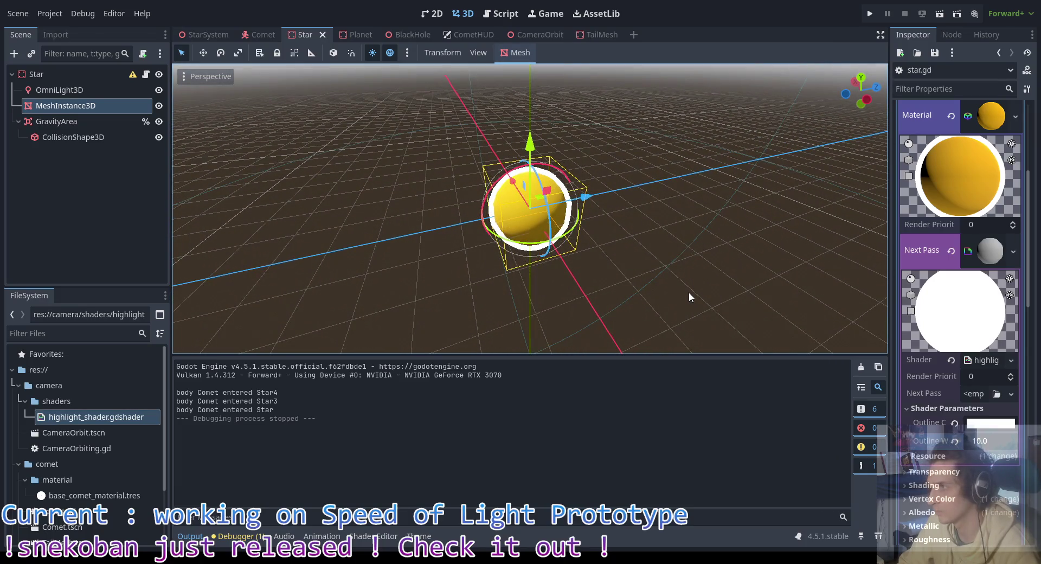
{"action": "left_click", "coordinate": [54, 405]}
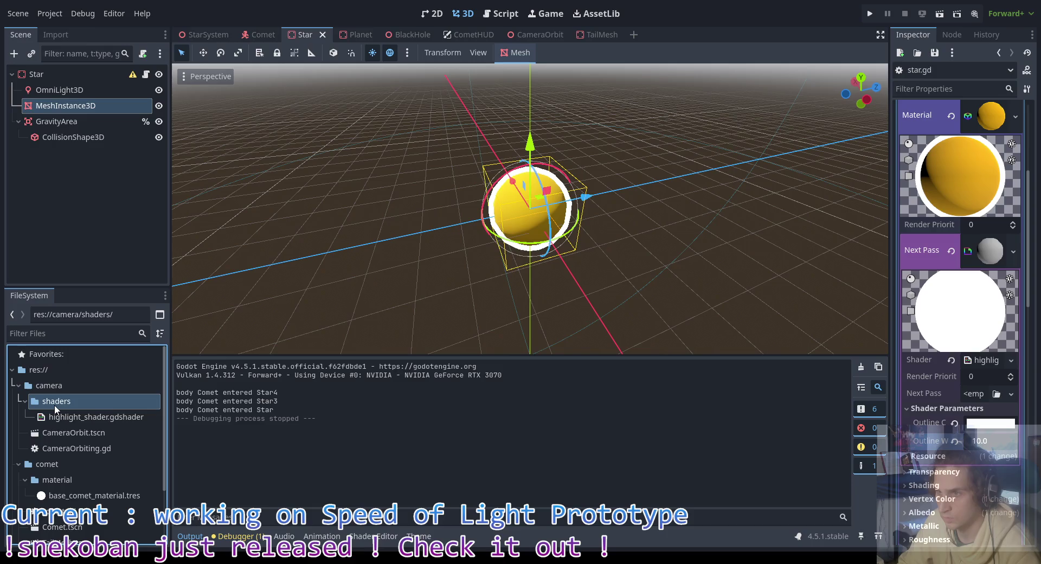
{"action": "right_click", "coordinate": [56, 405]}
{"action": "mouse_move", "coordinate": [128, 320]}
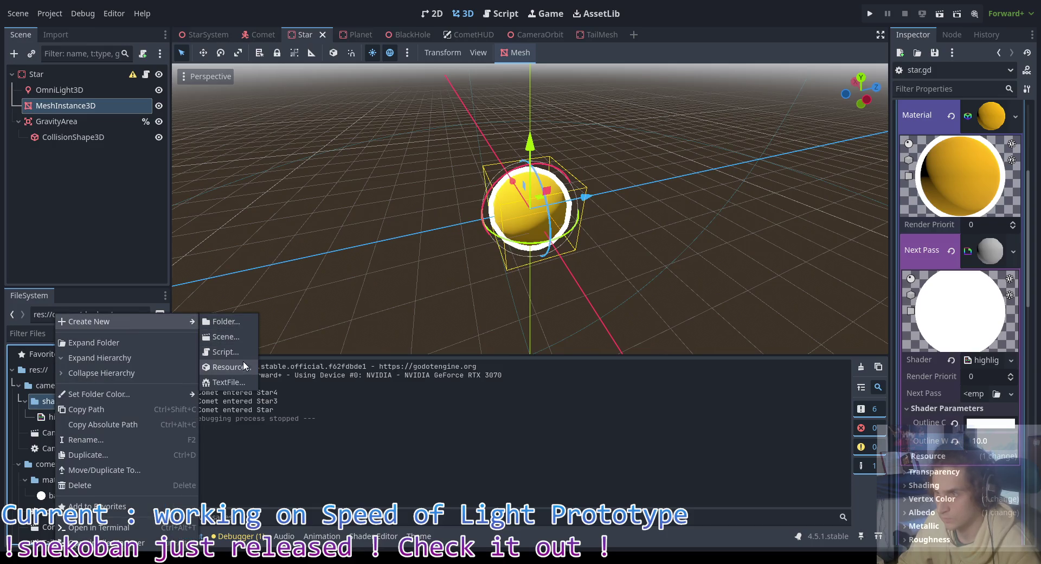
{"action": "left_click", "coordinate": [244, 370]}
{"action": "type", "text": "shader"}
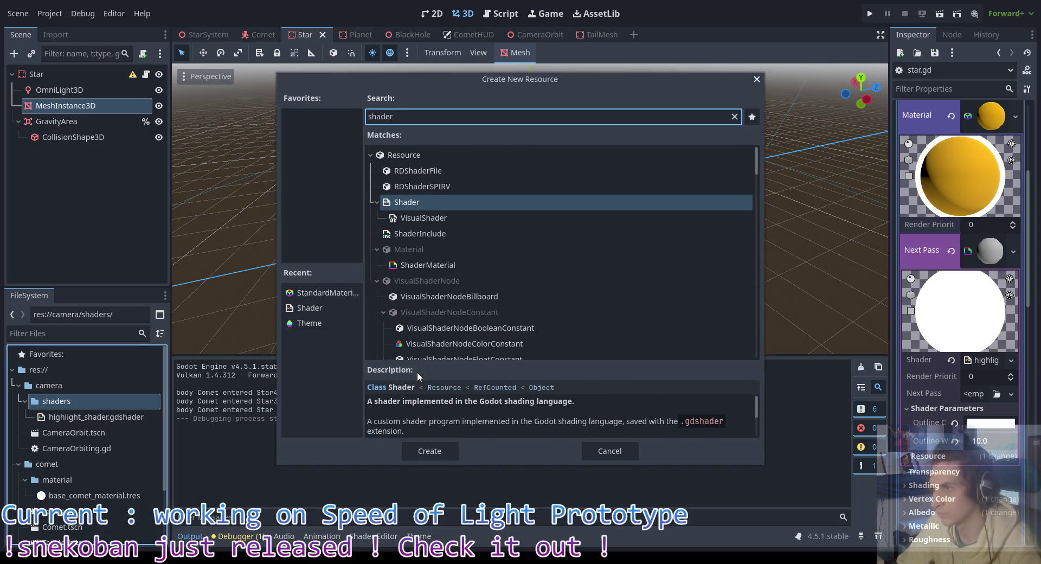
{"action": "key", "text": "Down"}
{"action": "key", "text": "Return"}
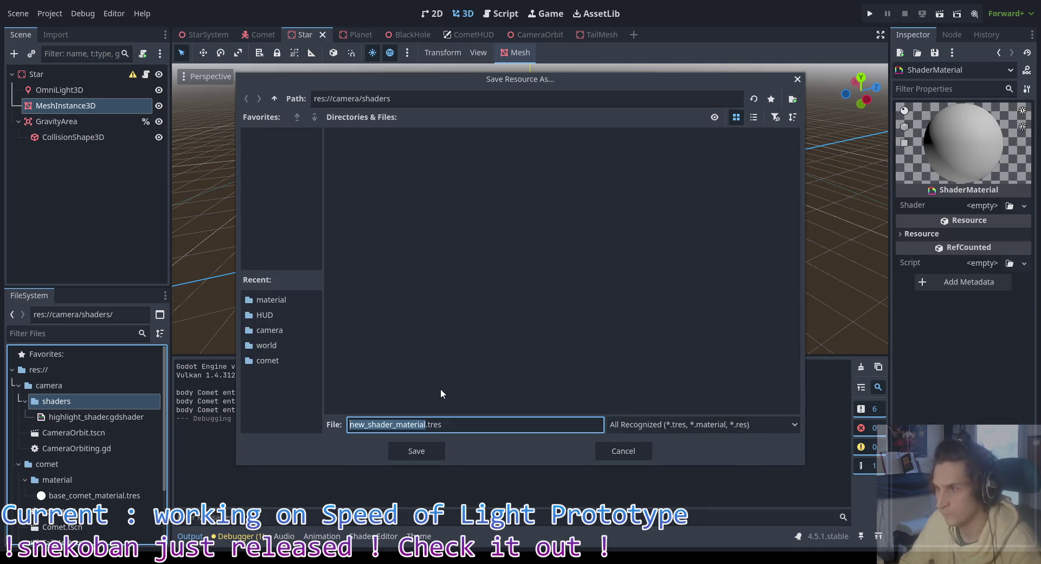
Step: Name the new resource highlight_material.tres and save it
{"action": "type", "text": "highligh"}
{"action": "type", "text": "t_on"}
{"action": "key", "text": "BackSpace"}
{"action": "key", "text": "BackSpace"}
{"action": "key", "text": "BackSpace"}
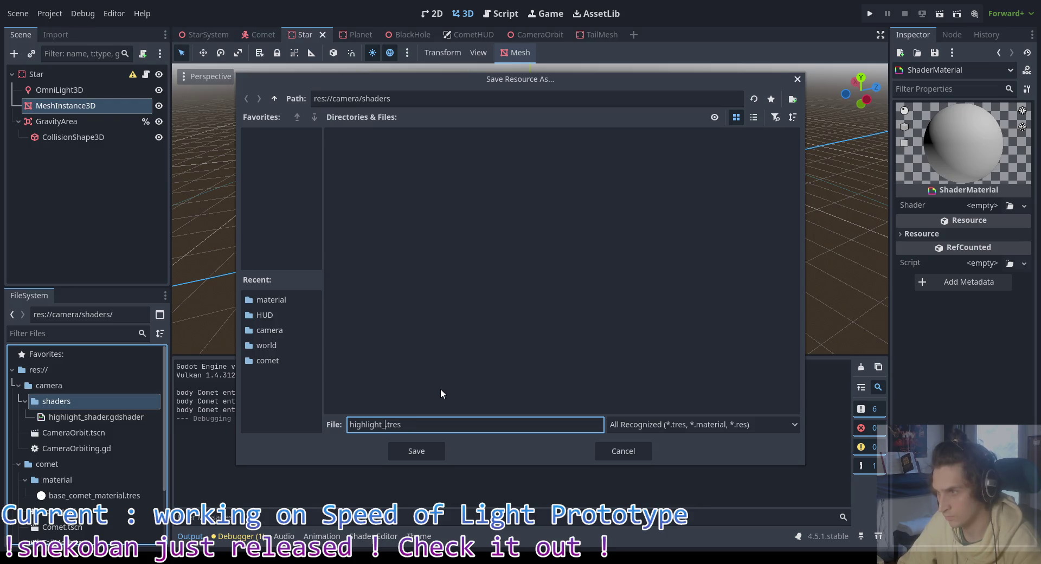
{"action": "type", "text": "_"}
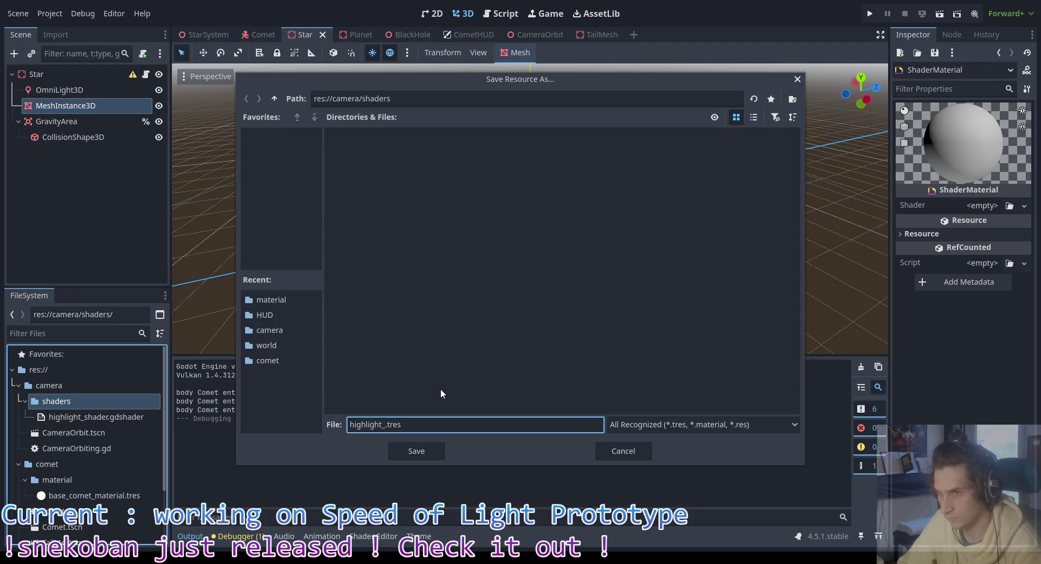
{"action": "type", "text": "sha"}
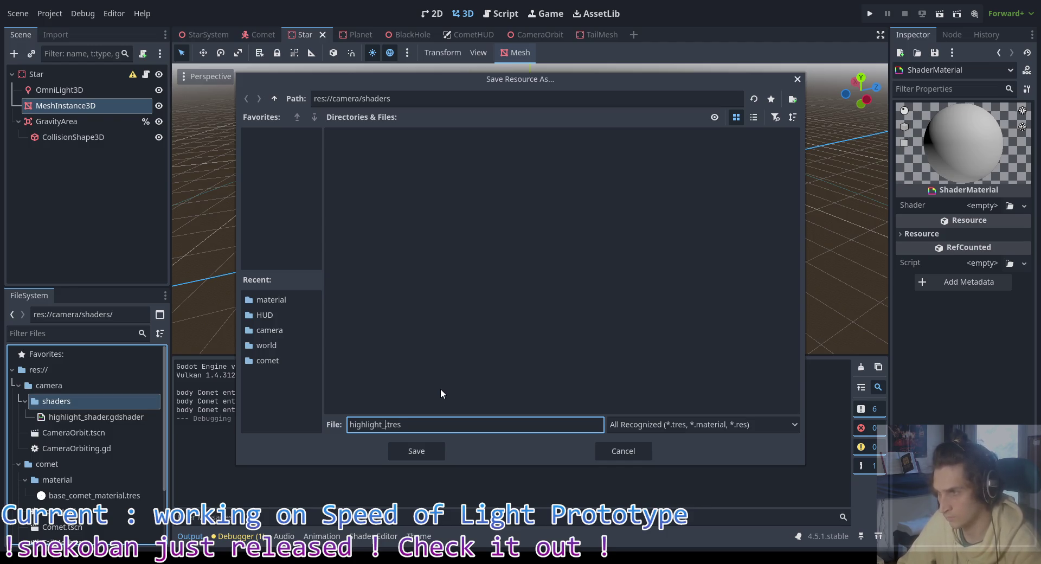
{"action": "type", "text": "de"}
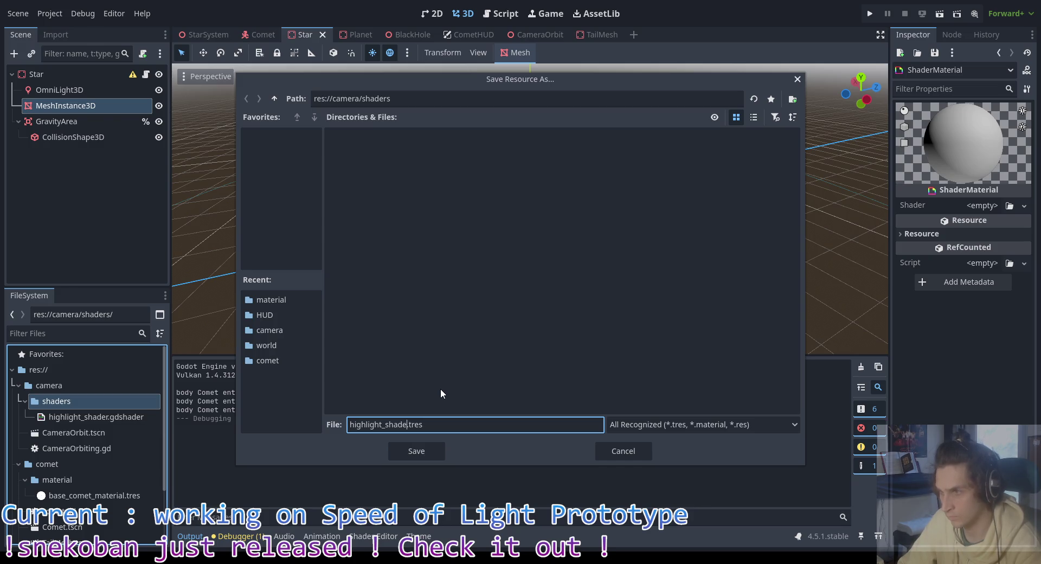
{"action": "key", "text": "BackSpace"}
{"action": "key", "text": "BackSpace"}
{"action": "key", "text": "BackSpace"}
{"action": "type", "text": "material"}
{"action": "key", "text": "Return"}
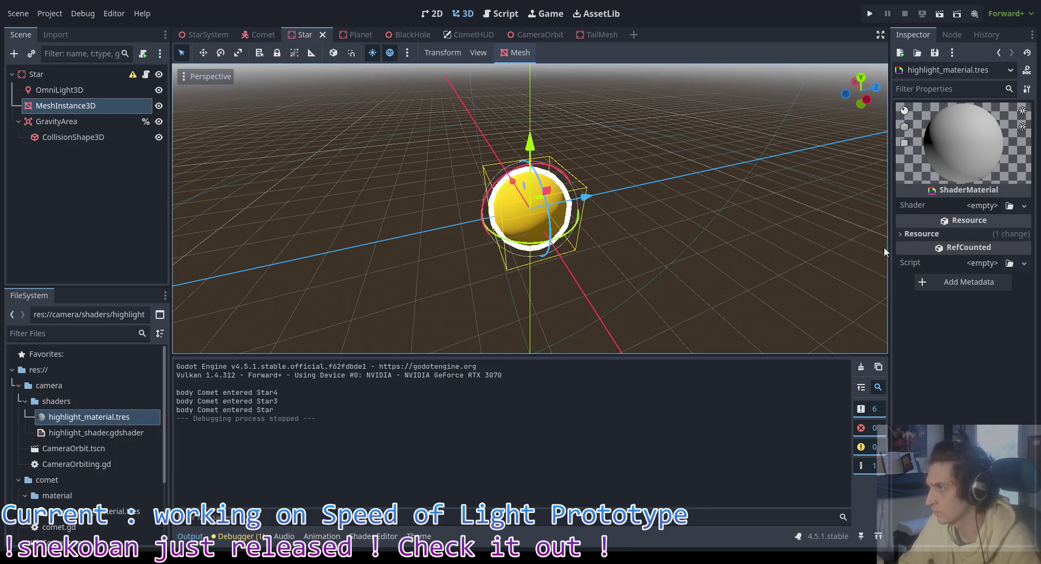
{"action": "left_click", "coordinate": [924, 233]}
Step: Make highlight_material local to scene and assign highlight_shader.gdshader as its shader
{"action": "left_click", "coordinate": [969, 249]}
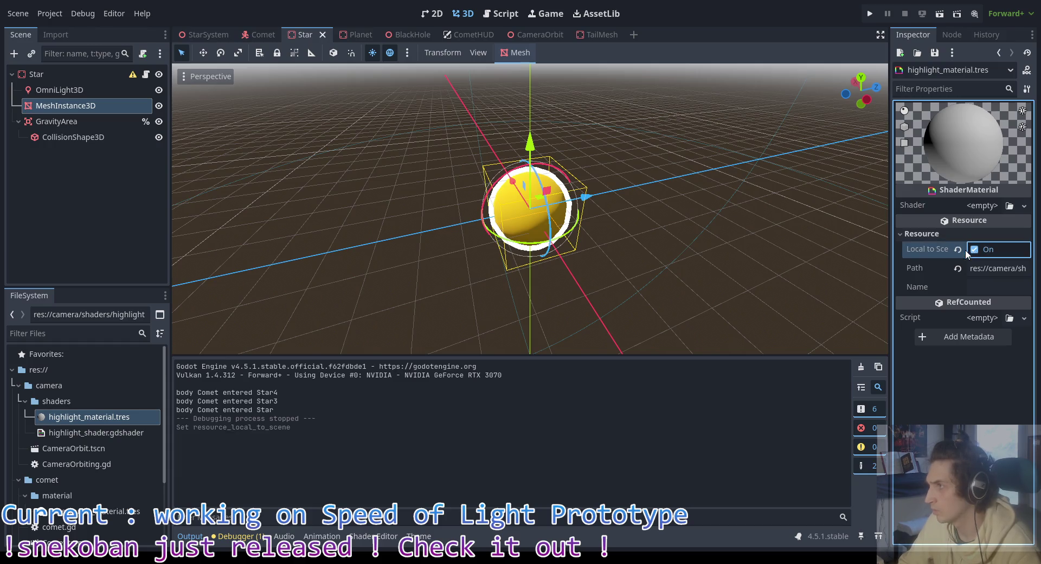
{"action": "left_click", "coordinate": [973, 234]}
{"action": "left_click", "coordinate": [980, 206]}
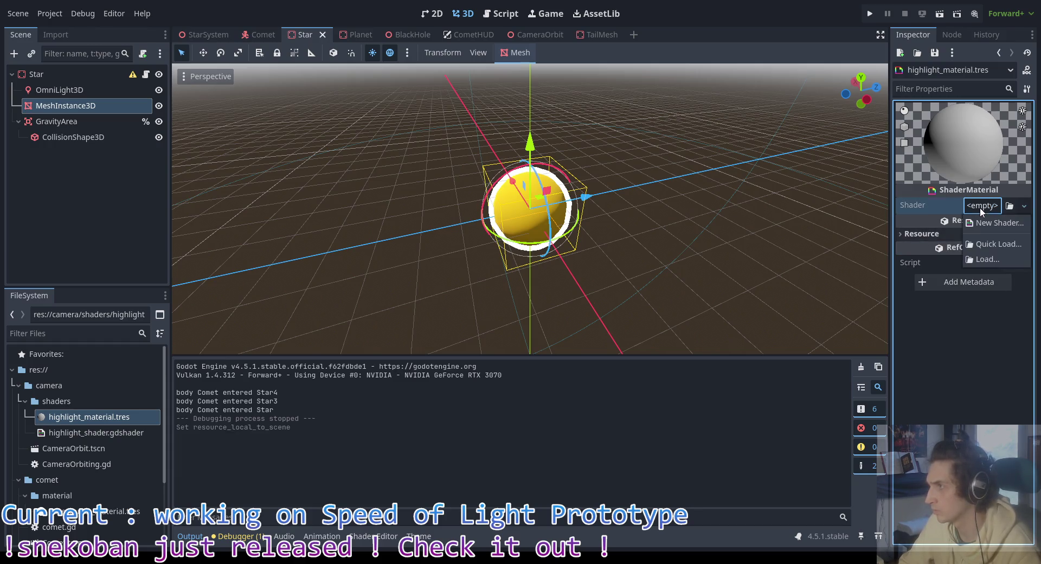
{"action": "left_click", "coordinate": [985, 225]}
{"action": "left_click", "coordinate": [547, 356]}
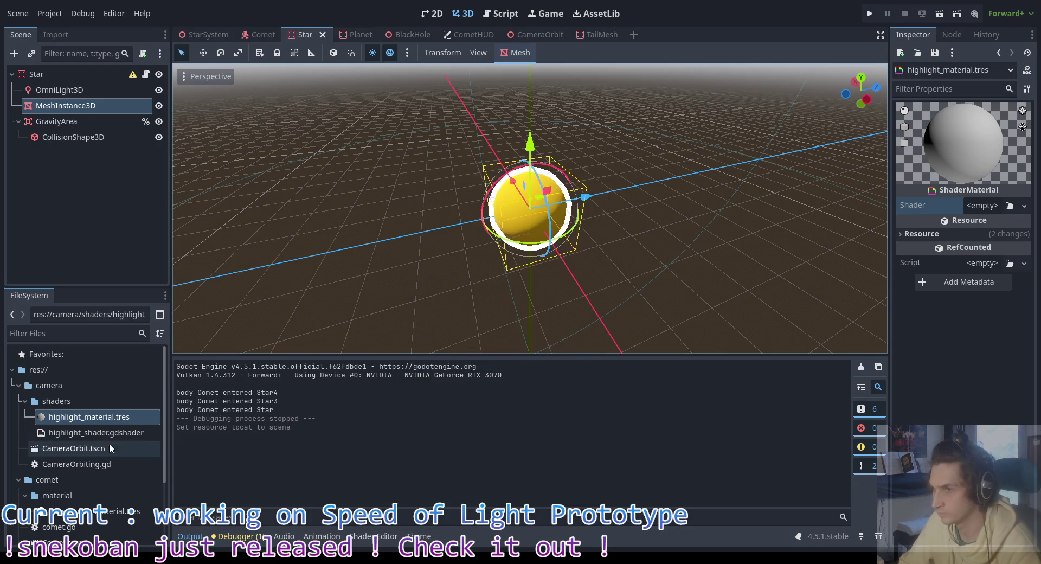
{"action": "left_click", "coordinate": [97, 433]}
{"action": "mouse_move", "coordinate": [96, 433]}
{"action": "left_mouse_down"}
{"action": "mouse_move", "coordinate": [1010, 200]}
{"action": "mouse_move", "coordinate": [1000, 205]}
{"action": "left_mouse_up"}
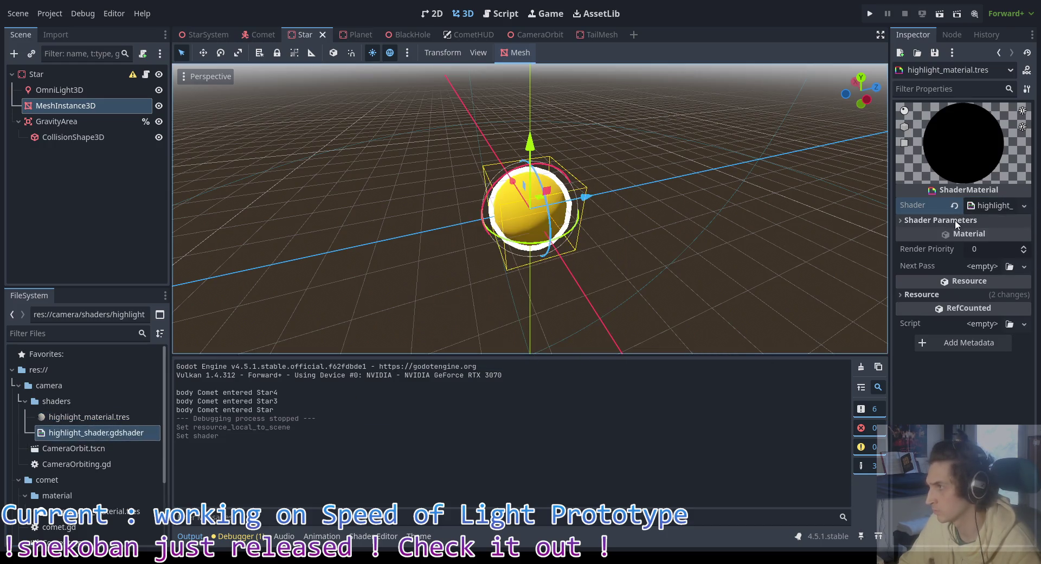
Step: Set Outline Width to 10 and Outline Color to white, then select the star's MeshInstance3D
{"action": "left_click", "coordinate": [988, 249]}
{"action": "type", "text": "10"}
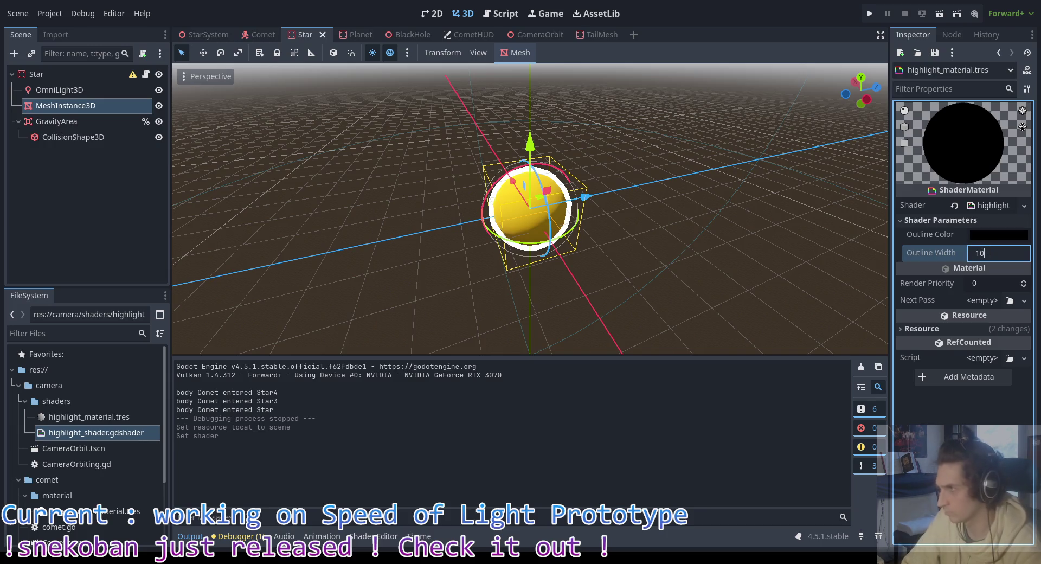
{"action": "key", "text": "Return"}
{"action": "left_click", "coordinate": [983, 235]}
{"action": "left_click_drag", "start_coordinate": [918, 442], "coordinate": [989, 443]}
{"action": "left_click", "coordinate": [661, 438]}
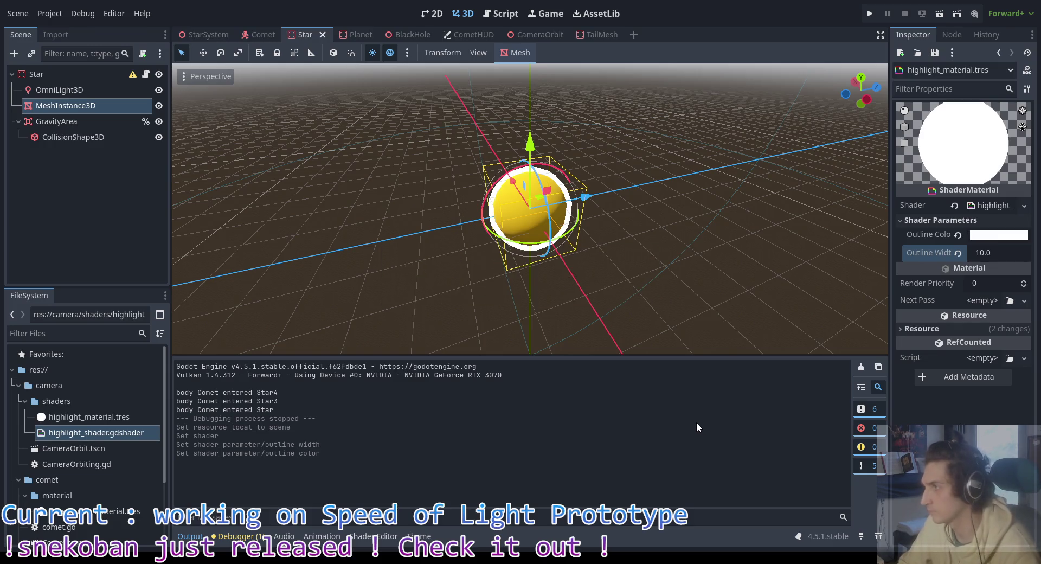
{"action": "mouse_move", "coordinate": [591, 270]}
{"action": "left_mouse_down"}
{"action": "mouse_move", "coordinate": [657, 199]}
{"action": "mouse_move", "coordinate": [430, 268]}
{"action": "mouse_move", "coordinate": [663, 256]}
{"action": "mouse_move", "coordinate": [599, 270]}
{"action": "left_mouse_up"}
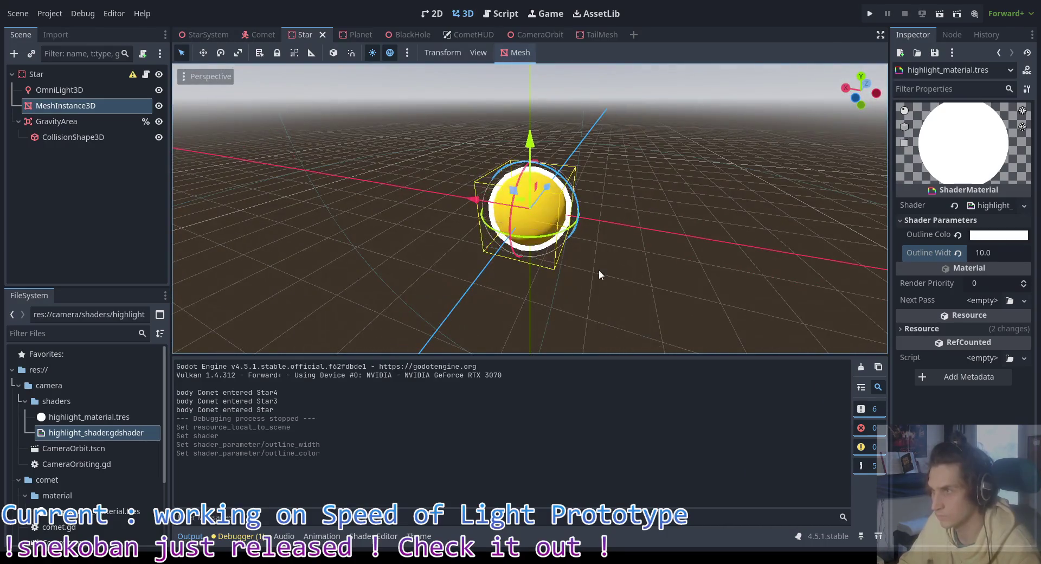
{"action": "left_click", "coordinate": [233, 200]}
{"action": "left_click", "coordinate": [69, 106]}
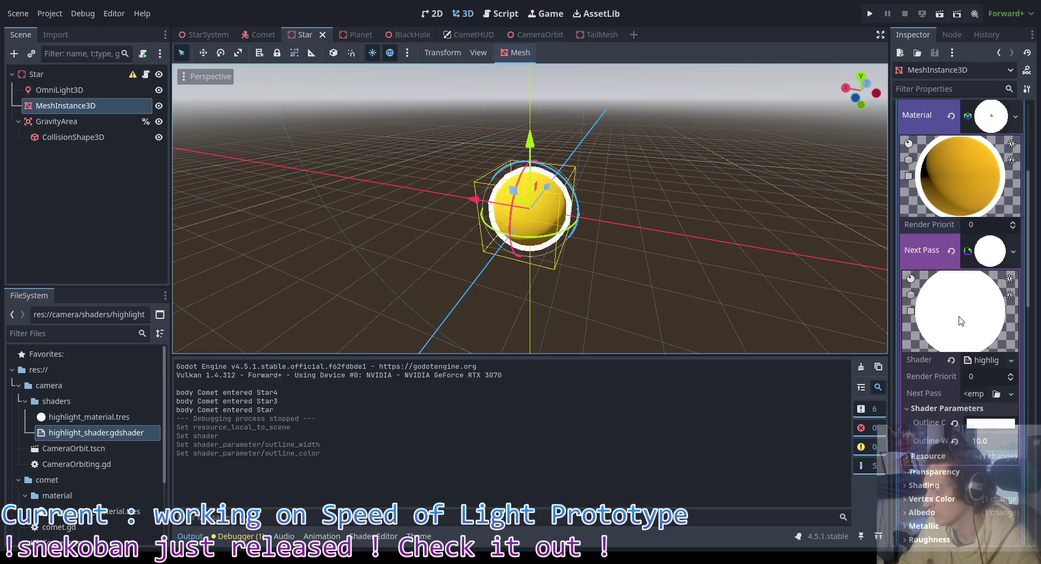
Step: Set highlight_material.tres as the mesh material's Next Pass and save the Star scene
{"action": "left_click", "coordinate": [952, 252]}
{"action": "mouse_move", "coordinate": [89, 416]}
{"action": "left_mouse_down"}
{"action": "mouse_move", "coordinate": [956, 272]}
{"action": "mouse_move", "coordinate": [975, 241]}
{"action": "left_mouse_up"}
{"action": "key", "text": "ctrl+s"}
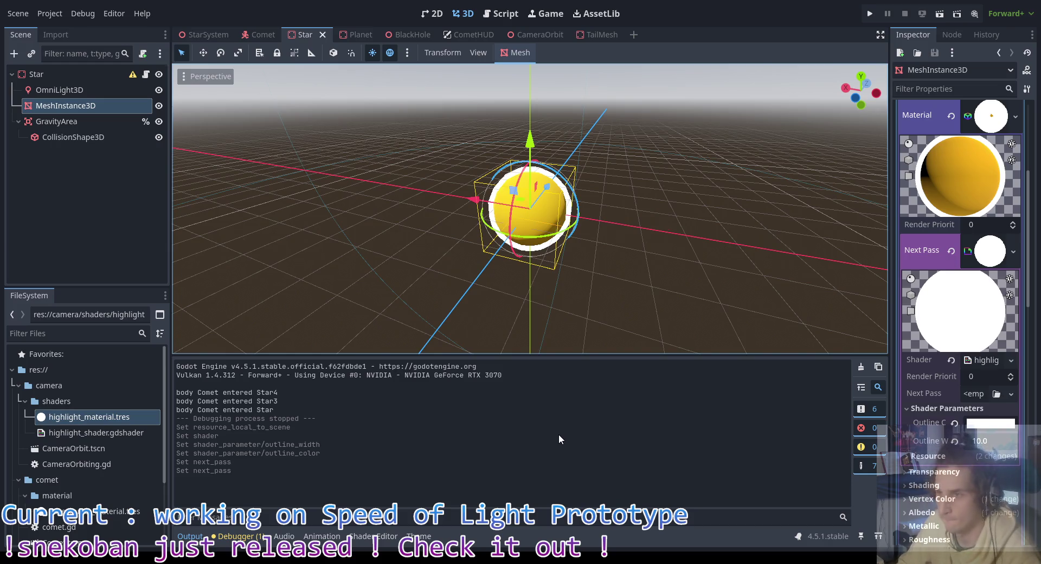
Step: Select the Star root node and open star.gd, placing the caret at the end of line 4
{"action": "mouse_move", "coordinate": [640, 325]}
{"action": "left_mouse_down"}
{"action": "mouse_move", "coordinate": [656, 247]}
{"action": "mouse_move", "coordinate": [671, 265]}
{"action": "left_mouse_up"}
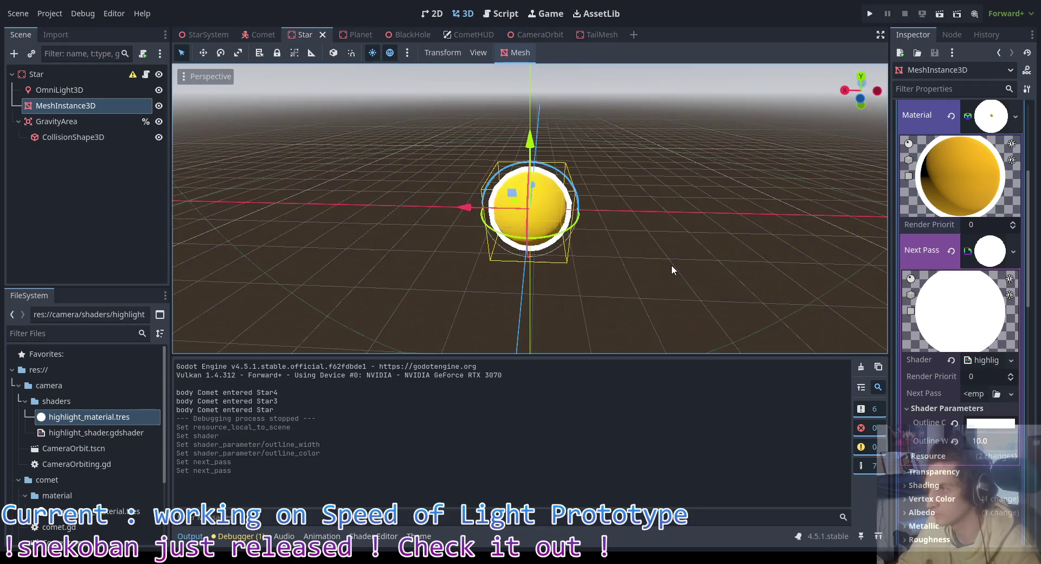
{"action": "left_click", "coordinate": [85, 78]}
{"action": "left_click", "coordinate": [150, 74]}
{"action": "left_click", "coordinate": [646, 94]}
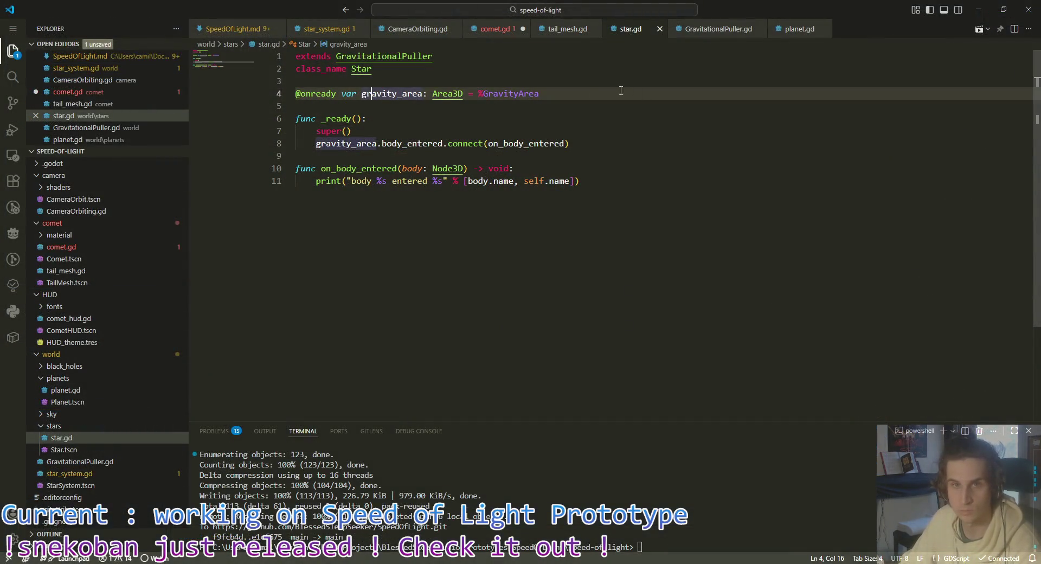
{"action": "key", "text": "Return"}
{"action": "type", "text": "@onready var"}
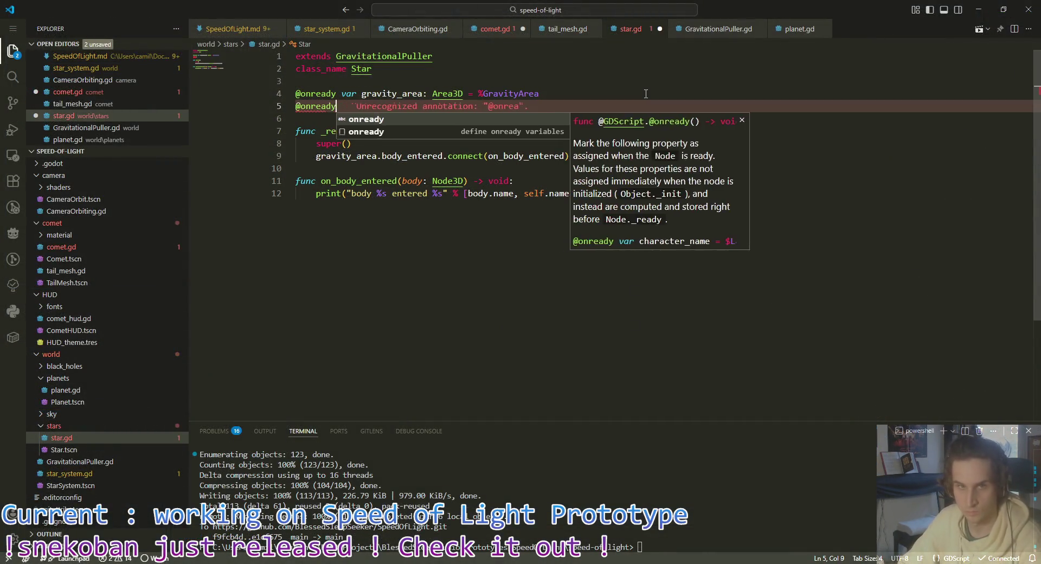
{"action": "key", "text": "alt+Tab"}
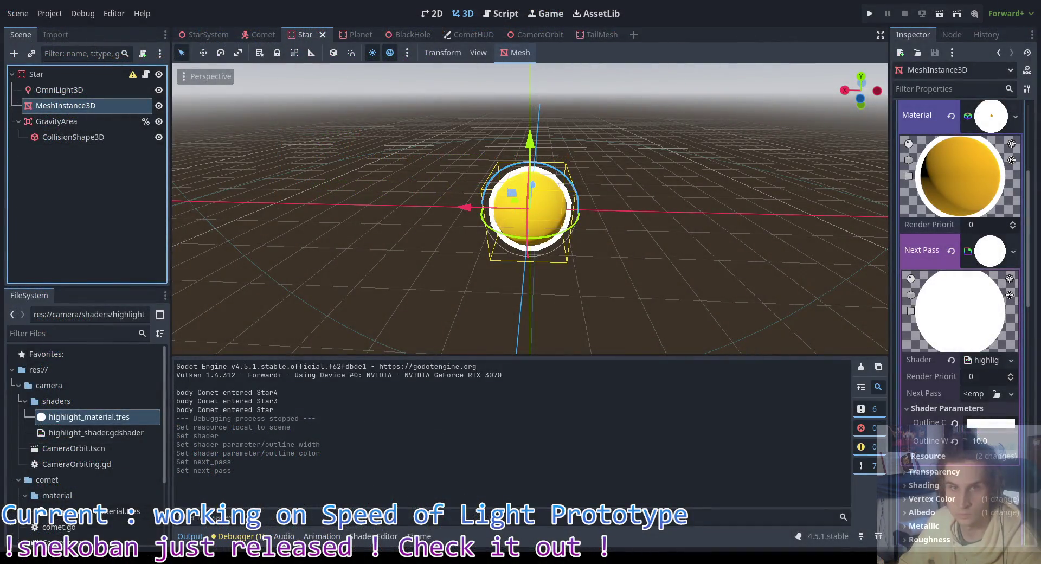
{"action": "key", "text": "alt+Tab"}
{"action": "type", "text": "ma"}
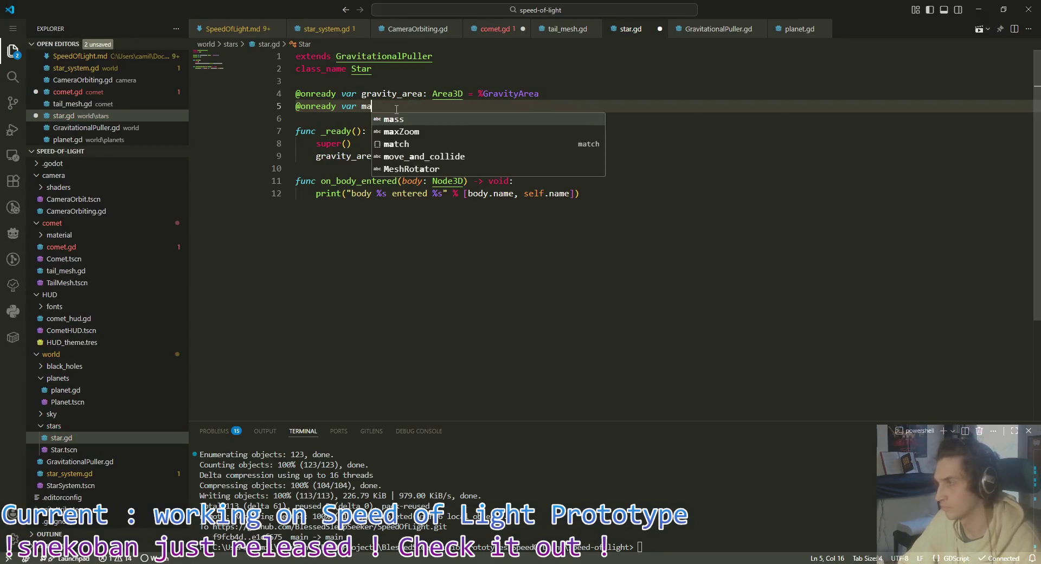
{"action": "key", "text": "BackSpace"}
{"action": "key", "text": "BackSpace"}
{"action": "type", "text": "highlight"}
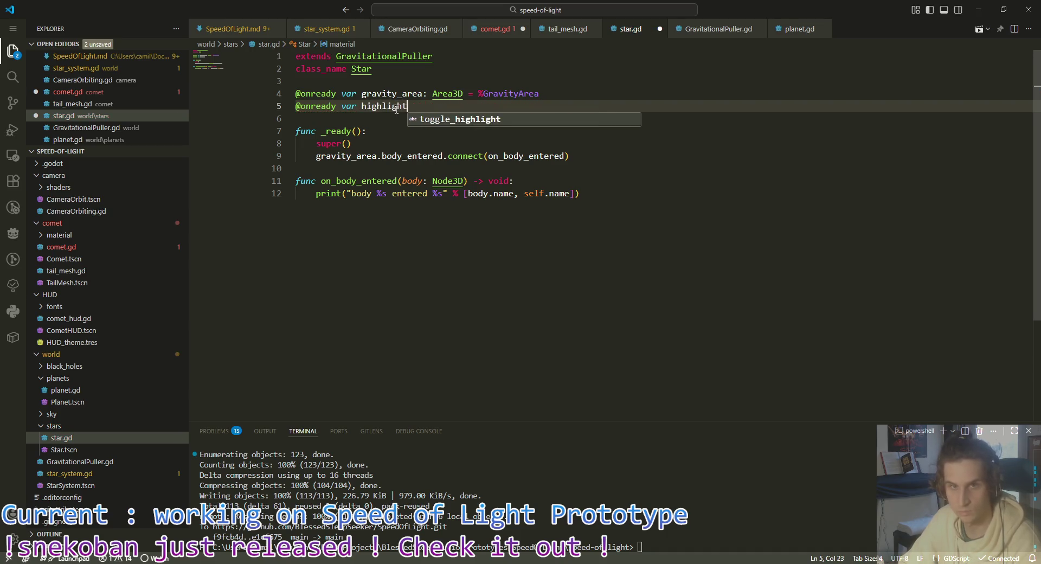
{"action": "type", "text": "_sha"}
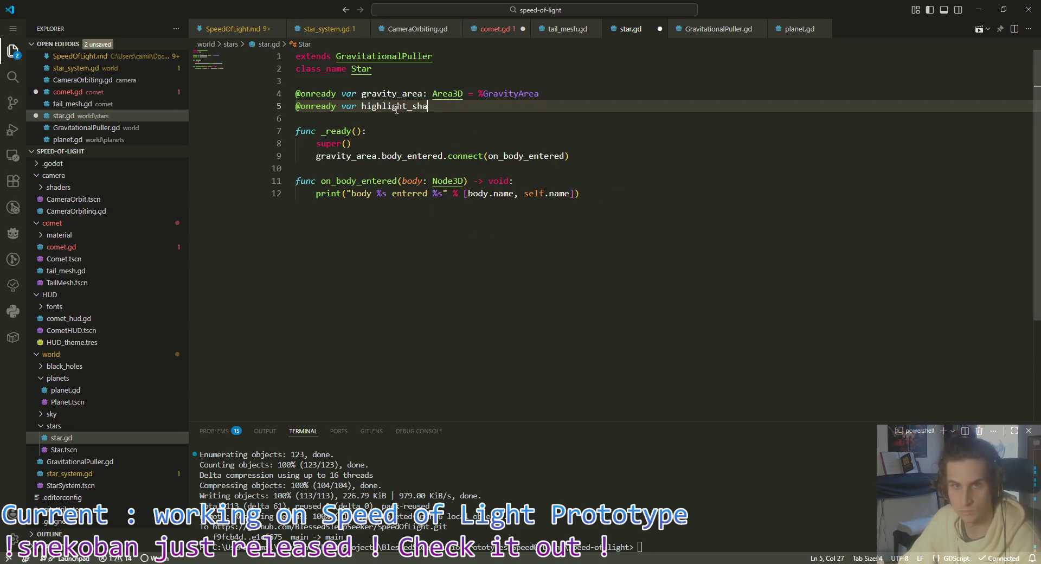
{"action": "type", "text": "der: Sh"}
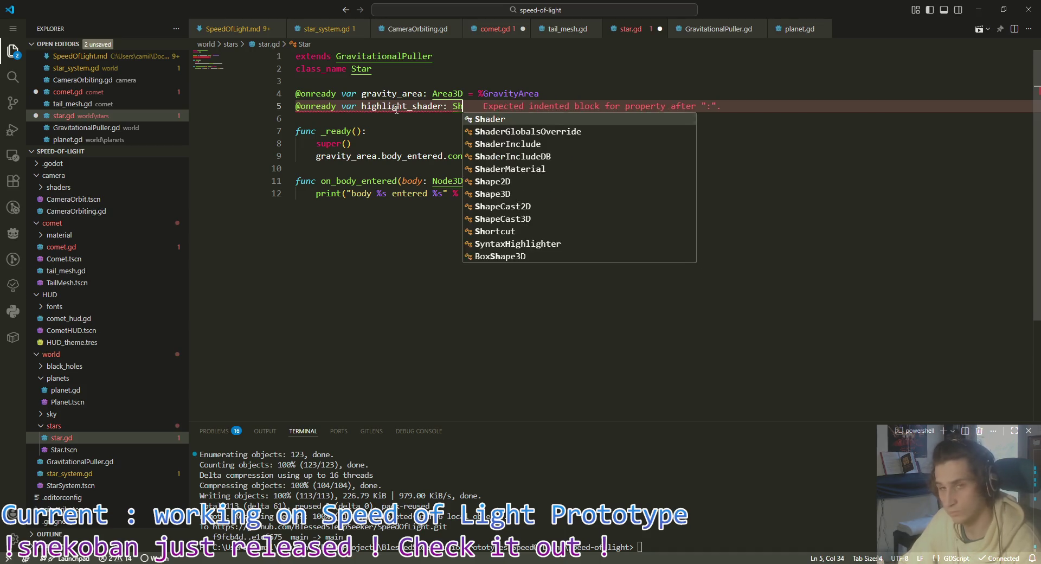
{"action": "type", "text": "ader"}
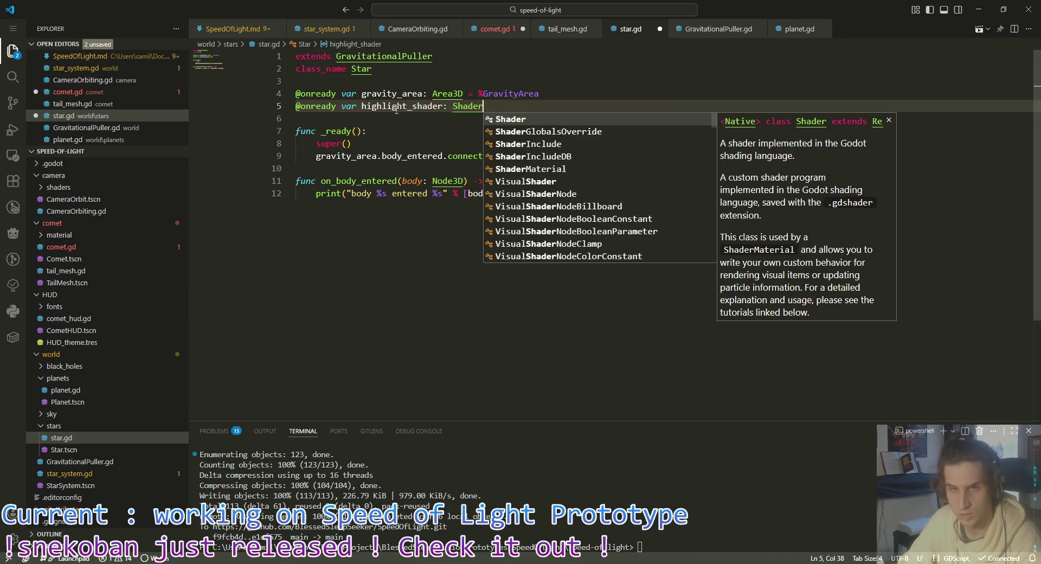
{"action": "type", "text": "Mater"}
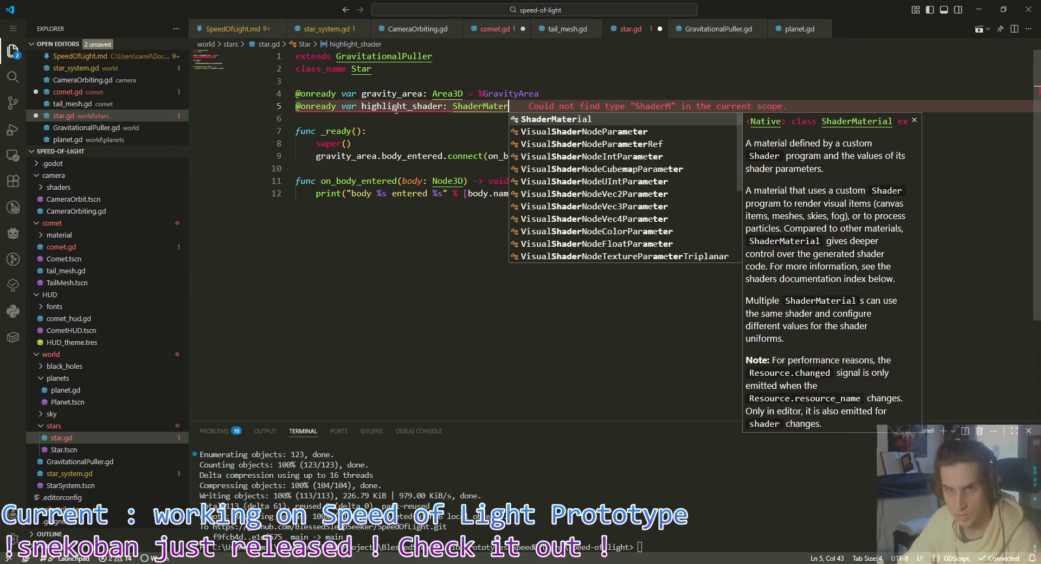
{"action": "key", "text": "Tab"}
Step: Complete the declaration with '= $MeshInstance3D.mesh.material'
{"action": "type", "text": "="}
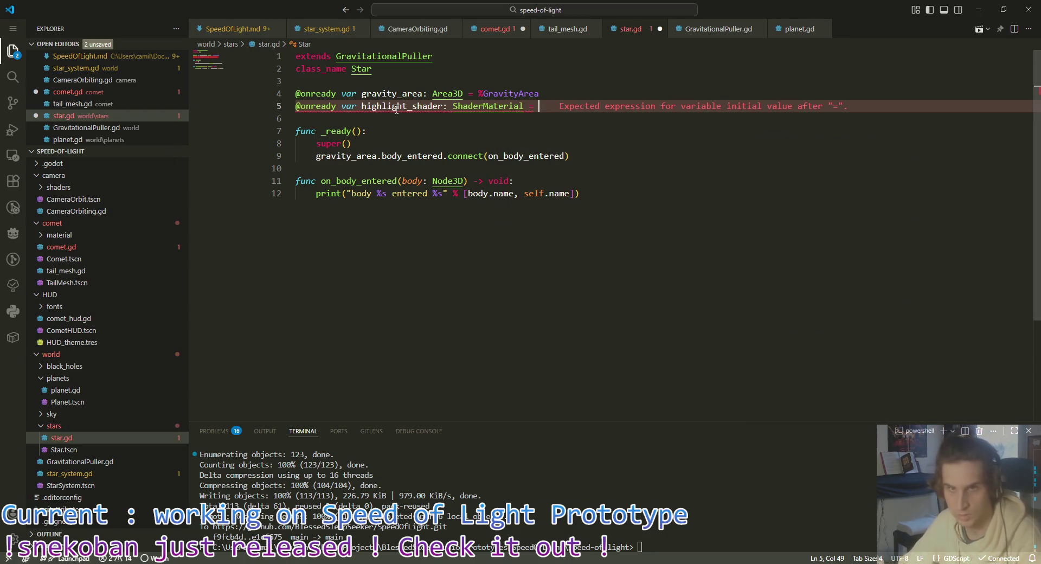
{"action": "type", "text": " $"}
{"action": "key", "text": "Down"}
{"action": "key", "text": "Down"}
{"action": "key", "text": "Down"}
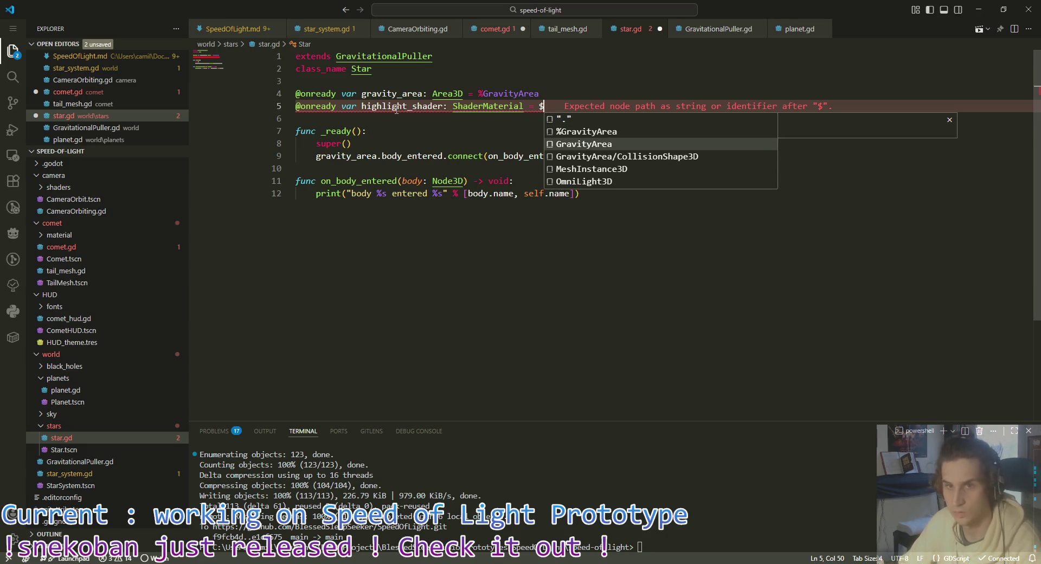
{"action": "key", "text": "Up"}
{"action": "key", "text": "Tab"}
{"action": "type", "text": "."}
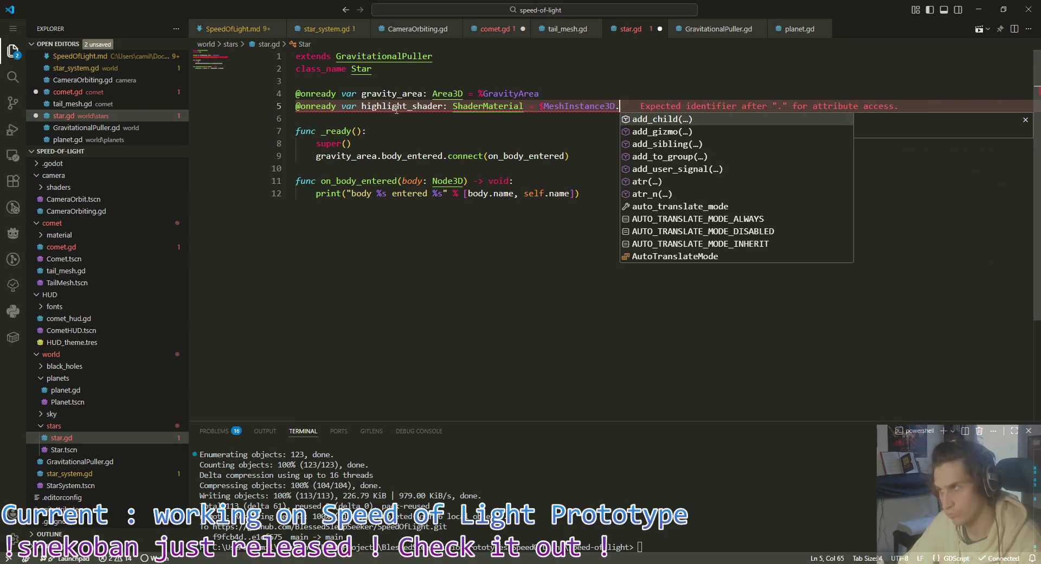
{"action": "type", "text": "material"}
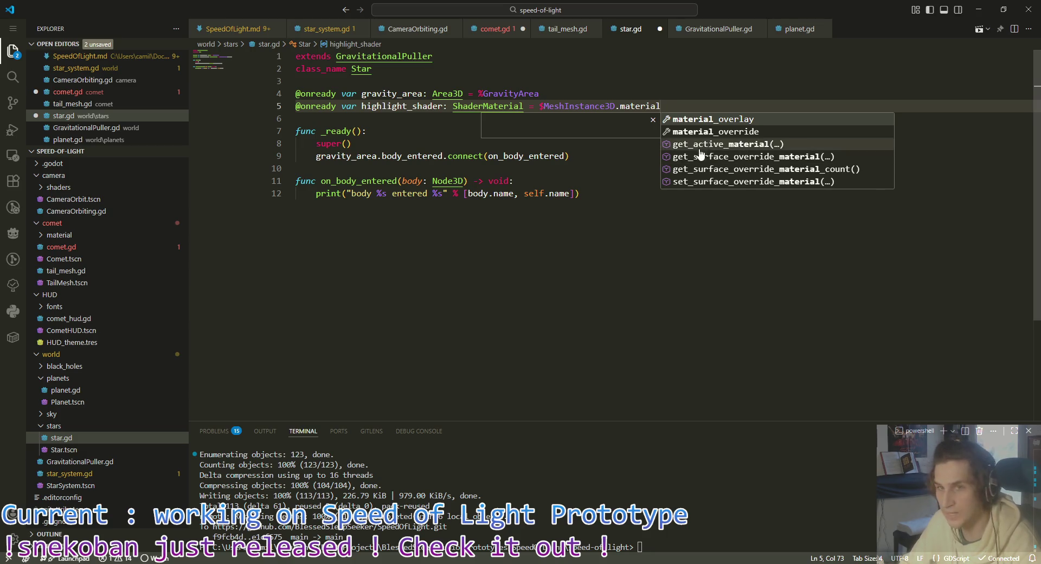
{"action": "double_click", "coordinate": [641, 105]}
{"action": "type", "text": "mesh.mat"}
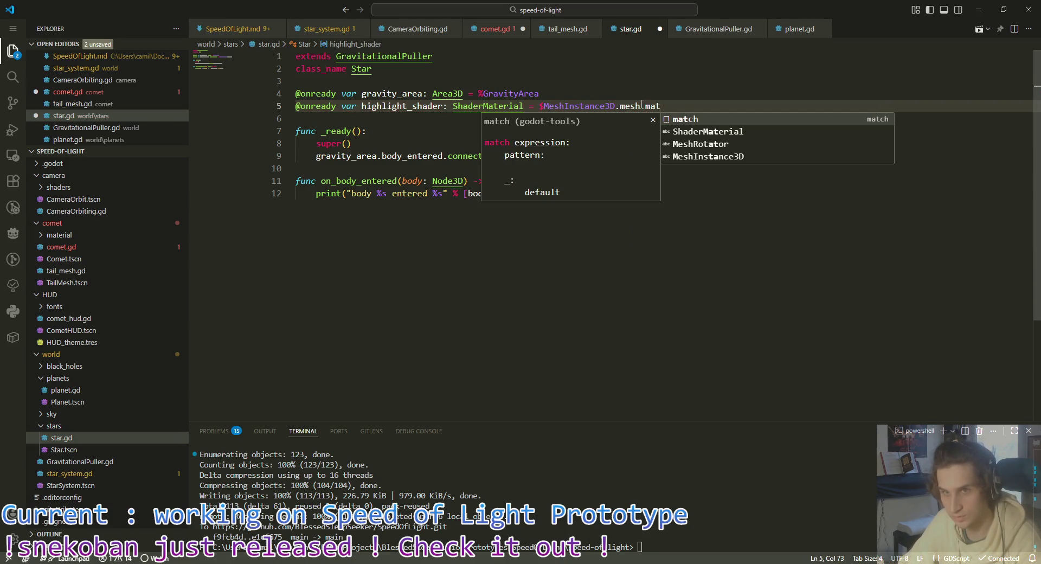
{"action": "type", "text": "erial"}
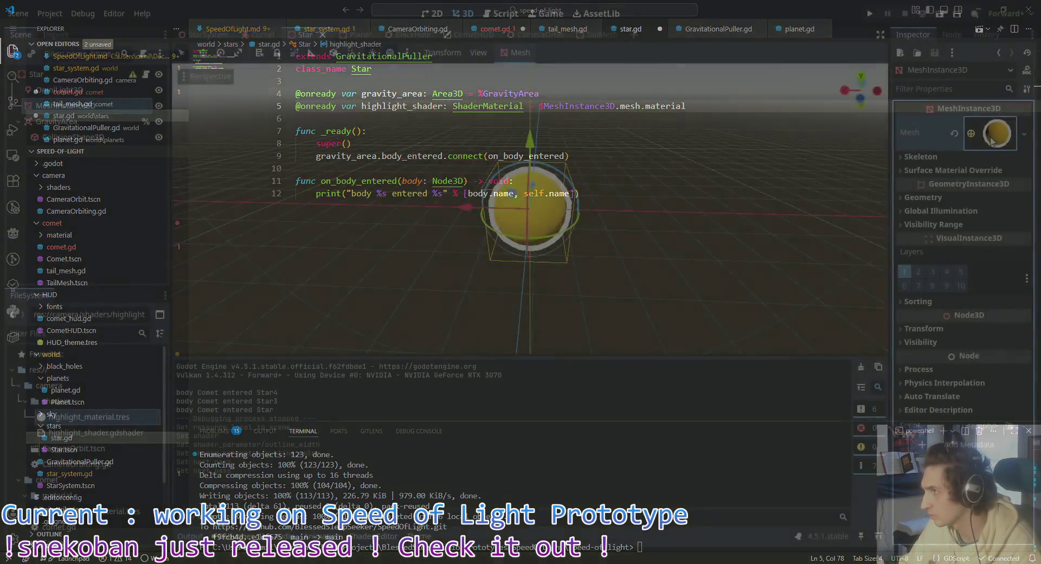
{"action": "left_click", "coordinate": [991, 134]}
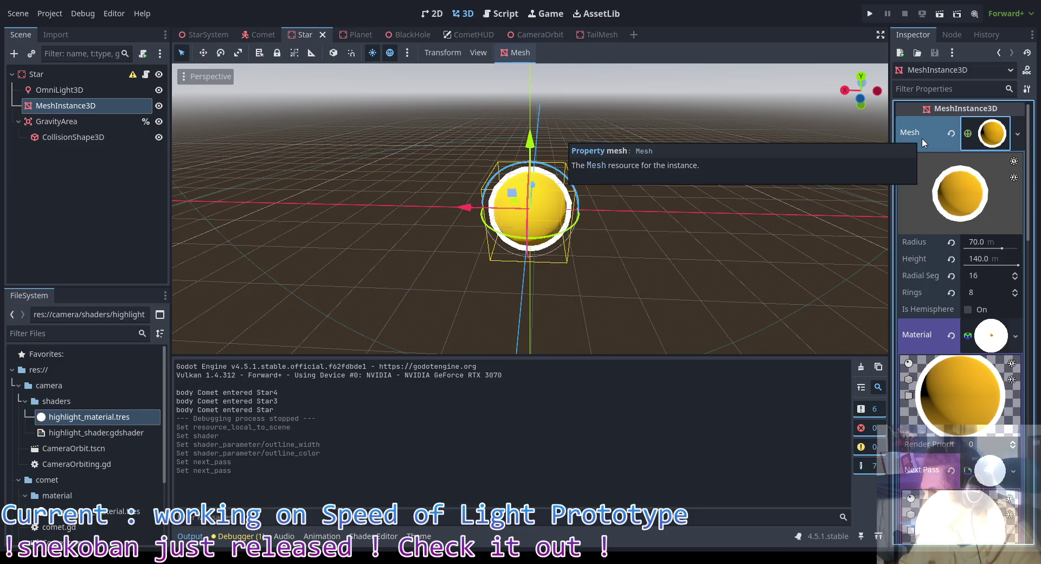
Step: Check the mesh material's Next Pass slot in the Inspector, then type next_pass in star.gd
{"action": "scroll", "coordinate": [930, 212], "scroll_direction": "down", "scroll_amount": 2}
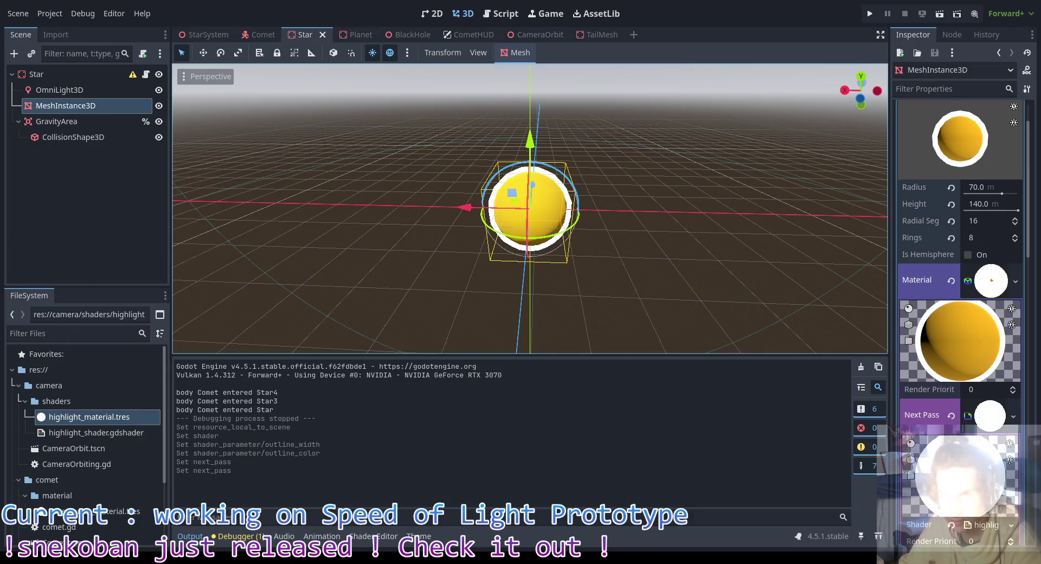
{"action": "key", "text": "alt+Tab"}
{"action": "type", "text": "next_pa"}
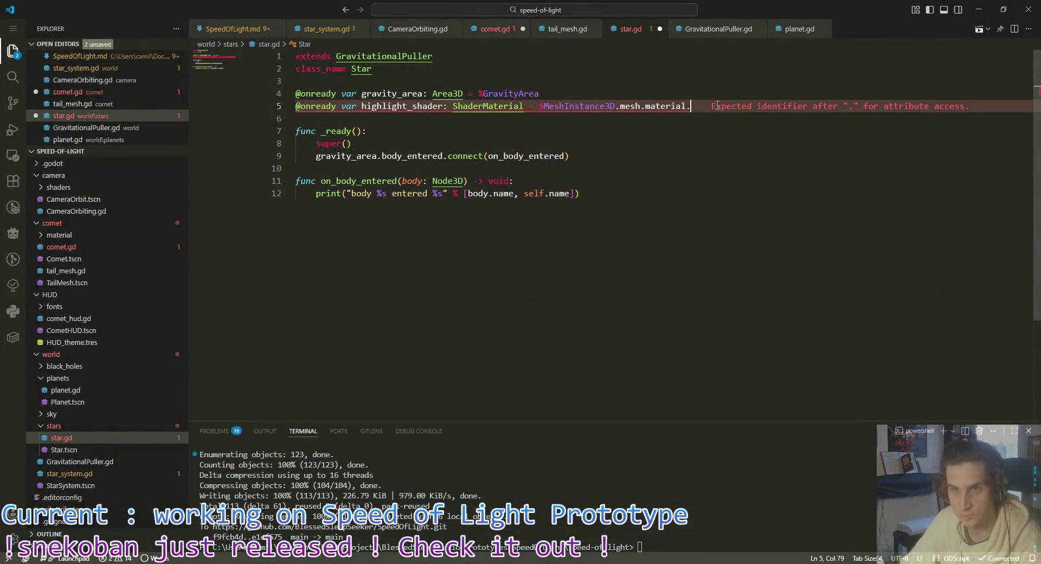
{"action": "type", "text": "ss"}
Step: Finish line 5 as mesh.material.next_pass and save star.gd
{"action": "key", "text": "ctrl+s"}
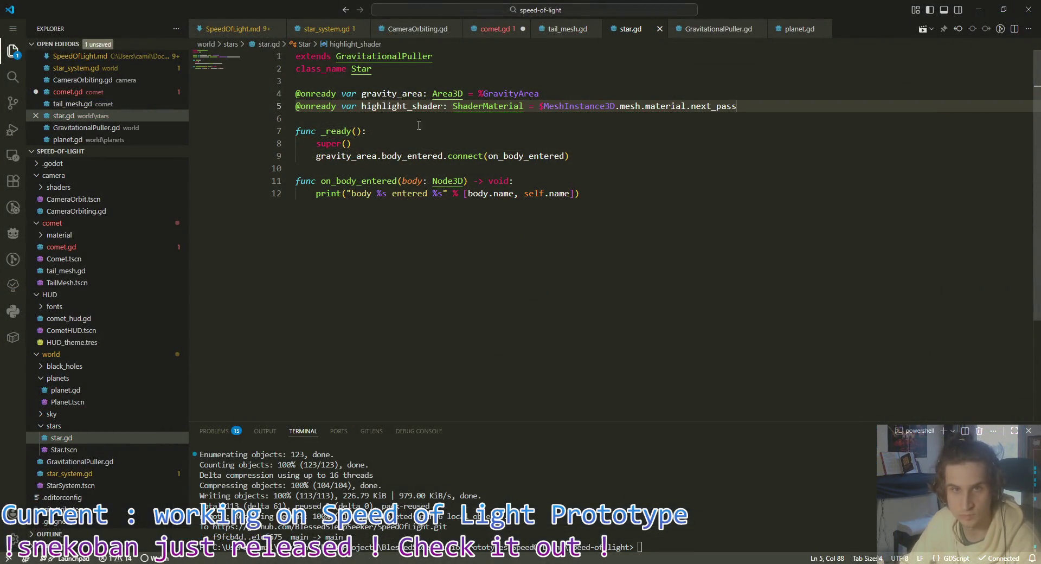
{"action": "key", "text": "Down"}
{"action": "left_click", "coordinate": [483, 167]}
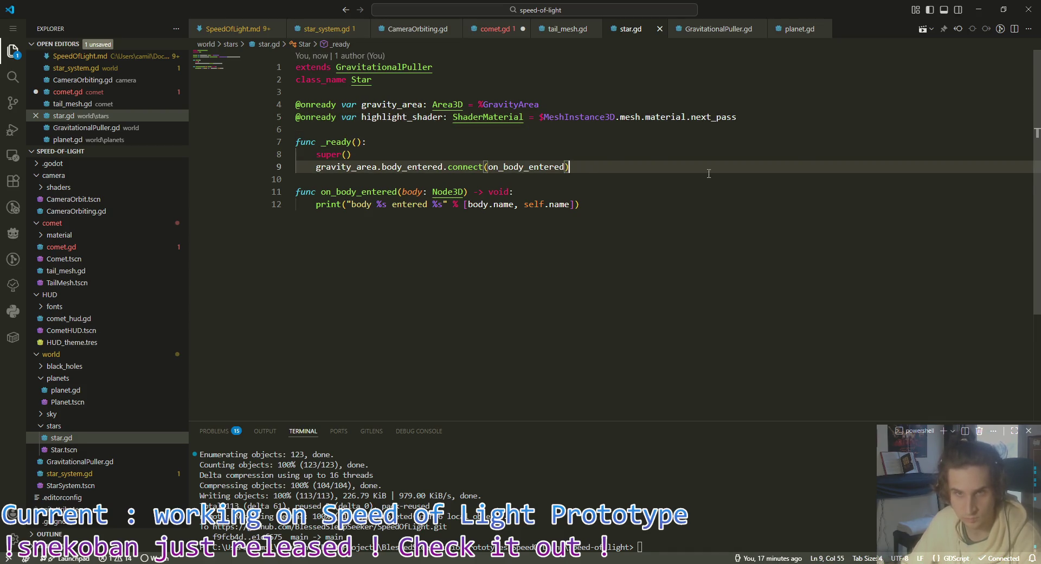
{"action": "key", "text": "End"}
Step: In _ready, add highlight_shader.set_shader_parameter("outline_color", Color8(255, 255, 255, 0)) and save
{"action": "key", "text": "Return"}
{"action": "type", "text": "high"}
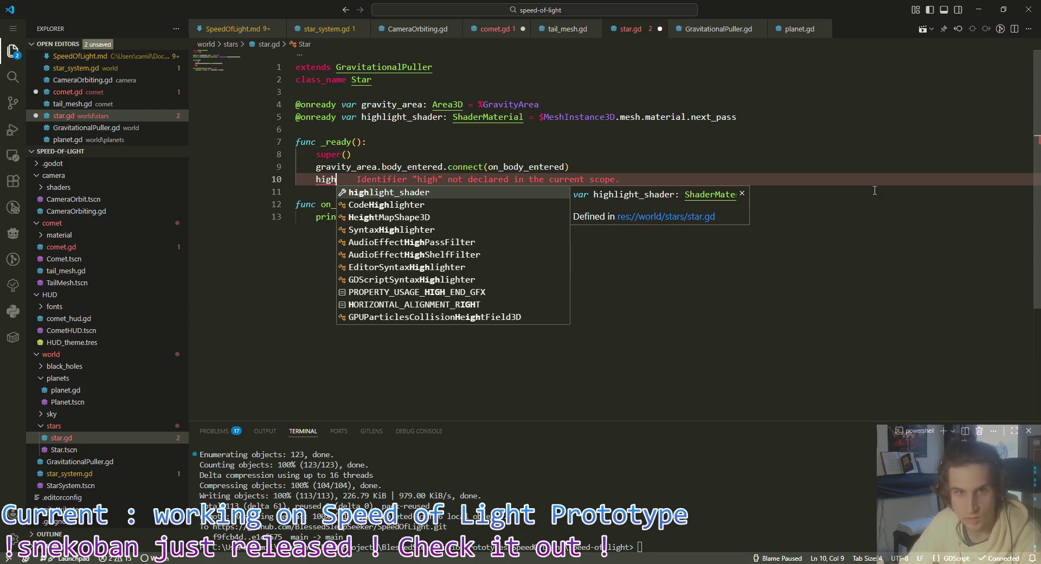
{"action": "key", "text": "Tab"}
{"action": "type", "text": ".color"}
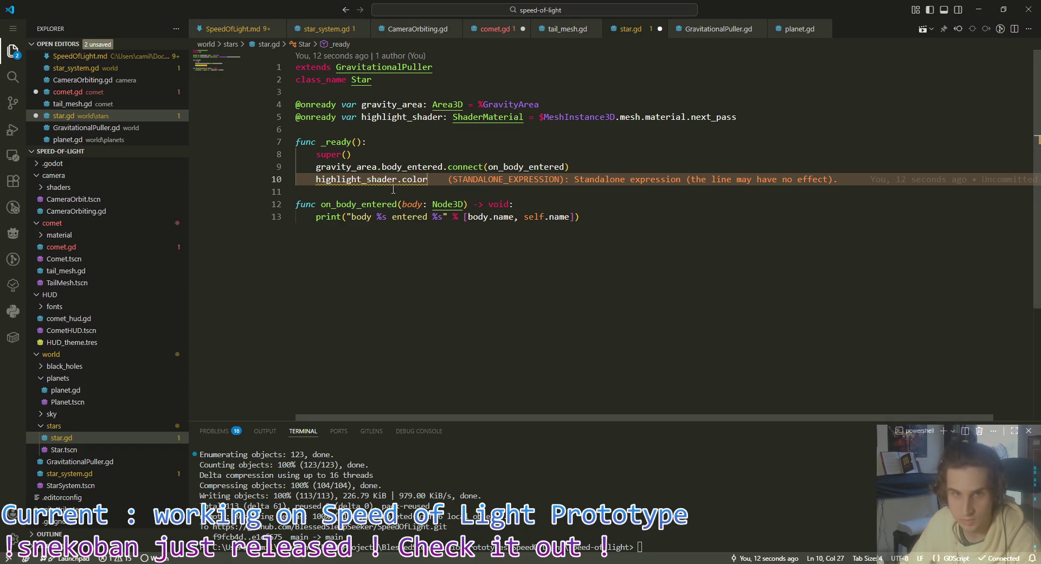
{"action": "key", "text": "BackSpace"}
{"action": "key", "text": "BackSpace"}
{"action": "key", "text": "BackSpace"}
{"action": "type", "text": "shad"}
{"action": "type", "text": "er_"}
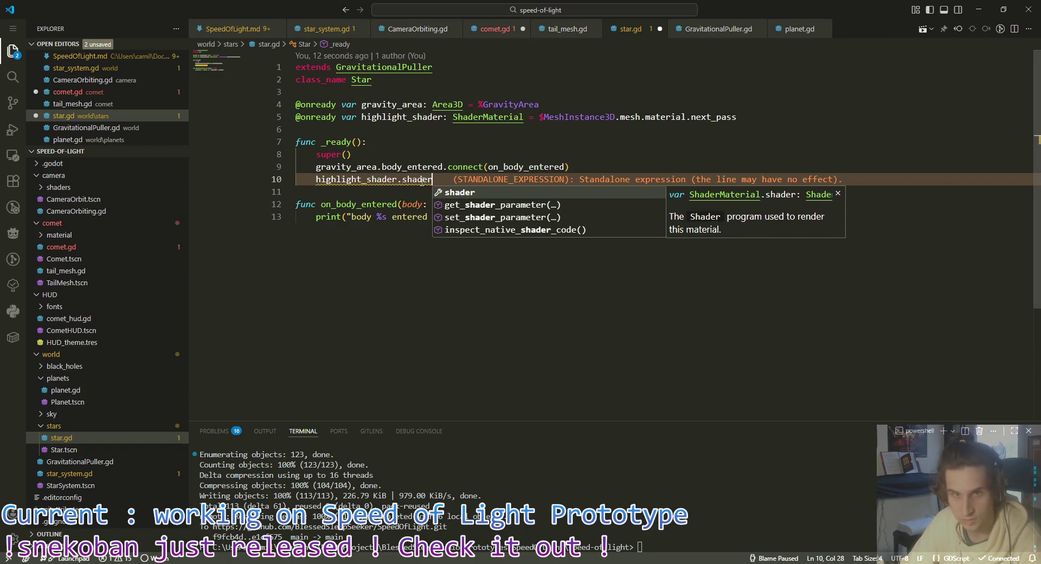
{"action": "key", "text": "Down"}
{"action": "key", "text": "Return"}
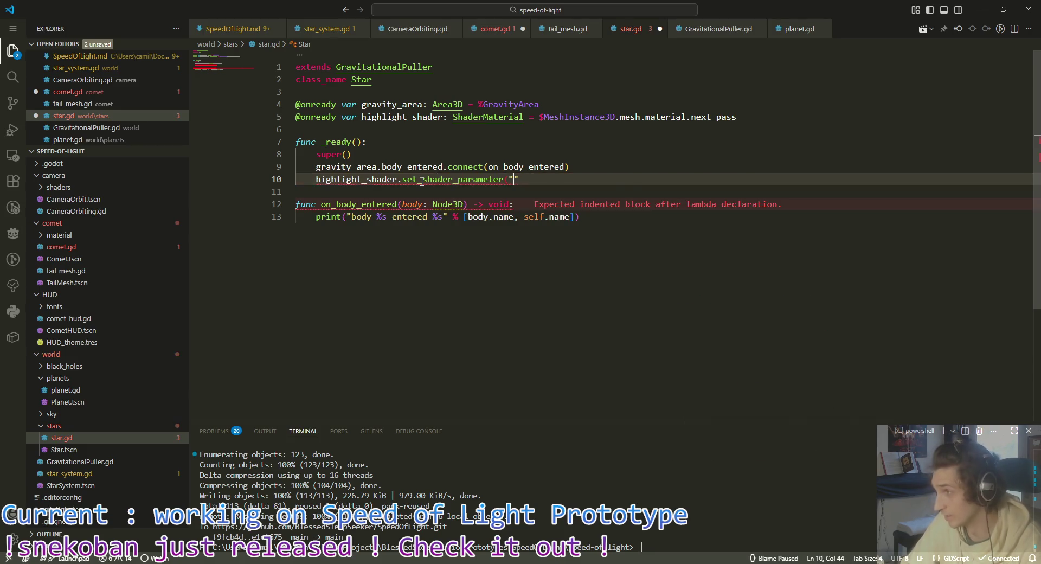
{"action": "type", "text": "outline_color\""}
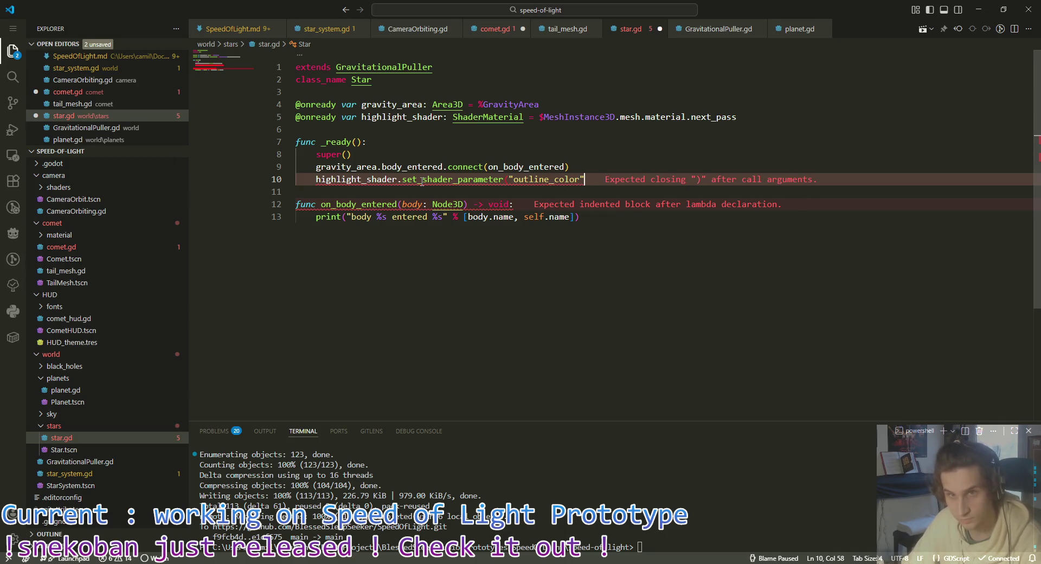
{"action": "type", "text": ", C"}
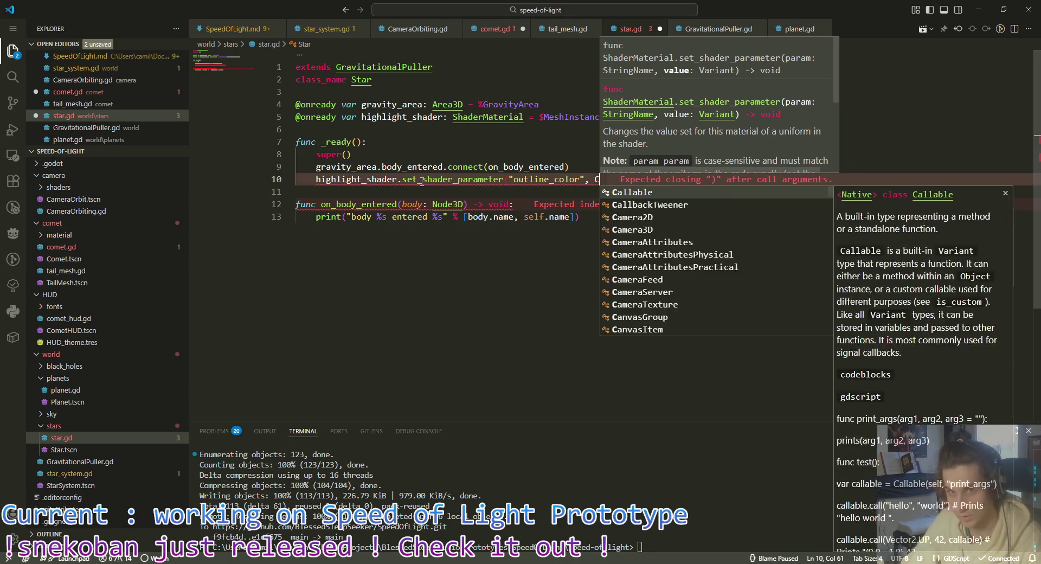
{"action": "type", "text": "olor8("}
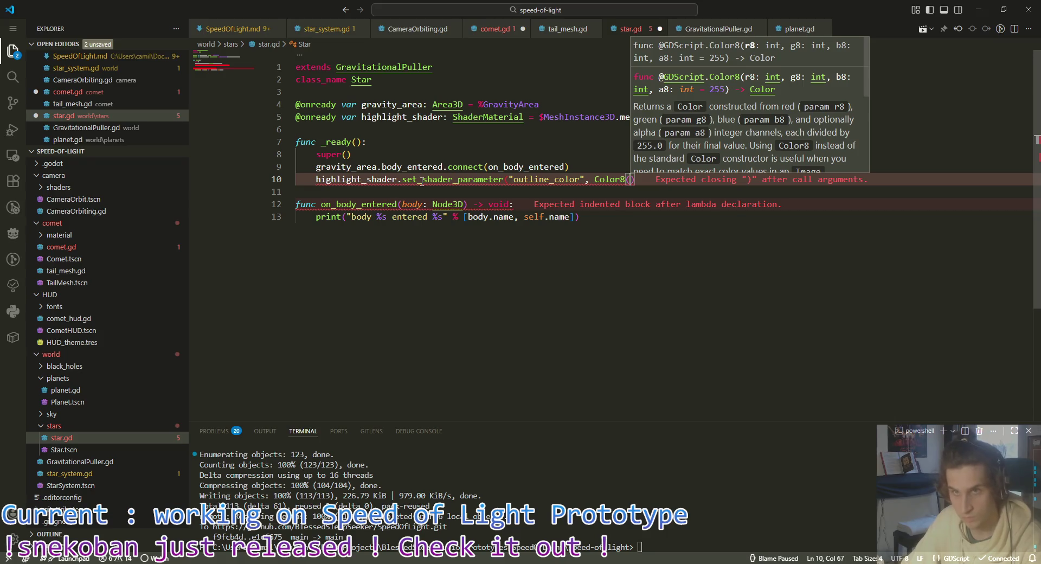
{"action": "type", "text": "255, 255"}
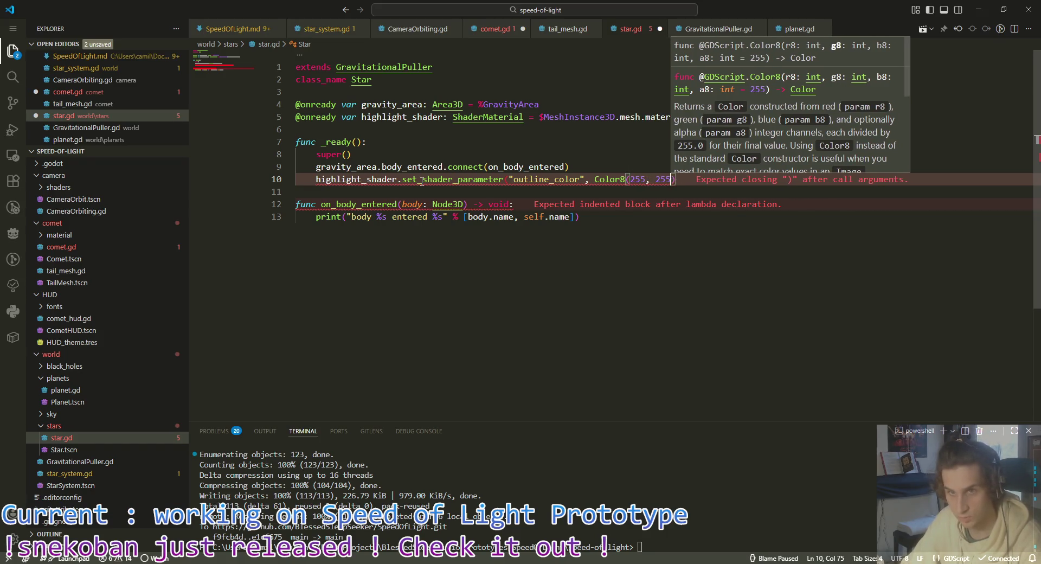
{"action": "type", "text": ", 255, 0)"}
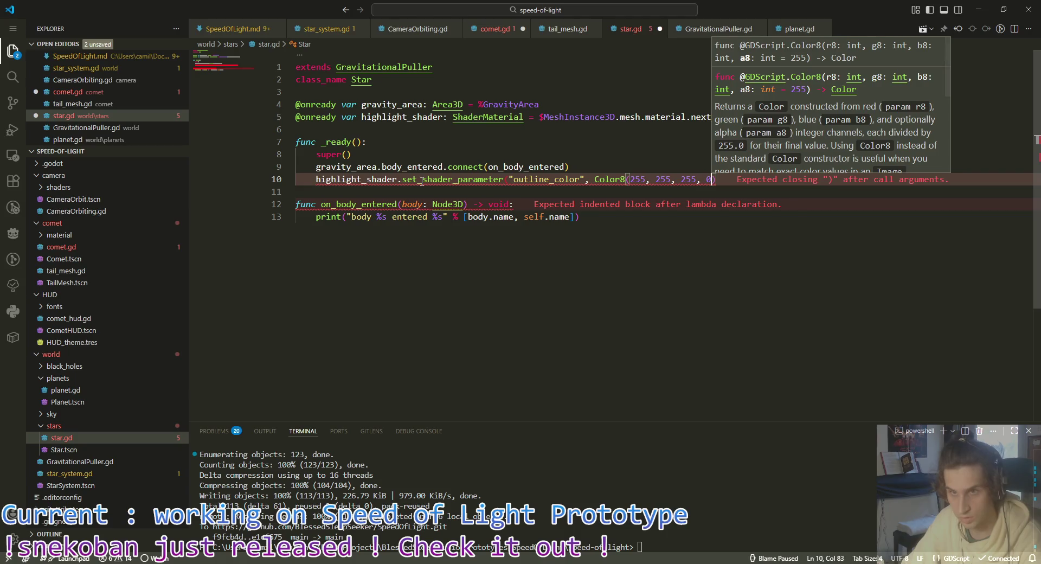
{"action": "type", "text": ")"}
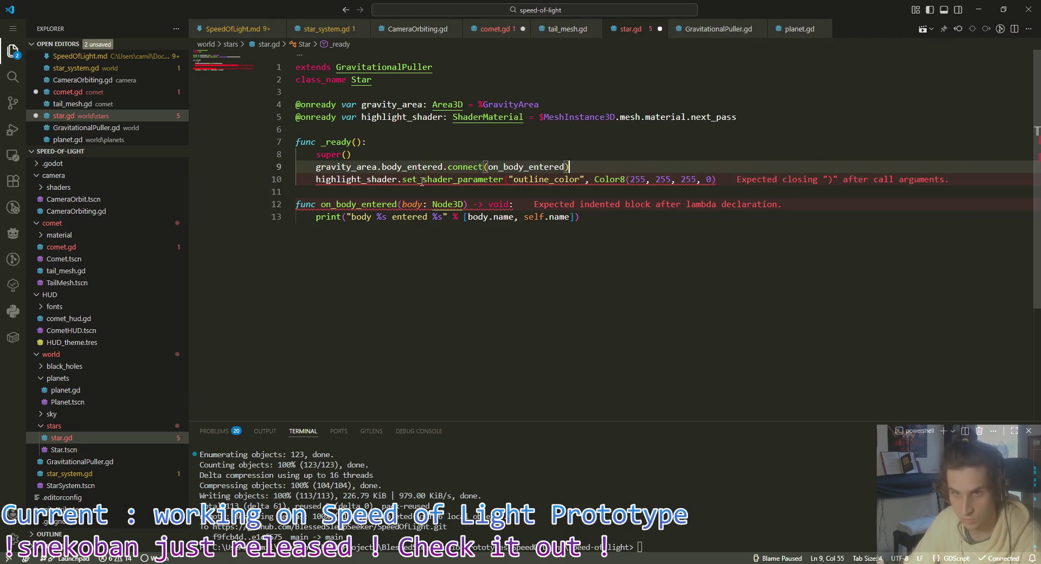
{"action": "key", "text": "ctrl+s"}
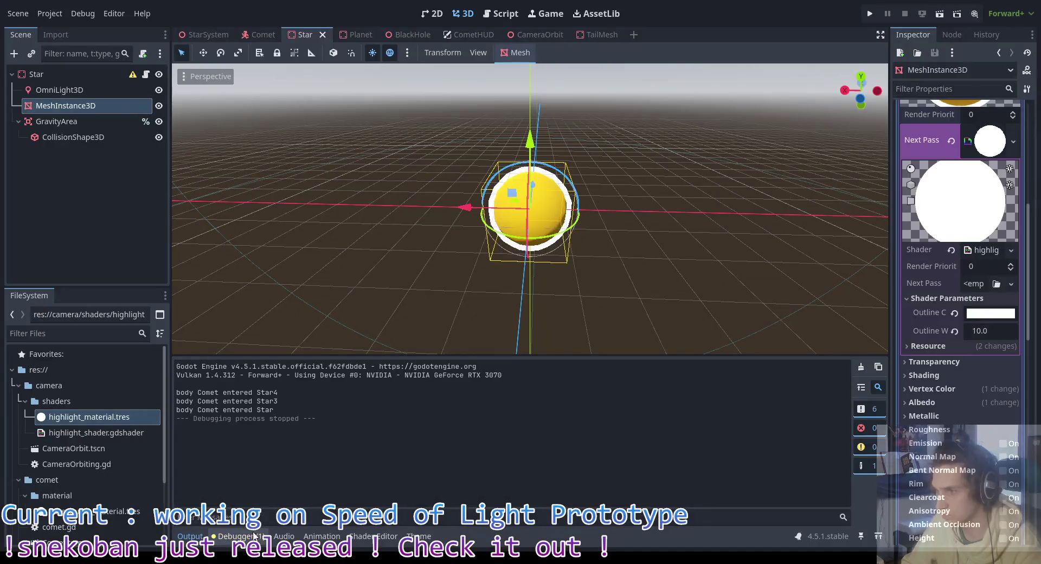
{"action": "left_click", "coordinate": [250, 364]}
{"action": "left_click", "coordinate": [198, 363]}
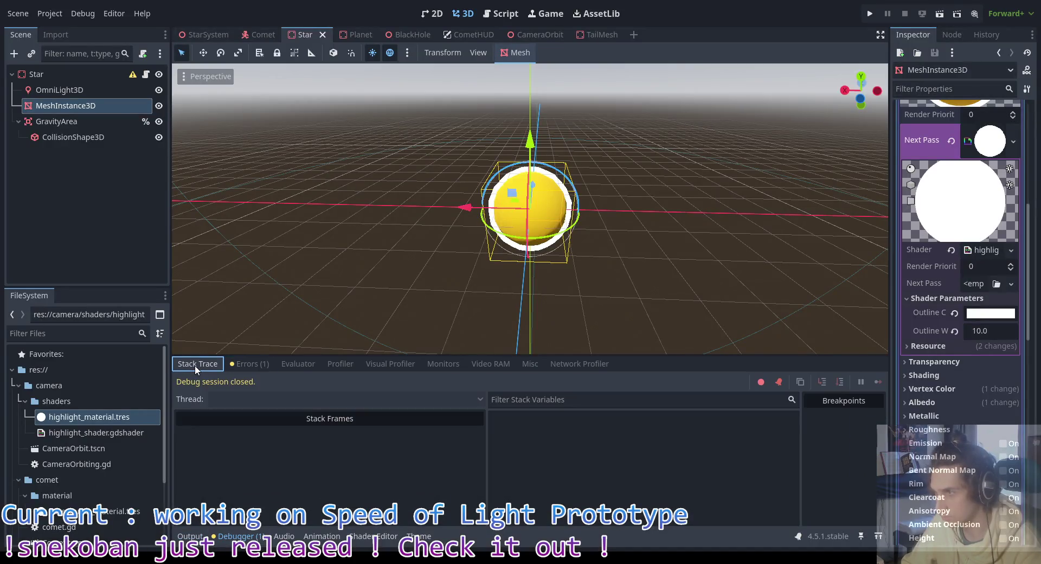
{"action": "left_click", "coordinate": [190, 535]}
{"action": "key", "text": "alt+Tab"}
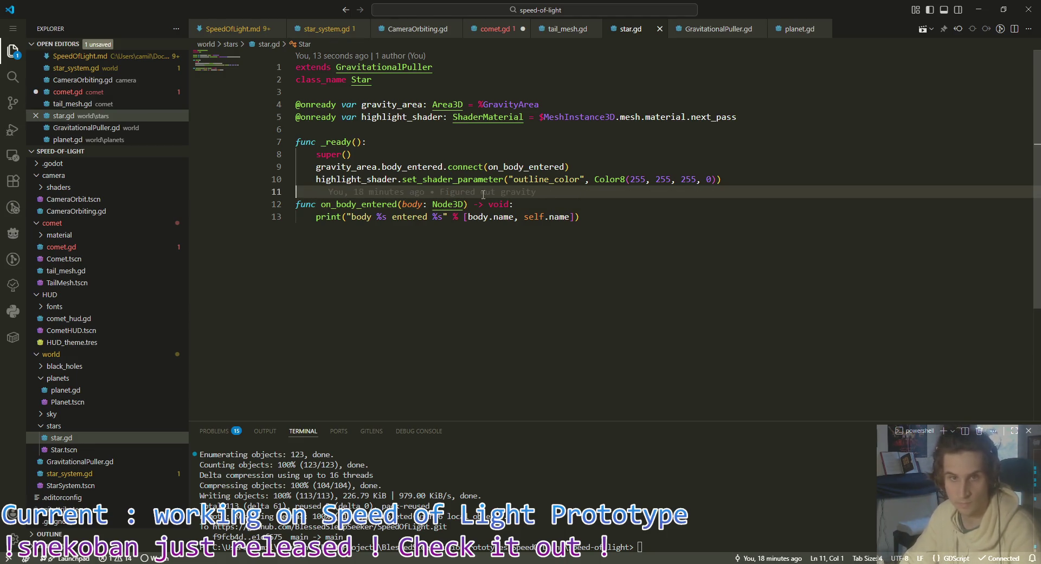
Step: Give comet.gd's toggle_highlight a pass body and save the comet script
{"action": "left_click_drag", "start_coordinate": [715, 179], "coordinate": [316, 179]}
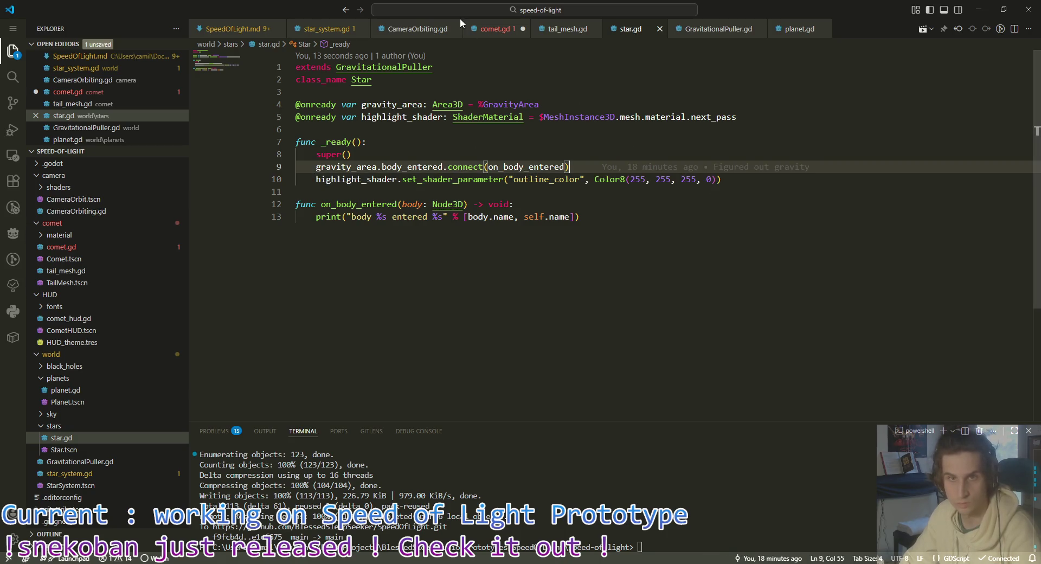
{"action": "left_click", "coordinate": [491, 28]}
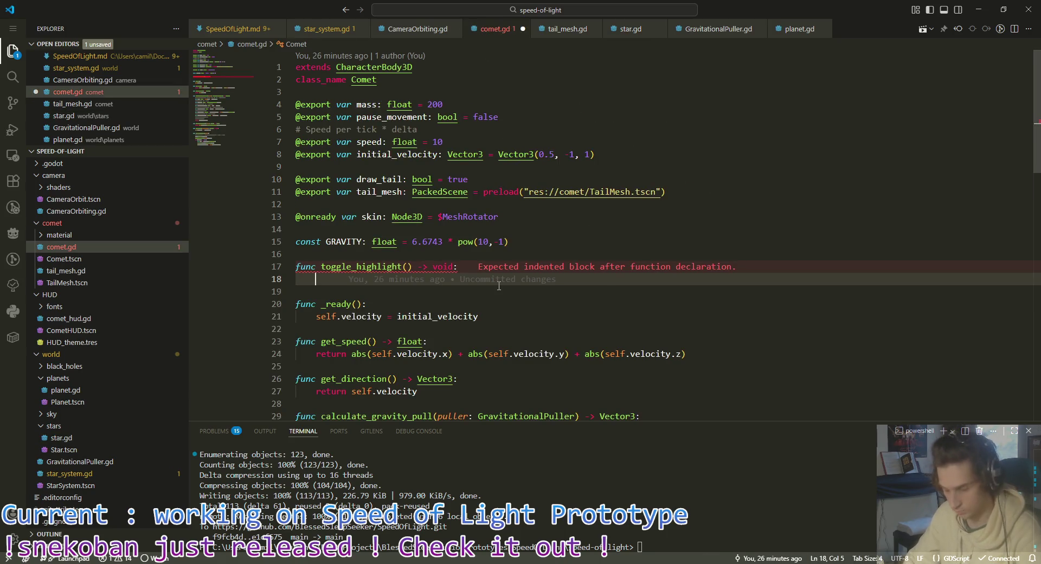
{"action": "type", "text": "pass"}
{"action": "key", "text": "Down"}
{"action": "key", "text": "ctrl+s"}
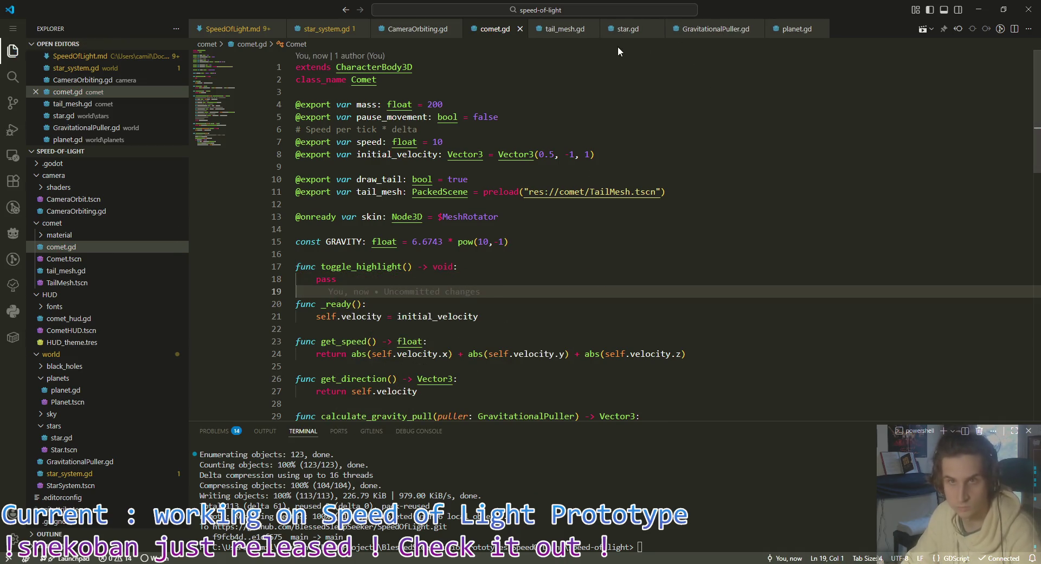
Step: In star.gd, declare a new function 'func toggle_highlight() -> void:' below _ready
{"action": "left_click", "coordinate": [625, 28]}
{"action": "left_click", "coordinate": [791, 194]}
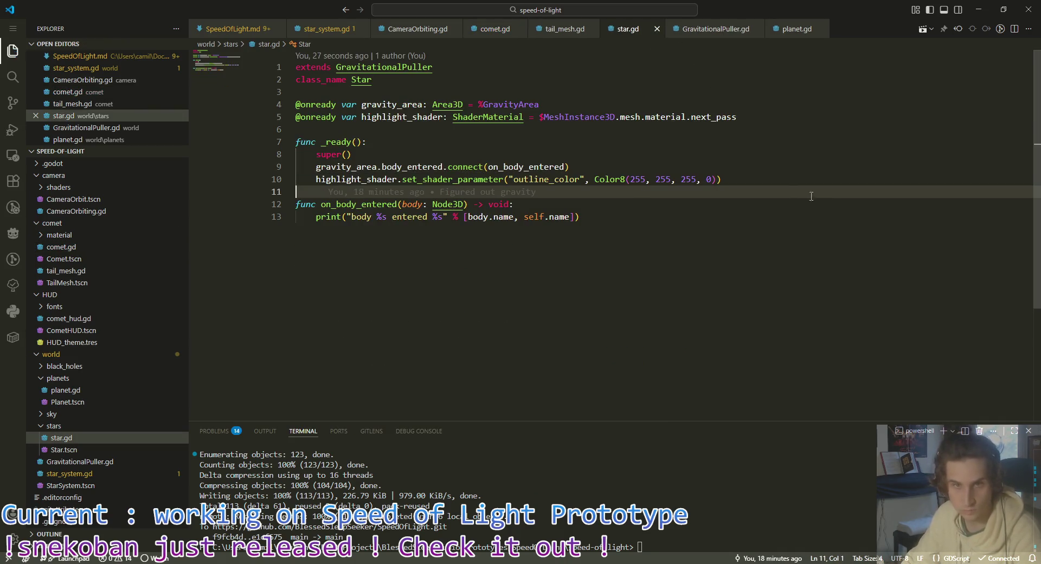
{"action": "key", "text": "Return"}
{"action": "key", "text": "Return"}
{"action": "key", "text": "Up"}
{"action": "type", "text": "func toggle_highlig"}
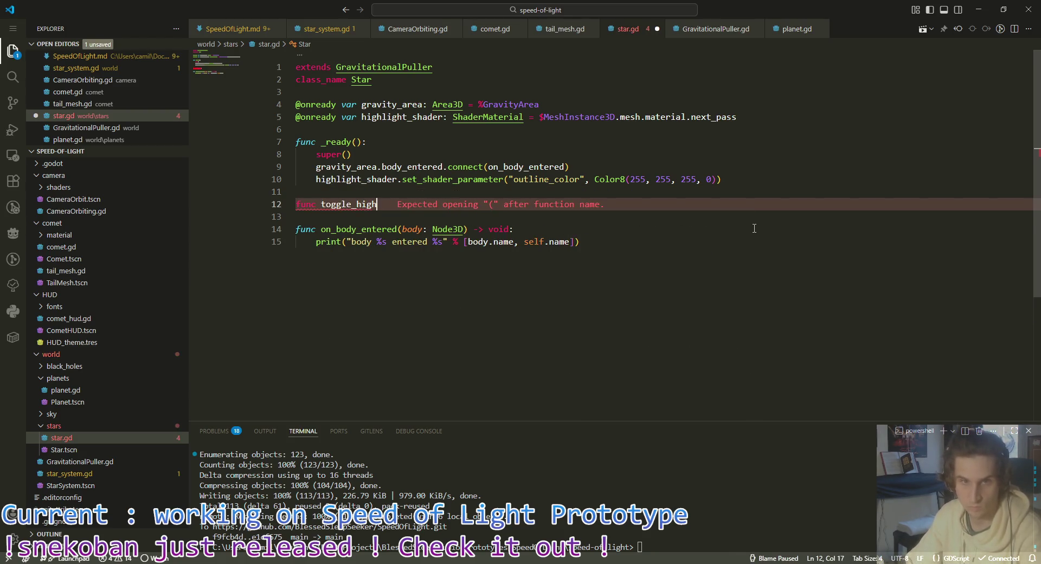
{"action": "type", "text": "ht"}
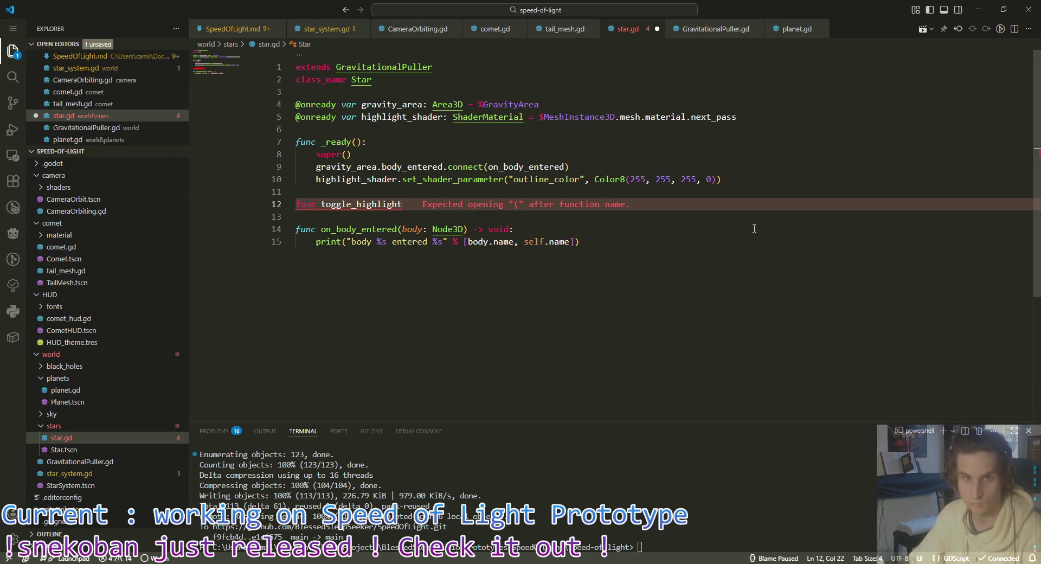
{"action": "type", "text": "(bool"}
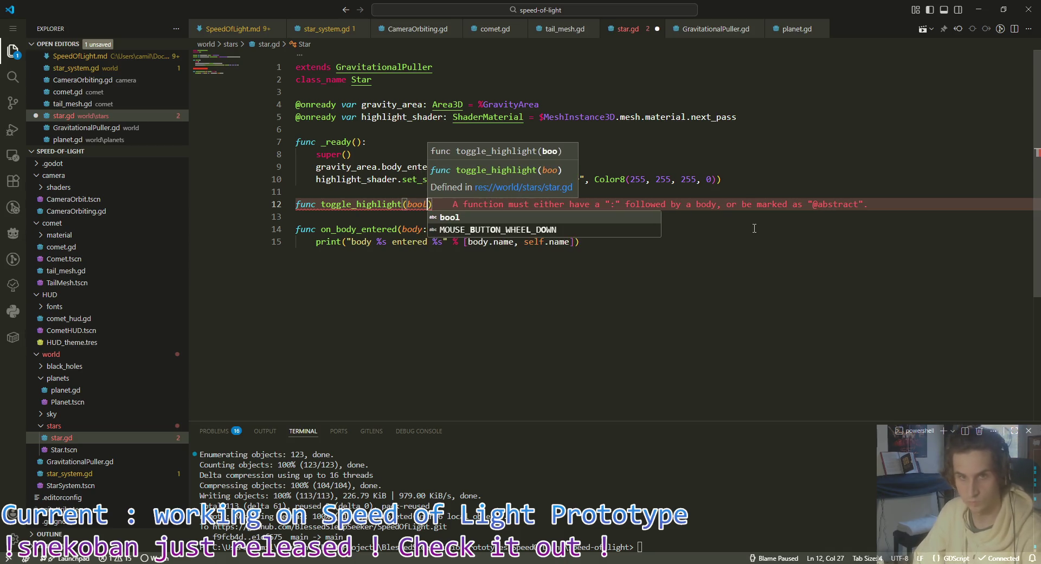
{"action": "key", "text": "BackSpace"}
{"action": "key", "text": "BackSpace"}
{"action": "key", "text": "BackSpace"}
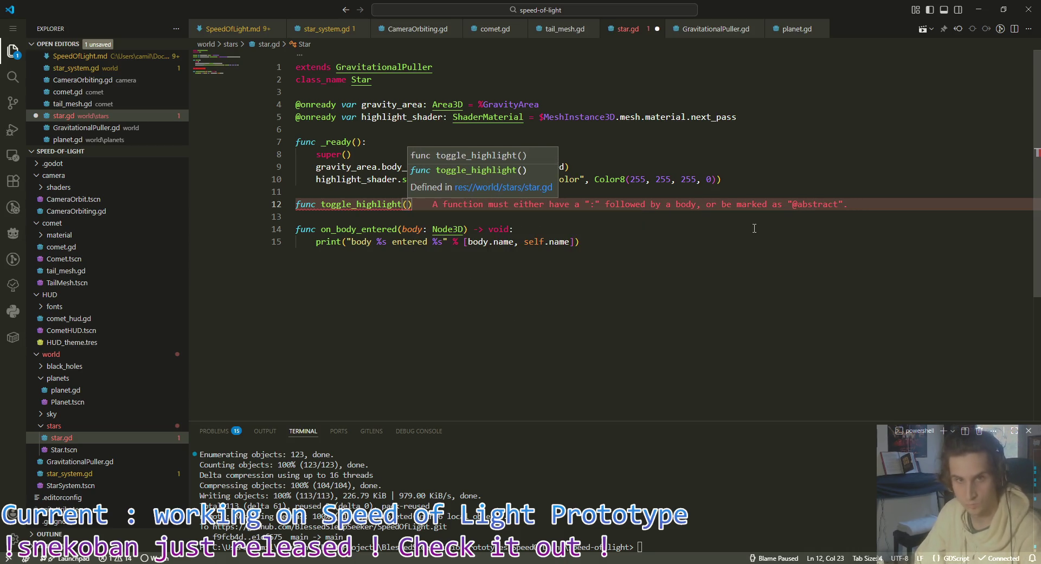
{"action": "type", "text": "hbool"}
{"action": "key", "text": "BackSpace"}
{"action": "key", "text": "BackSpace"}
{"action": "key", "text": "BackSpace"}
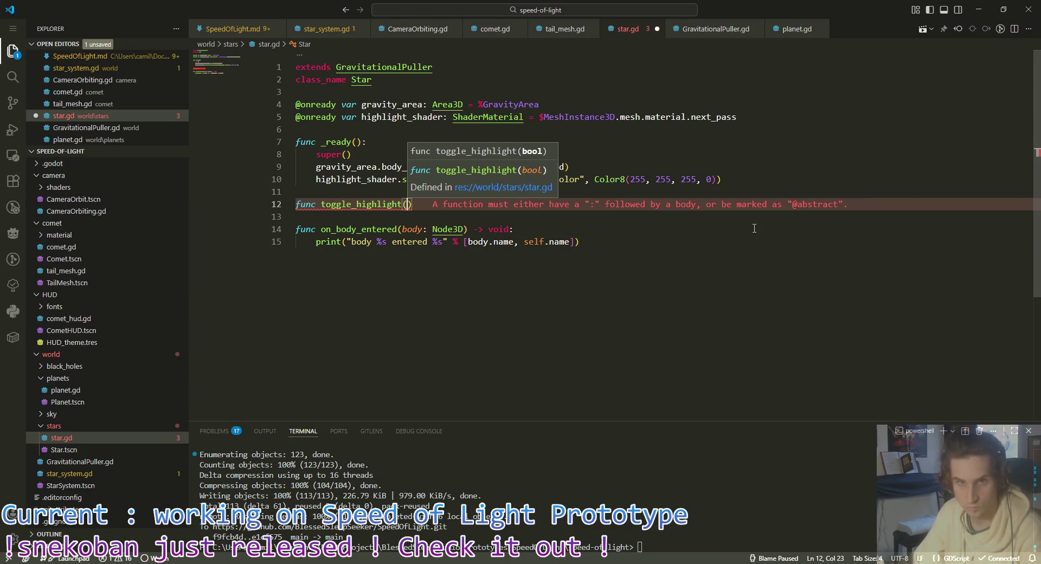
{"action": "key", "text": "End"}
{"action": "type", "text": "-> void:"}
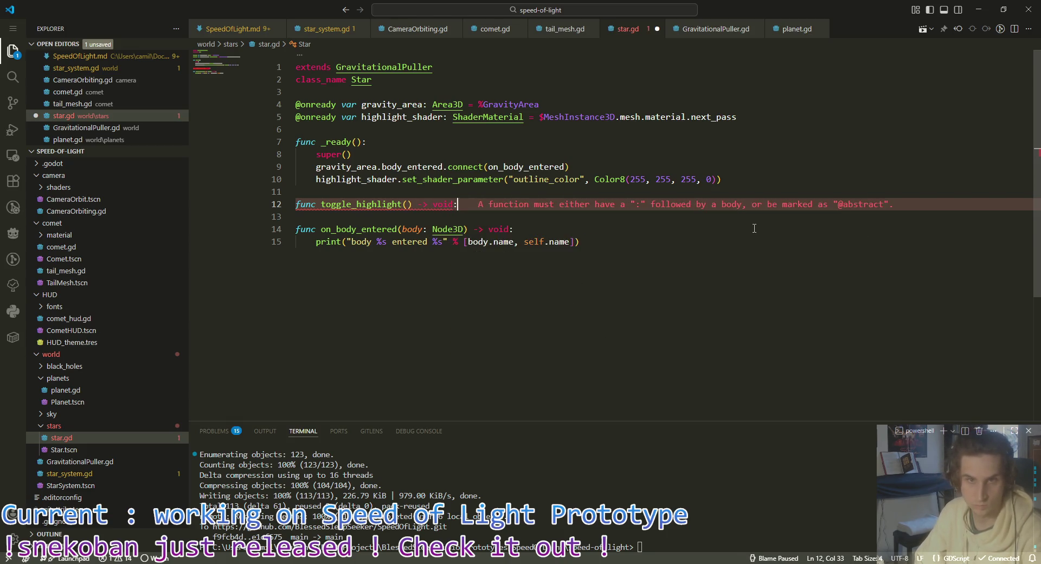
Step: Give toggle_highlight a placeholder pass body, save star.gd, and select the pass
{"action": "key", "text": "Return"}
{"action": "type", "text": "pass"}
{"action": "key", "text": "ctrl+s"}
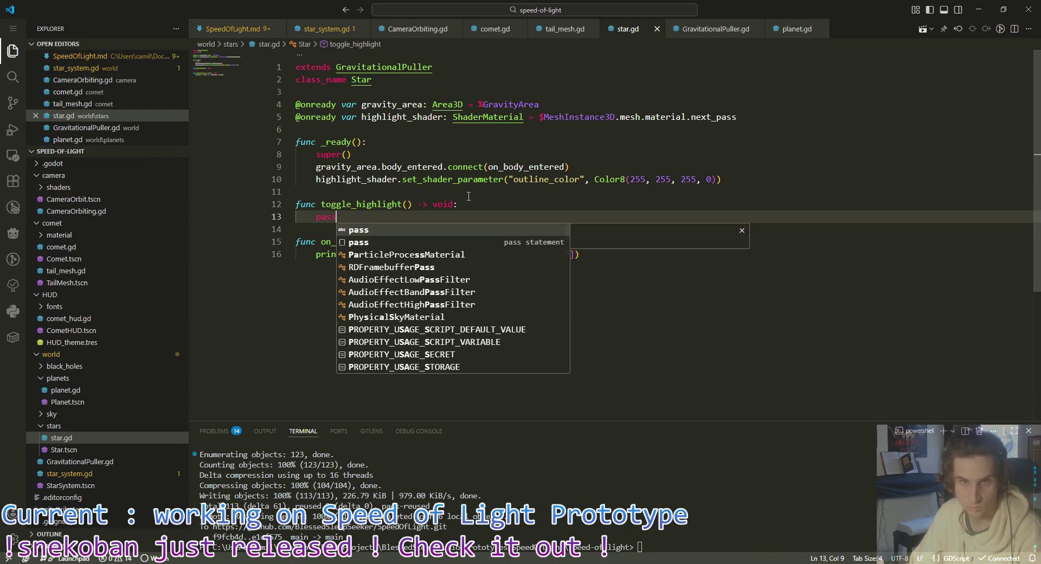
{"action": "key", "text": "Escape"}
{"action": "key", "text": "ctrl+d"}
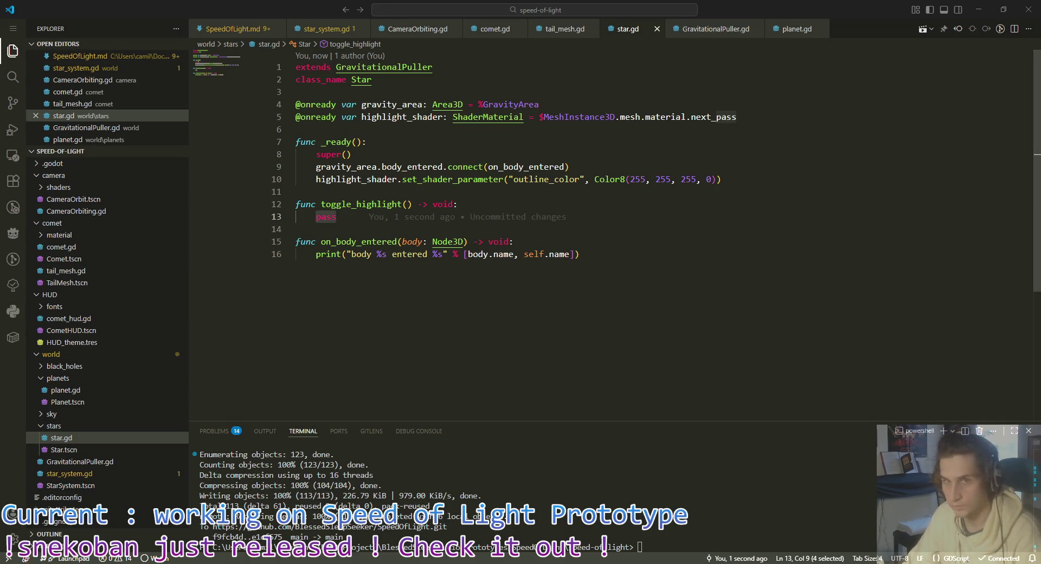
{"action": "key", "text": "alt+Tab"}
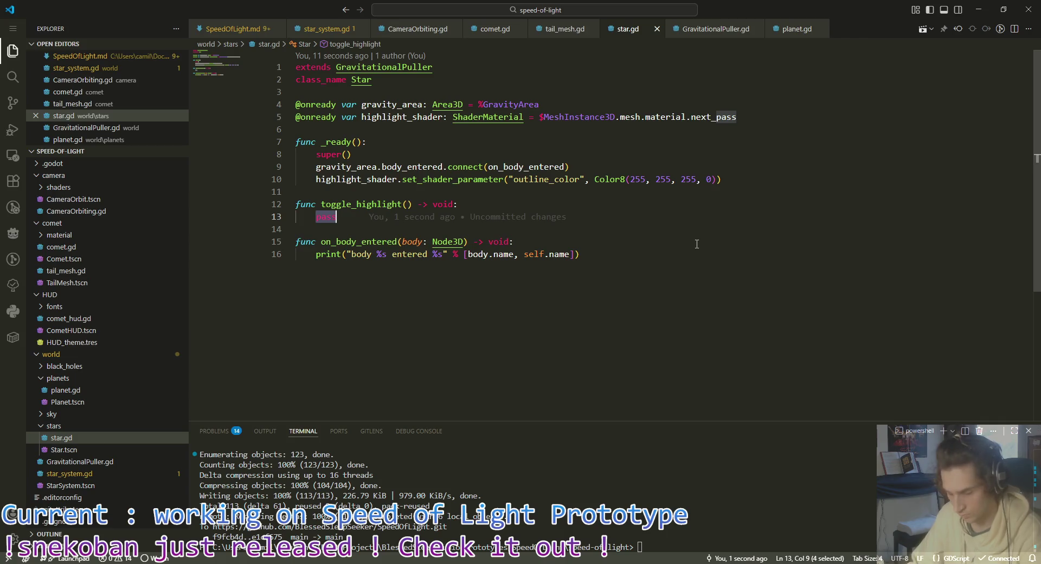
Step: Declare var tween: Tween = create_tween() and begin a tween.tween_property(highlight_shader. call
{"action": "type", "text": "high"}
{"action": "key", "text": "BackSpace"}
{"action": "key", "text": "BackSpace"}
{"action": "key", "text": "BackSpace"}
{"action": "type", "text": "var tween: Tween = create_tween()"}
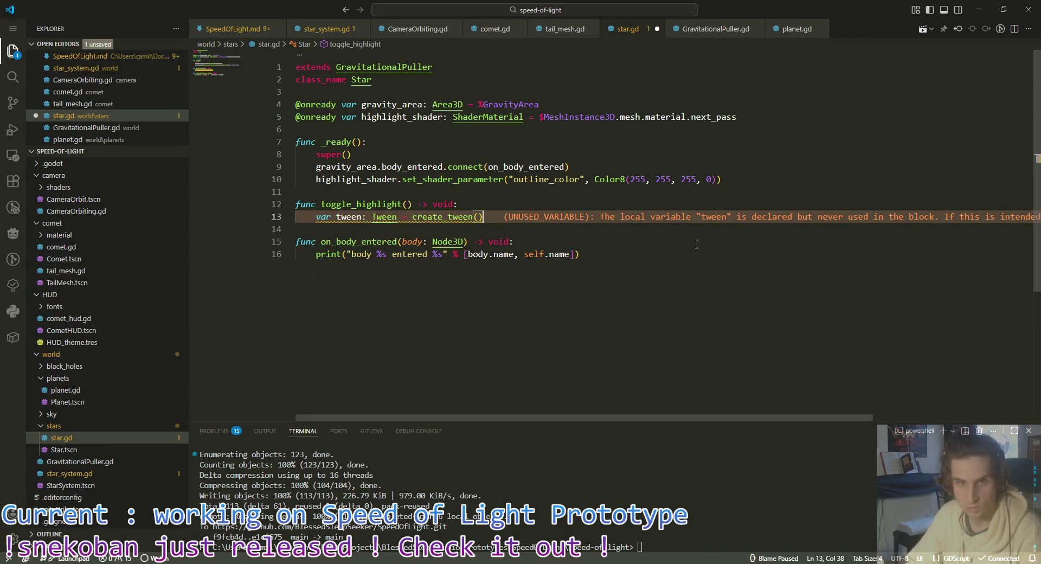
{"action": "key", "text": "Return"}
{"action": "type", "text": "tween"}
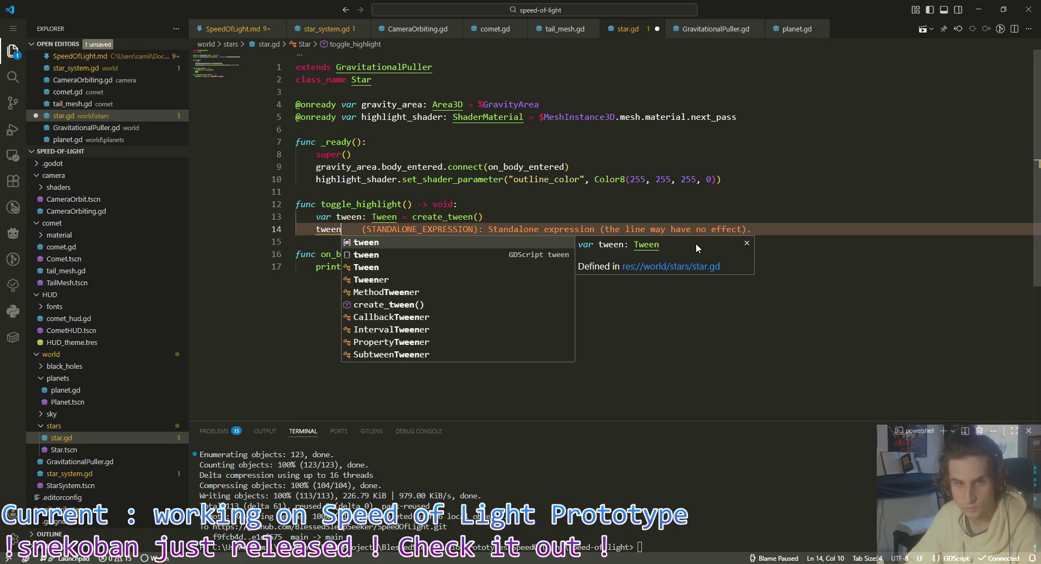
{"action": "type", "text": ".tween"}
{"action": "key", "text": "Down"}
{"action": "key", "text": "Down"}
{"action": "key", "text": "Return"}
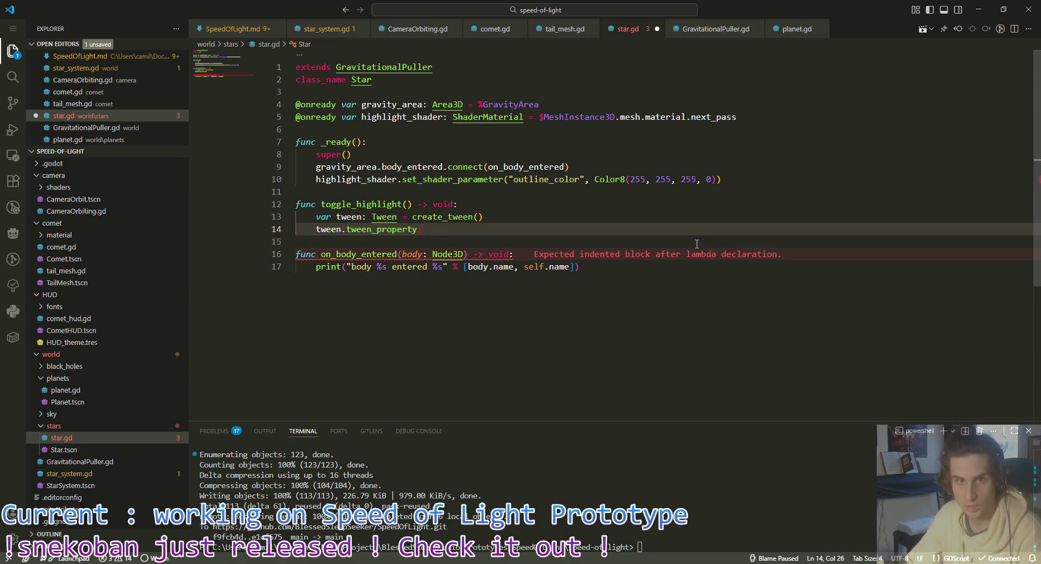
{"action": "type", "text": "high"}
{"action": "key", "text": "Return"}
{"action": "type", "text": "."}
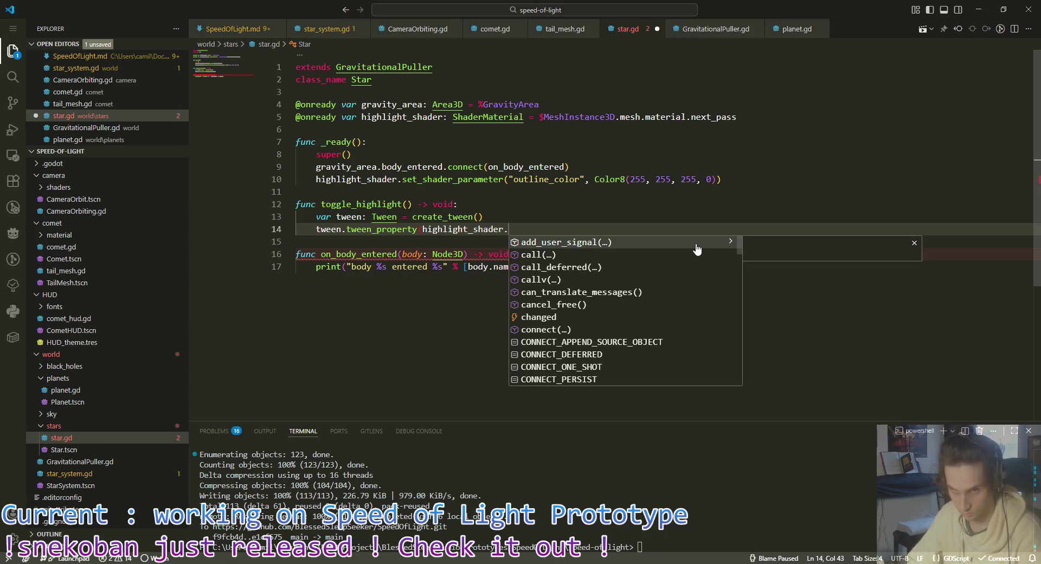
Step: Rename highlight_shader to highlight_material on lines 5, 10 and 14
{"action": "double_click", "coordinate": [440, 117]}
{"action": "type", "text": "material"}
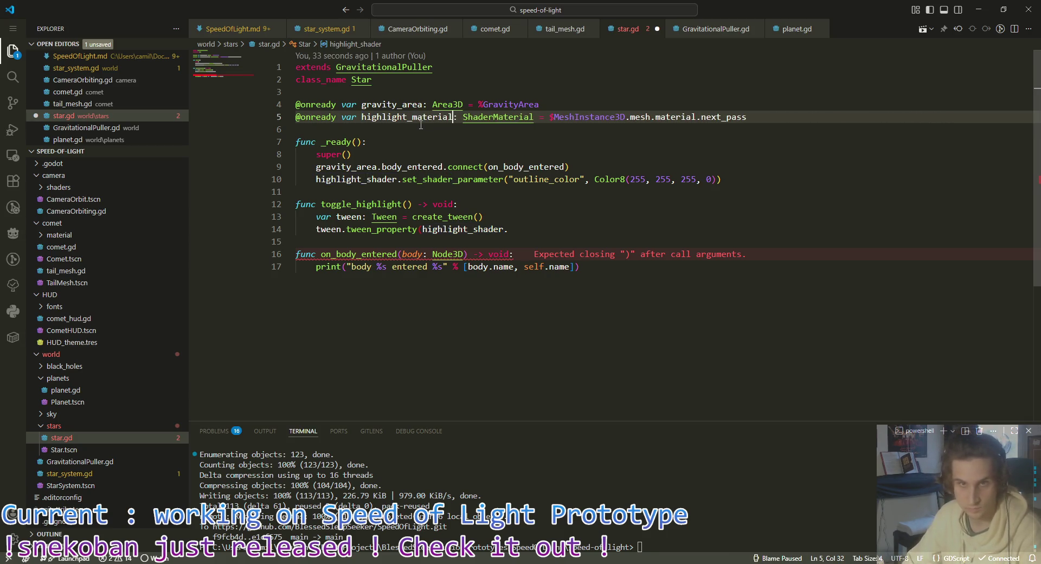
{"action": "double_click", "coordinate": [410, 117]}
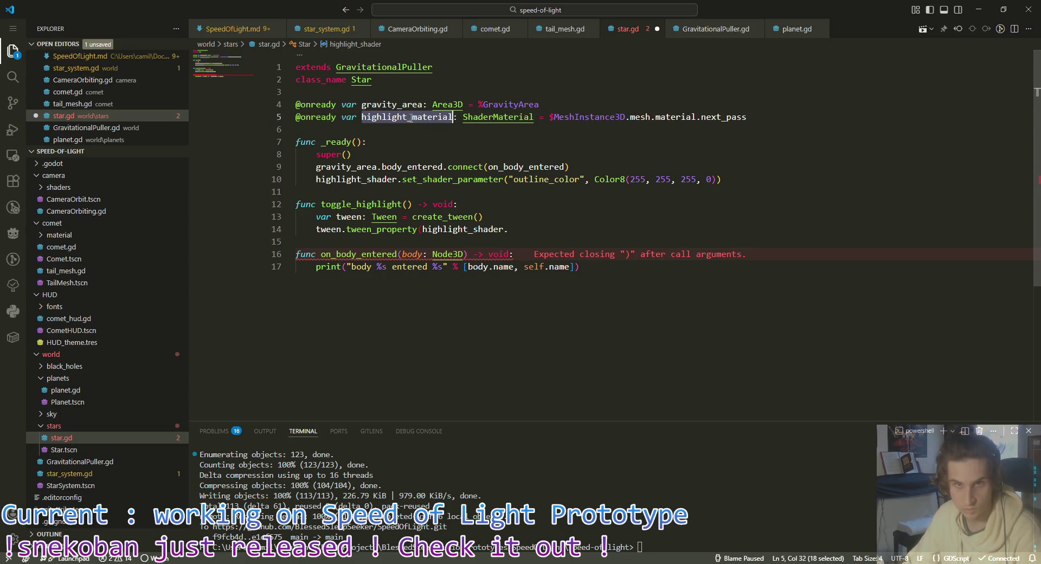
{"action": "key", "text": "ctrl+c"}
{"action": "double_click", "coordinate": [364, 179]}
{"action": "key", "text": "ctrl+v"}
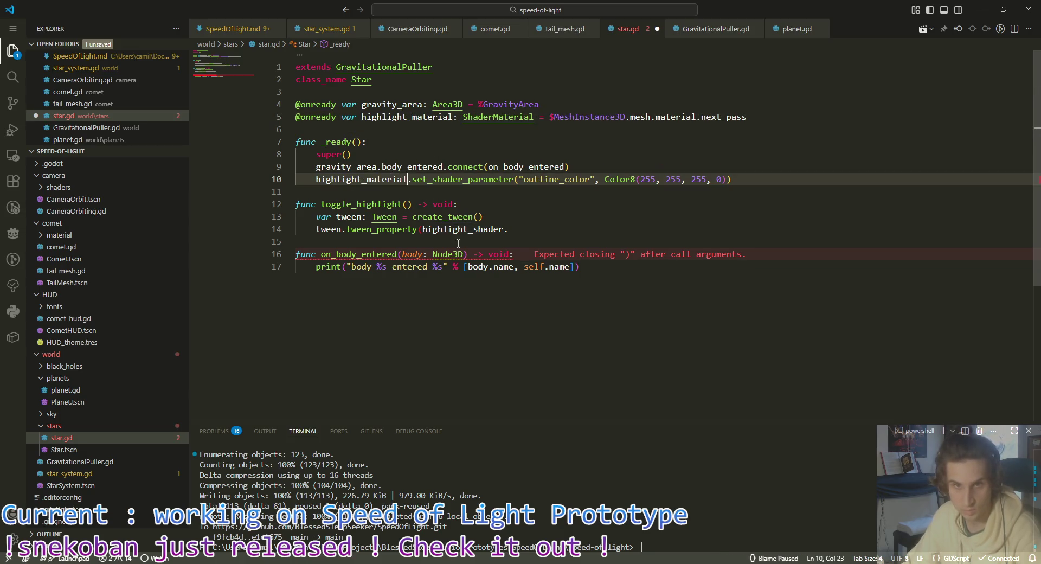
{"action": "double_click", "coordinate": [488, 229]}
{"action": "key", "text": "ctrl+v"}
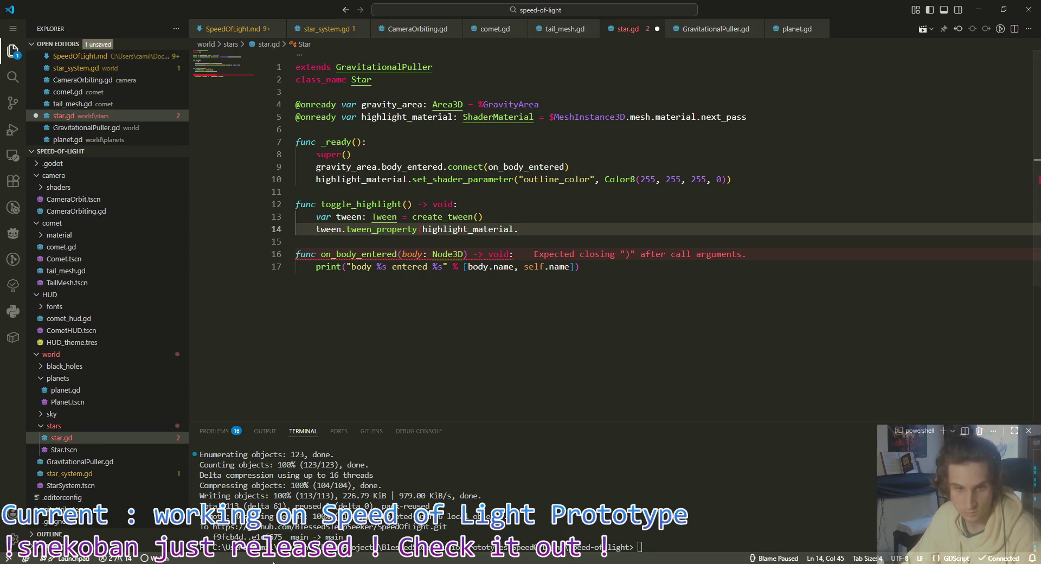
{"action": "key", "text": "alt+Tab"}
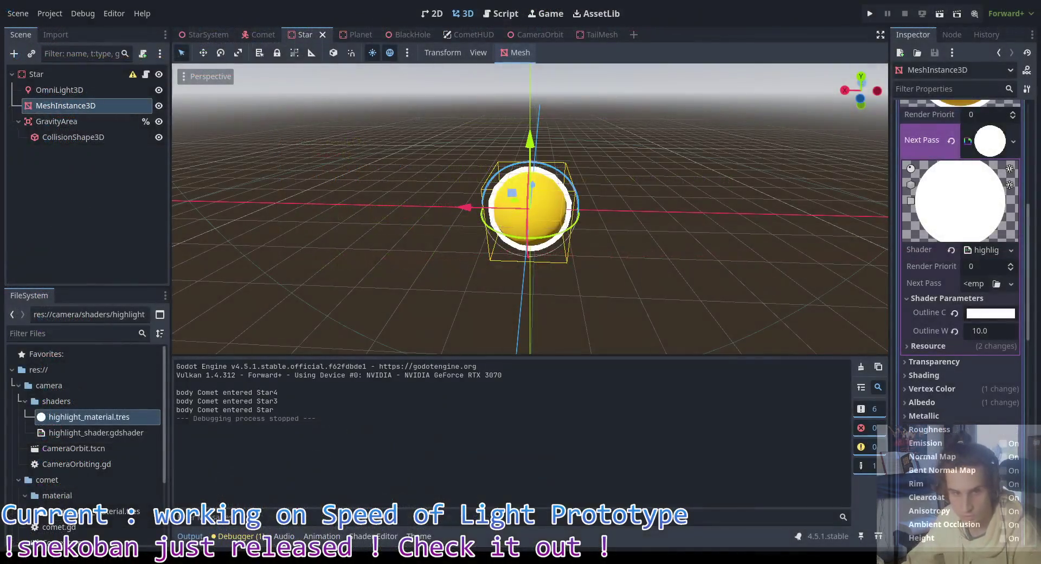
Step: Back in star.gd, add a dot after highlight_material in the tween_property call
{"action": "key", "text": "alt+Tab"}
{"action": "type", "text": "."}
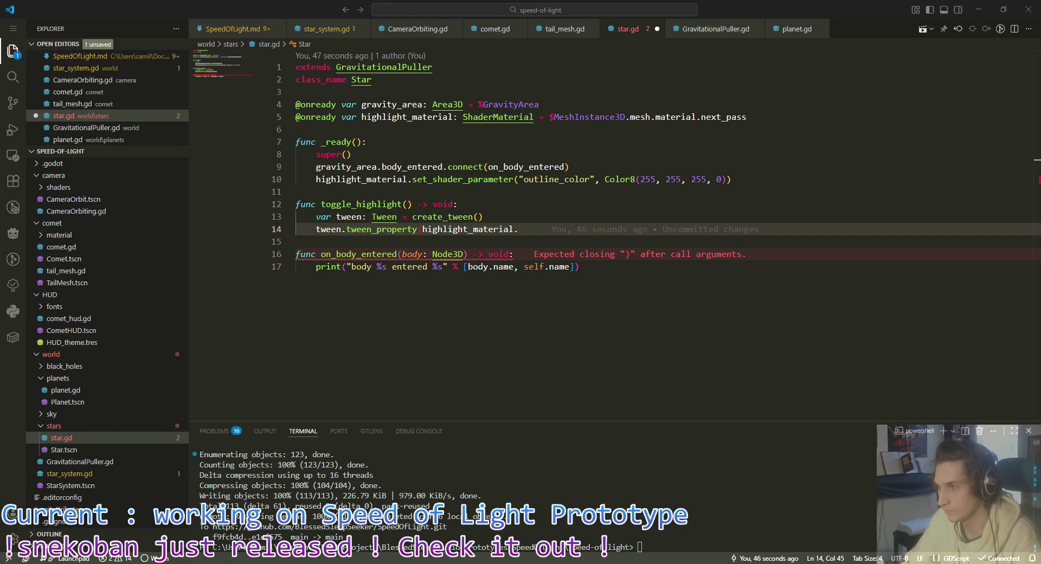
Step: Replace the trailing dot with , "shader_properties" and open custom_root.gd for reference
{"action": "mouse_move", "coordinate": [685, 227]}
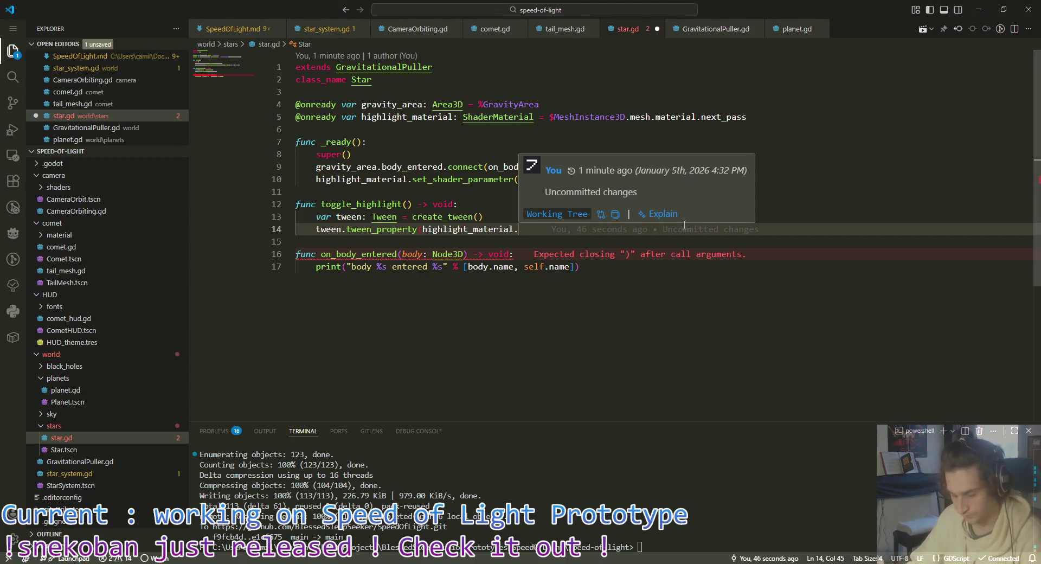
{"action": "key", "text": "BackSpace"}
{"action": "type", "text": ", \""}
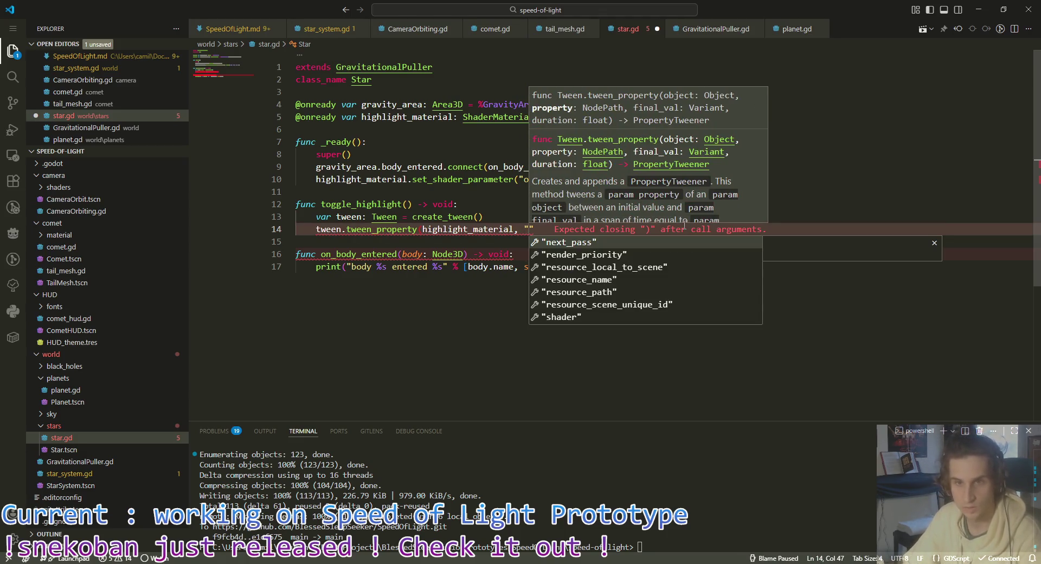
{"action": "key", "text": "Down"}
{"action": "key", "text": "Down"}
{"action": "key", "text": "Down"}
{"action": "key", "text": "Up"}
{"action": "key", "text": "Up"}
{"action": "key", "text": "Up"}
{"action": "key", "text": "Up"}
{"action": "key", "text": "Up"}
{"action": "key", "text": "Up"}
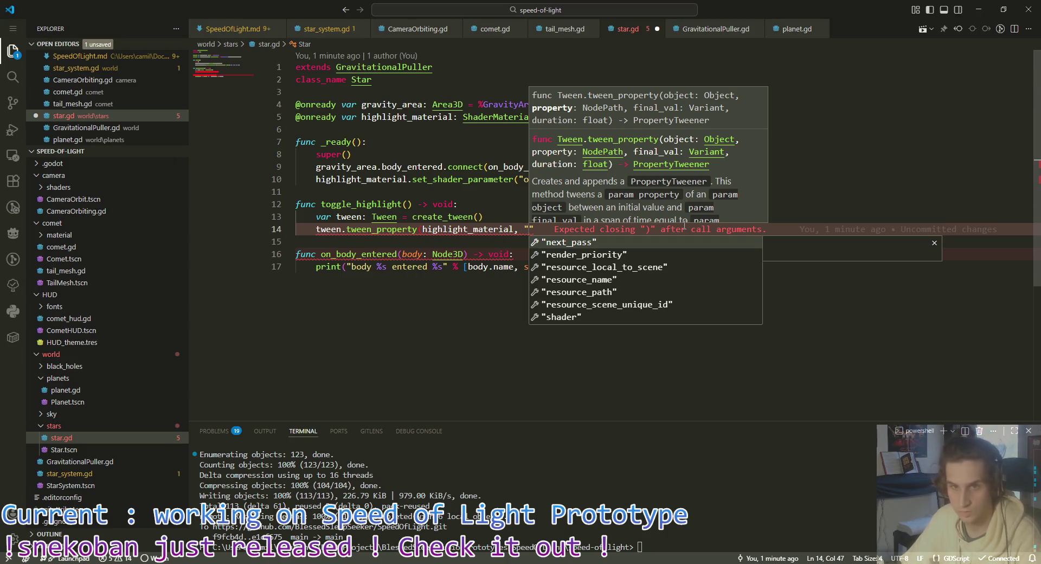
{"action": "type", "text": "shader"}
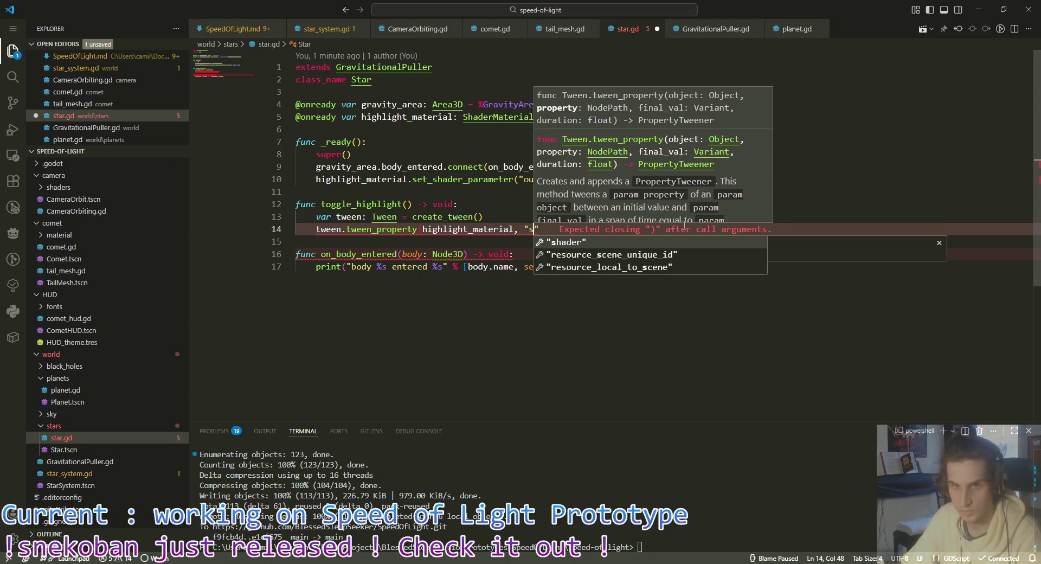
{"action": "type", "text": "_prop"}
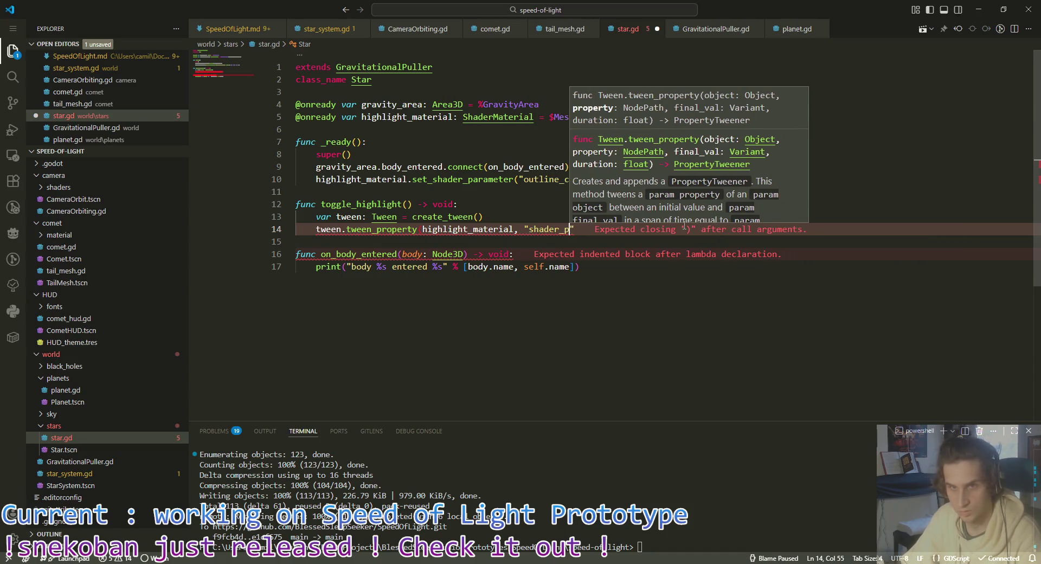
{"action": "type", "text": "erties"}
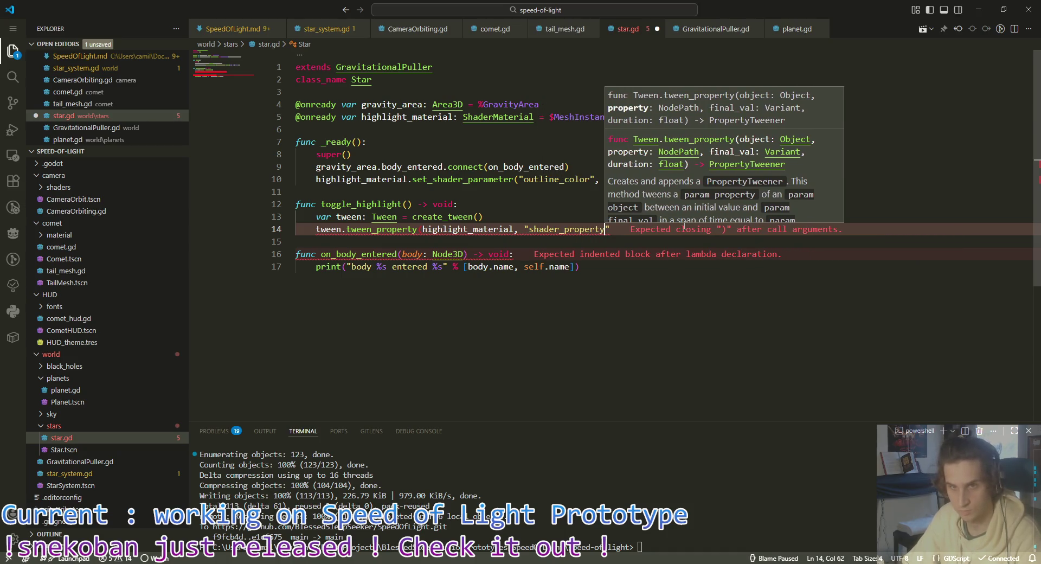
{"action": "left_click", "coordinate": [615, 228]}
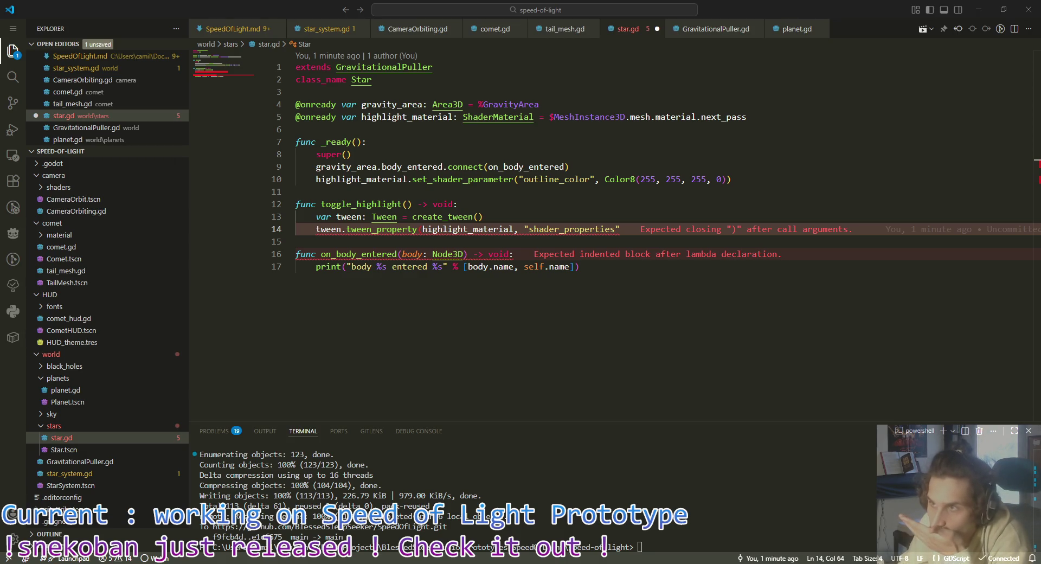
{"action": "key", "text": "ctrl+shift+t"}
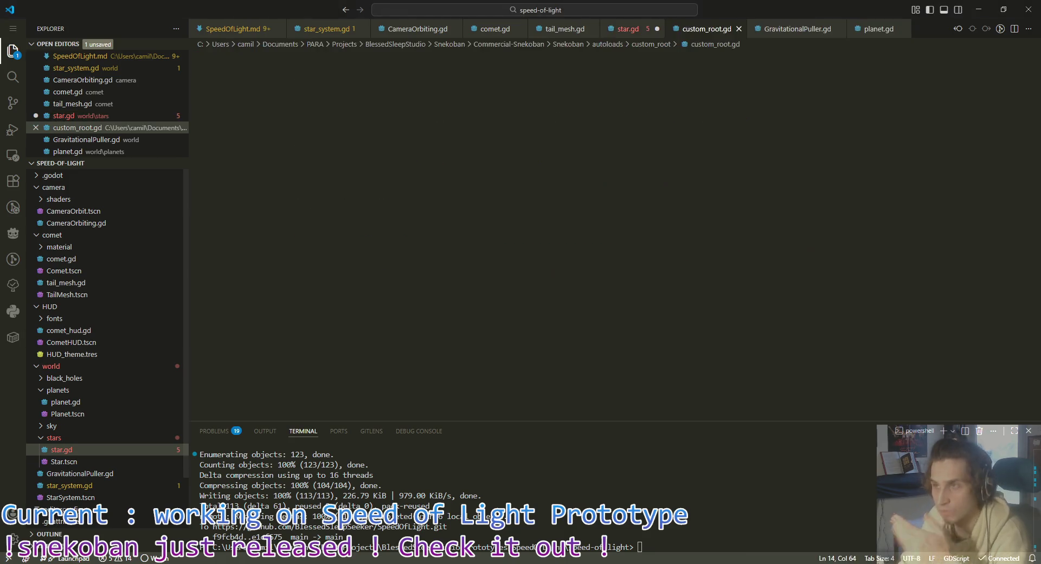
Step: Read play_transition's "shader_parameter/progress" tween_property in custom_root.gd, then return to star.gd
{"action": "scroll", "coordinate": [593, 280], "scroll_direction": "down", "scroll_amount": 4}
{"action": "scroll", "coordinate": [593, 280], "scroll_direction": "down", "scroll_amount": 8}
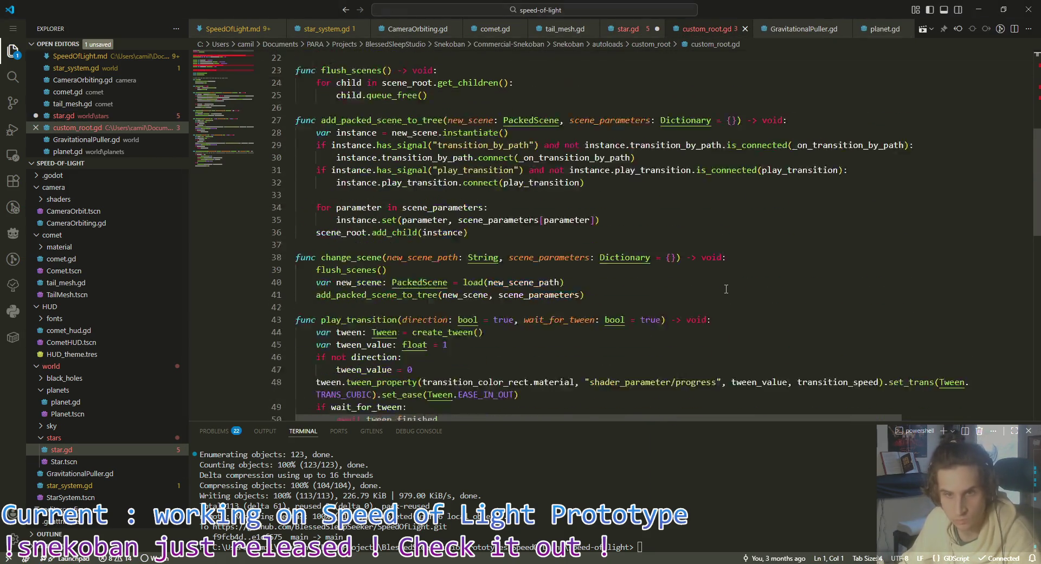
{"action": "left_click", "coordinate": [691, 245]}
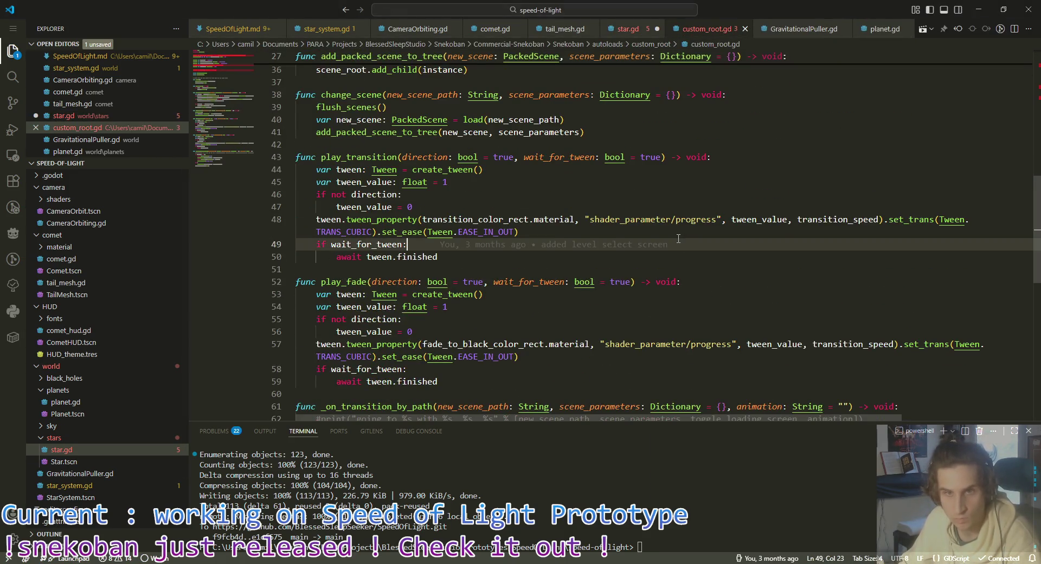
{"action": "double_click", "coordinate": [552, 220]}
{"action": "left_click", "coordinate": [555, 232]}
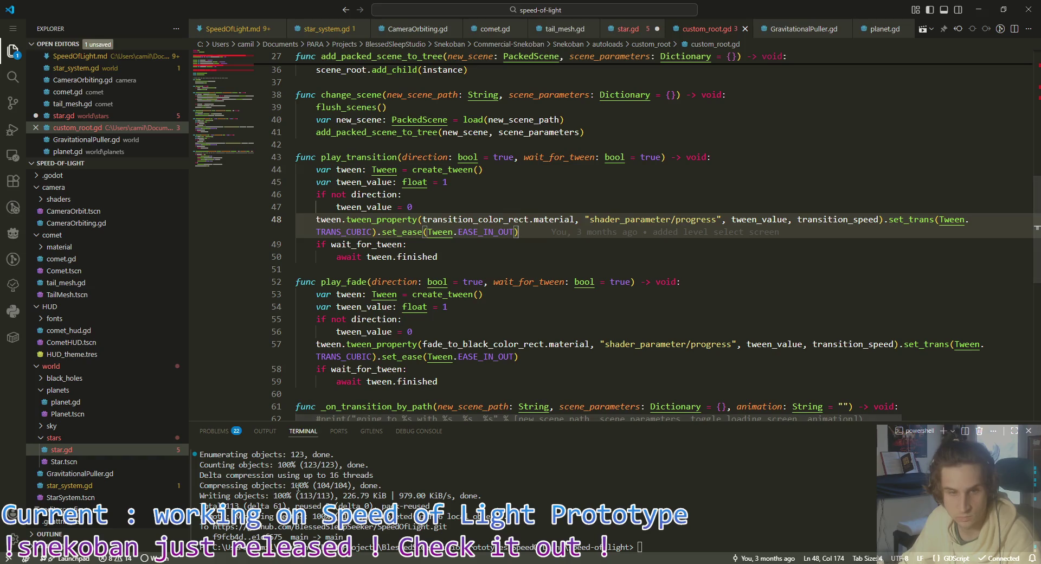
{"action": "left_click", "coordinate": [628, 28]}
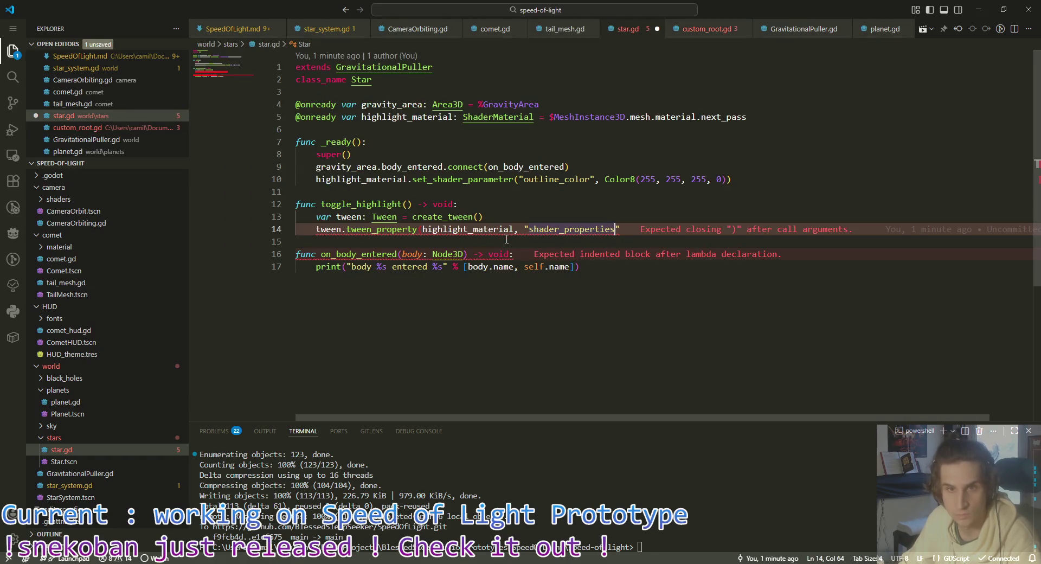
Step: Tween "shader_parameter/outline_color", give toggle_highlight a direction: bool parameter, and remove the hard-coded colour
{"action": "key", "text": "BackSpace"}
{"action": "key", "text": "BackSpace"}
{"action": "key", "text": "BackSpace"}
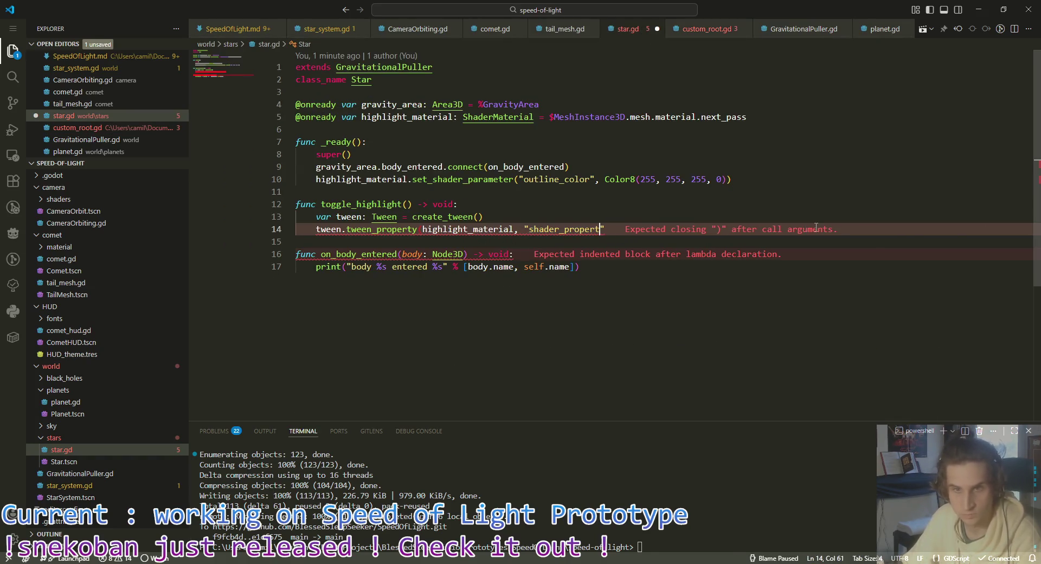
{"action": "type", "text": "arameter/"}
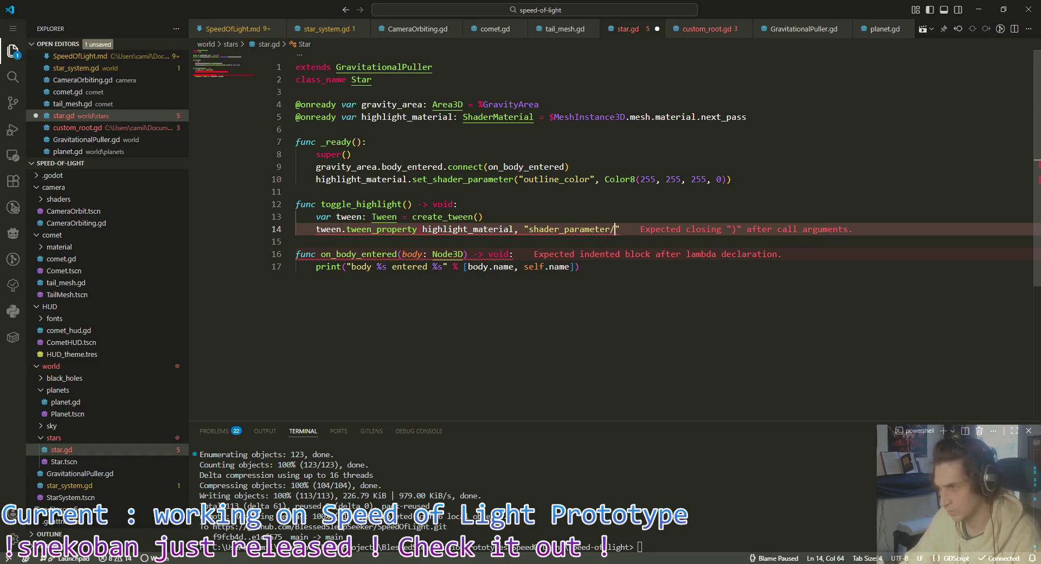
{"action": "type", "text": "outline_color\","}
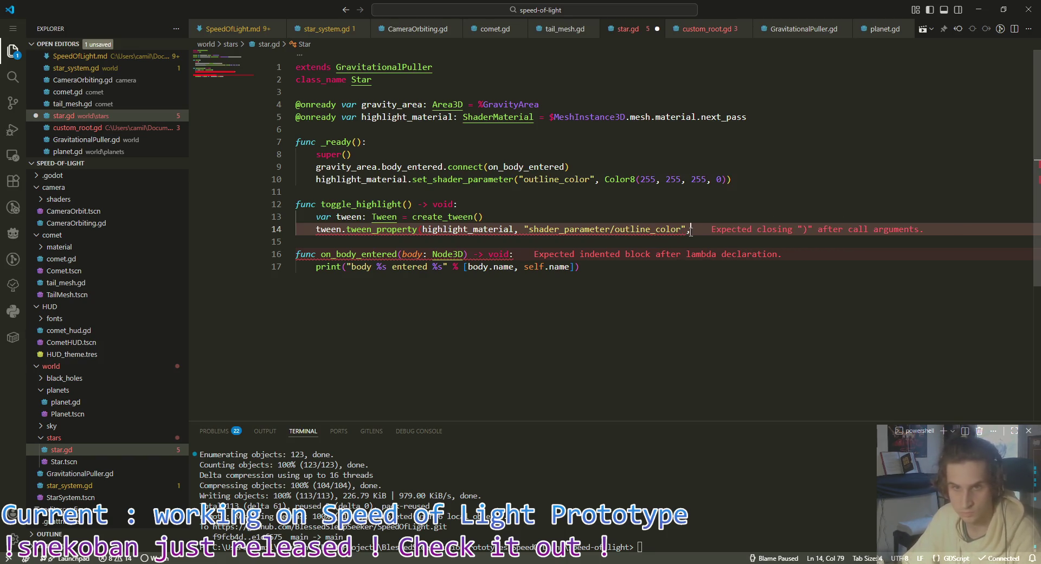
{"action": "left_click", "coordinate": [499, 204]}
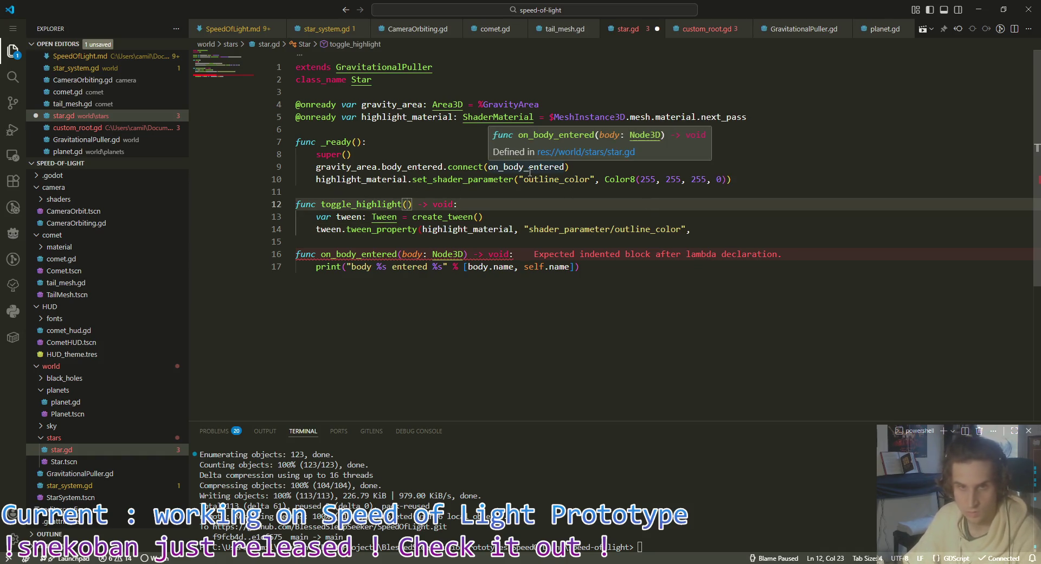
{"action": "type", "text": "direction: bool)"}
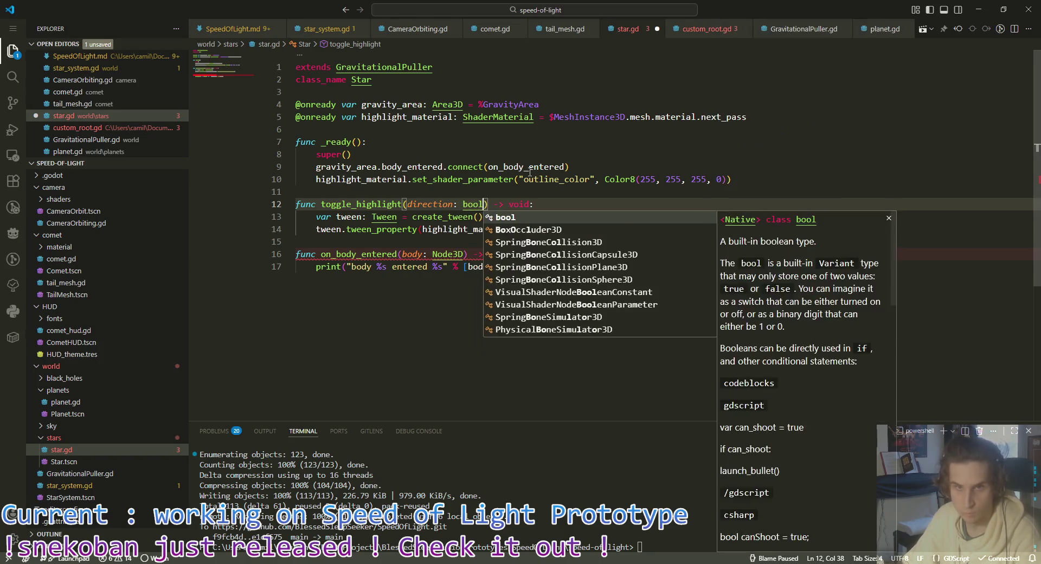
{"action": "left_click_drag", "start_coordinate": [606, 179], "coordinate": [728, 174]}
{"action": "key", "text": "BackSpace"}
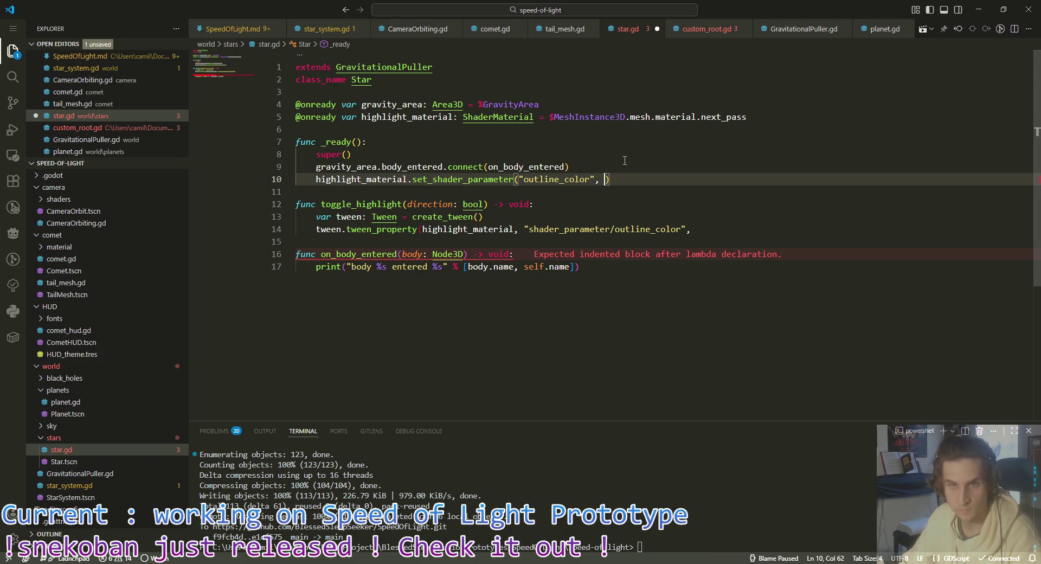
Step: Export highlight_color = Color8(255, 255, 255) and highlight_color_off = Color8(255, 255, 255, 0)
{"action": "left_click", "coordinate": [682, 131]}
{"action": "key", "text": "Up"}
{"action": "key", "text": "End"}
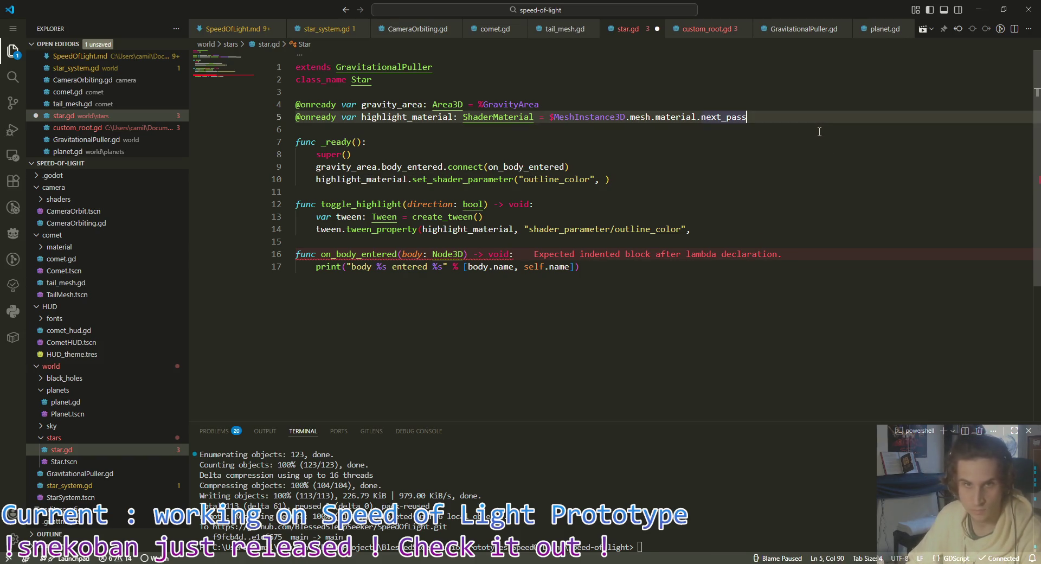
{"action": "key", "text": "Up"}
{"action": "key", "text": "Up"}
{"action": "key", "text": "Return"}
{"action": "key", "text": "Up"}
{"action": "key", "text": "Return"}
{"action": "type", "text": "@export var "}
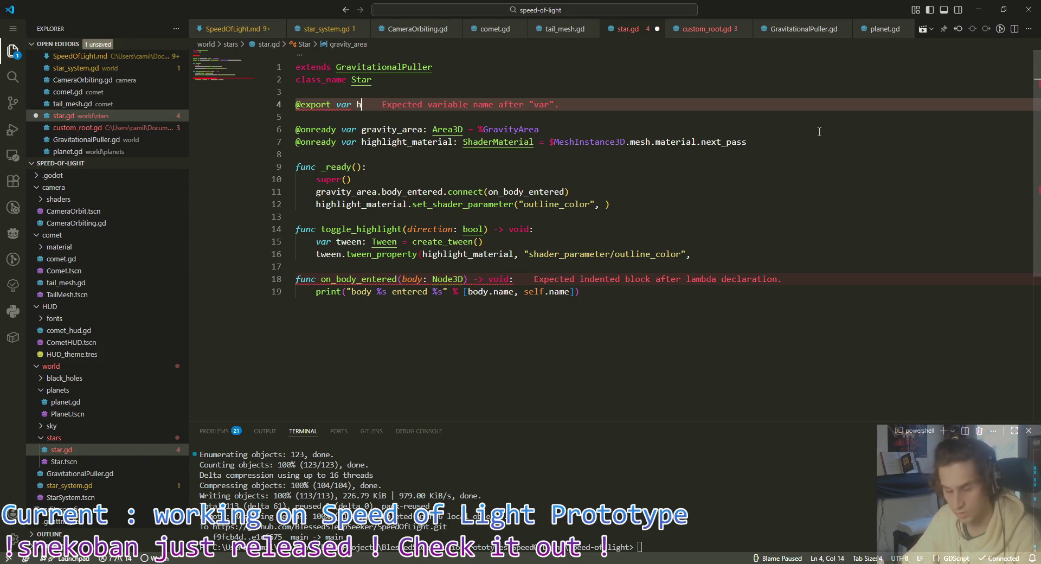
{"action": "type", "text": "highlight_color: "}
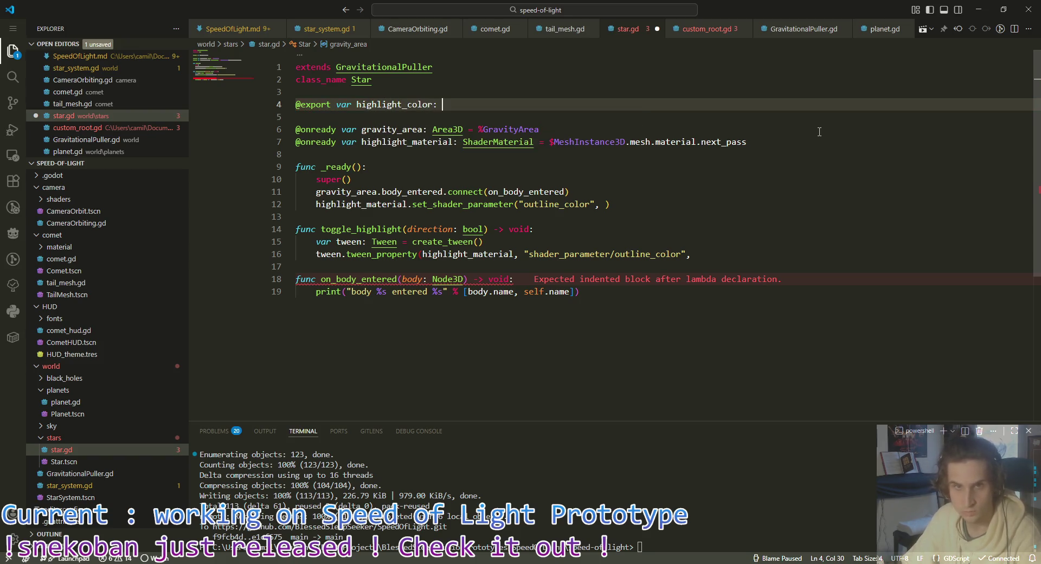
{"action": "type", "text": "Color"}
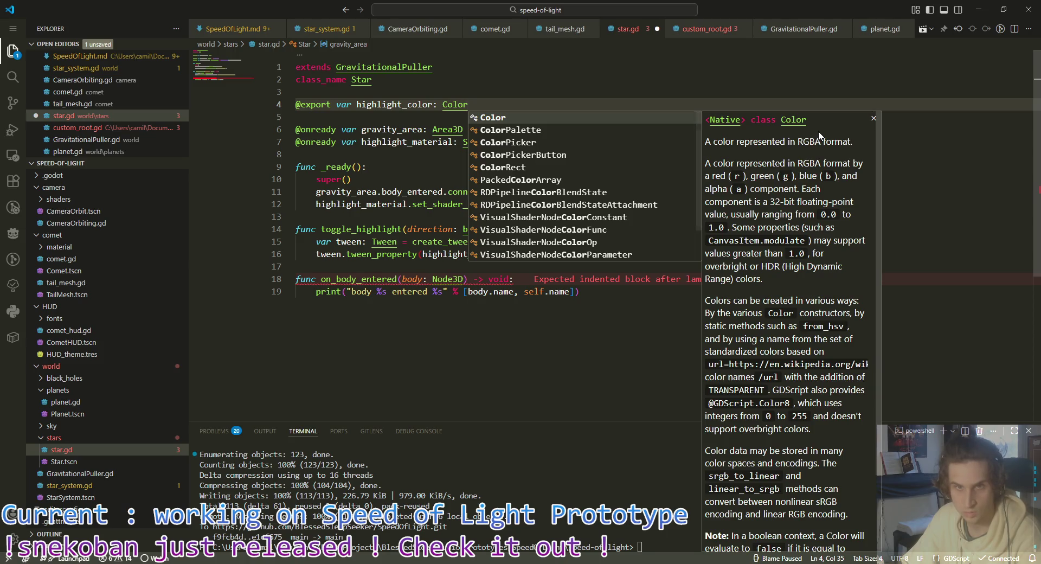
{"action": "type", "text": " = Colo"}
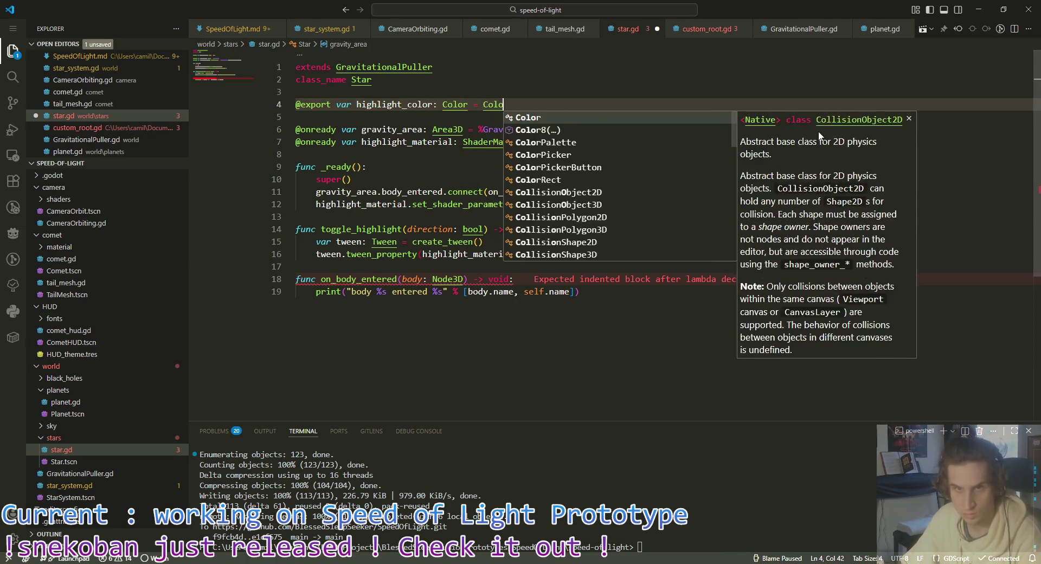
{"action": "type", "text": "r8(25"}
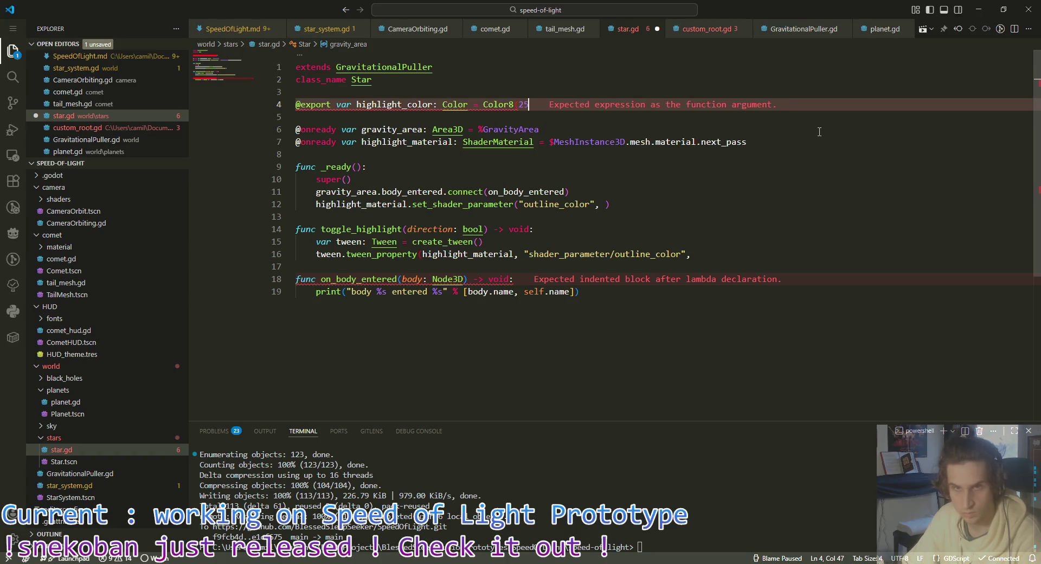
{"action": "type", "text": "5, 255, 255"}
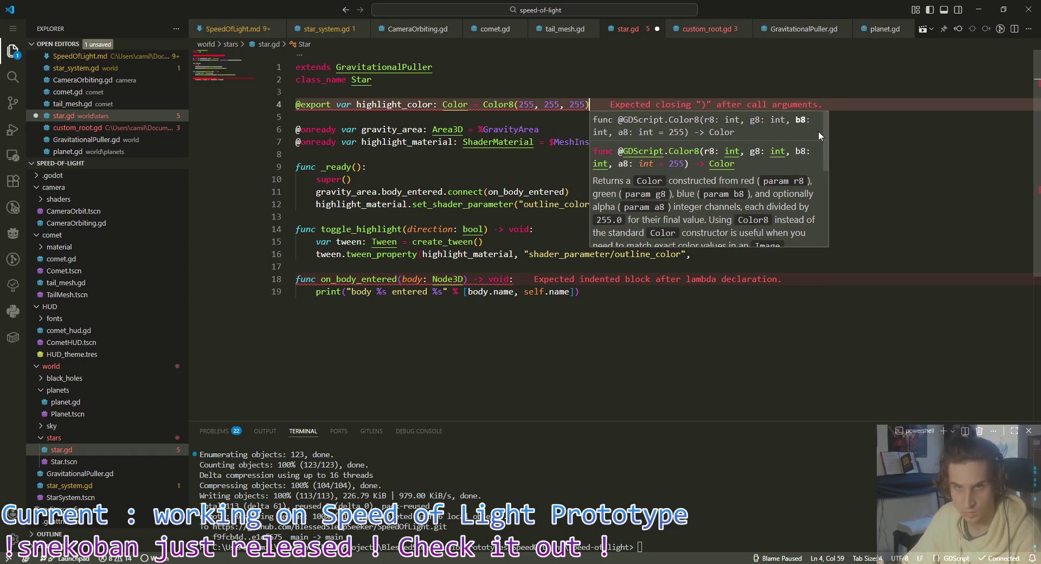
{"action": "key", "text": "Return"}
{"action": "type", "text": "@export var "}
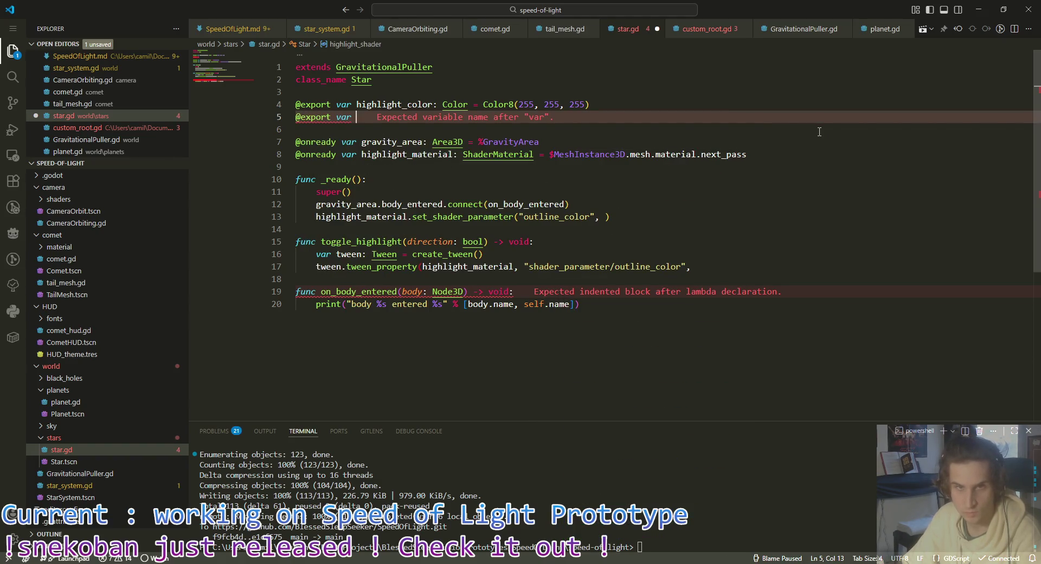
{"action": "type", "text": "highlight_col"}
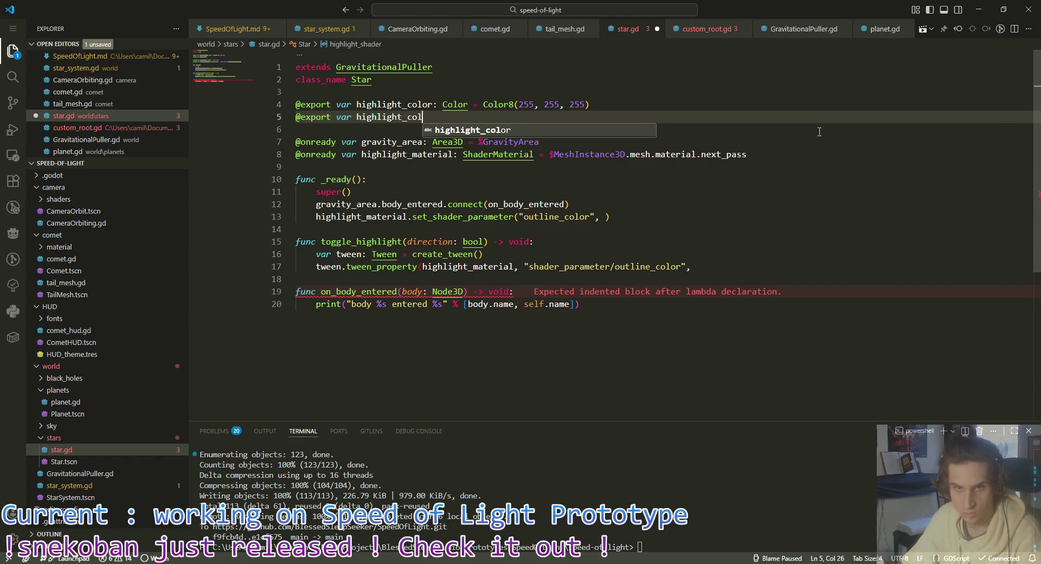
{"action": "type", "text": "or_off: Color = Color8(255, 255, 255, 0)"}
Step: Start the outline with highlight_color_off and tween to highlight_color if direction else highlight_color_off
{"action": "left_click", "coordinate": [604, 217]}
{"action": "type", "text": "highlight_color_off"}
{"action": "left_click", "coordinate": [703, 266]}
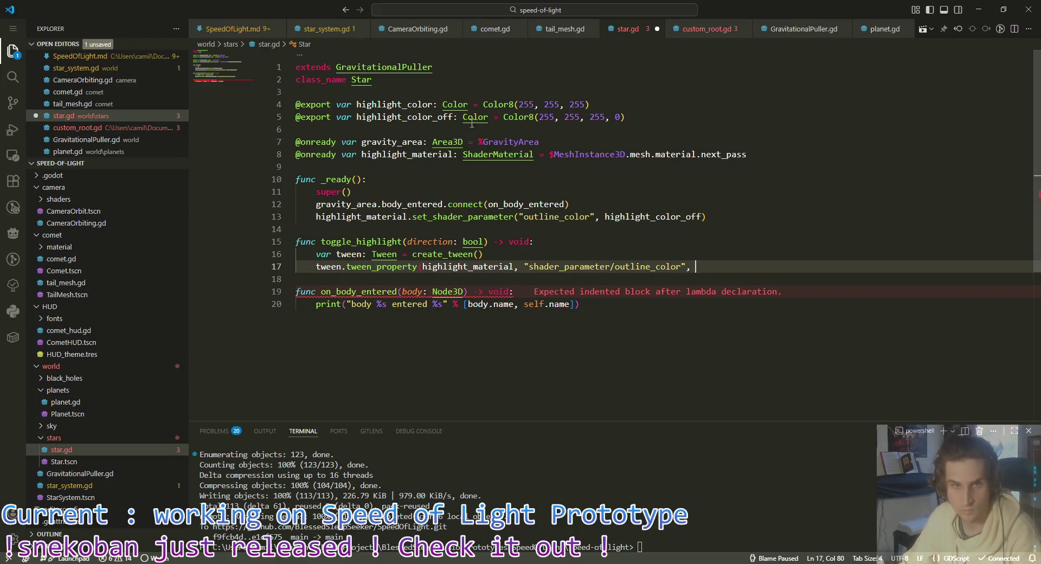
{"action": "double_click", "coordinate": [399, 103]}
{"action": "key", "text": "ctrl+c"}
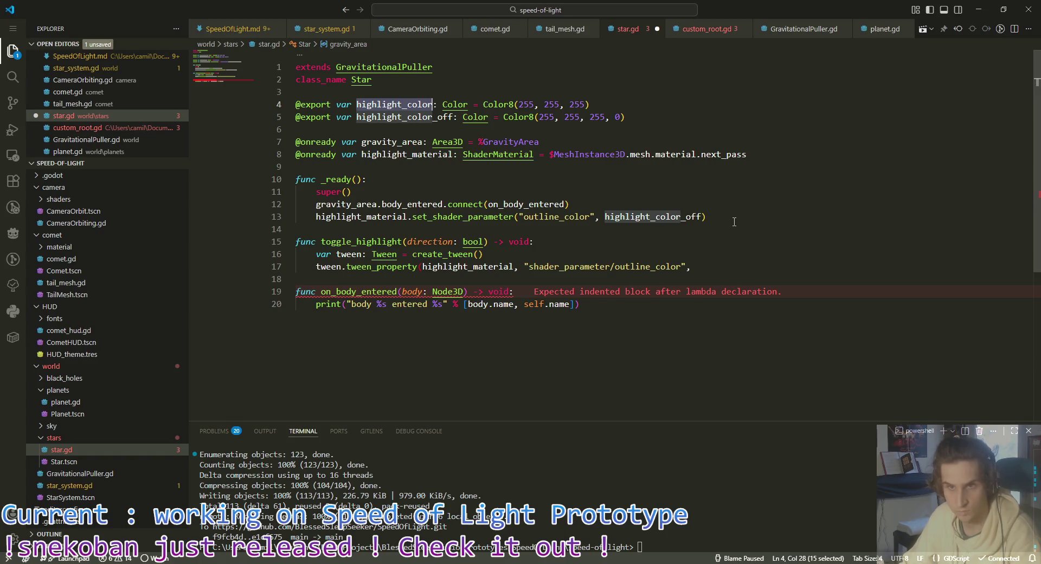
{"action": "left_click", "coordinate": [700, 271]}
{"action": "key", "text": "ctrl+v"}
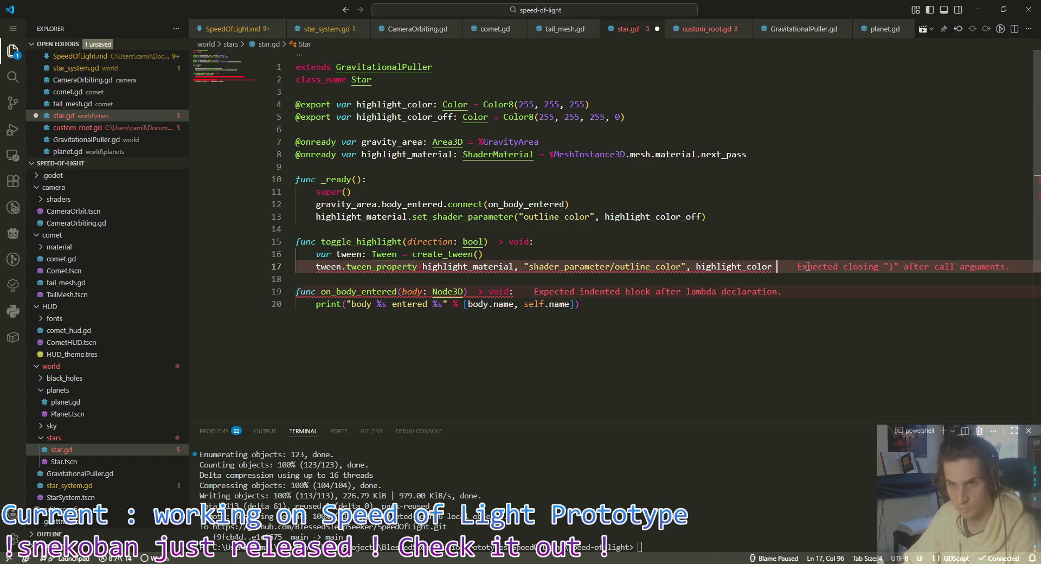
{"action": "type", "text": "if direction "}
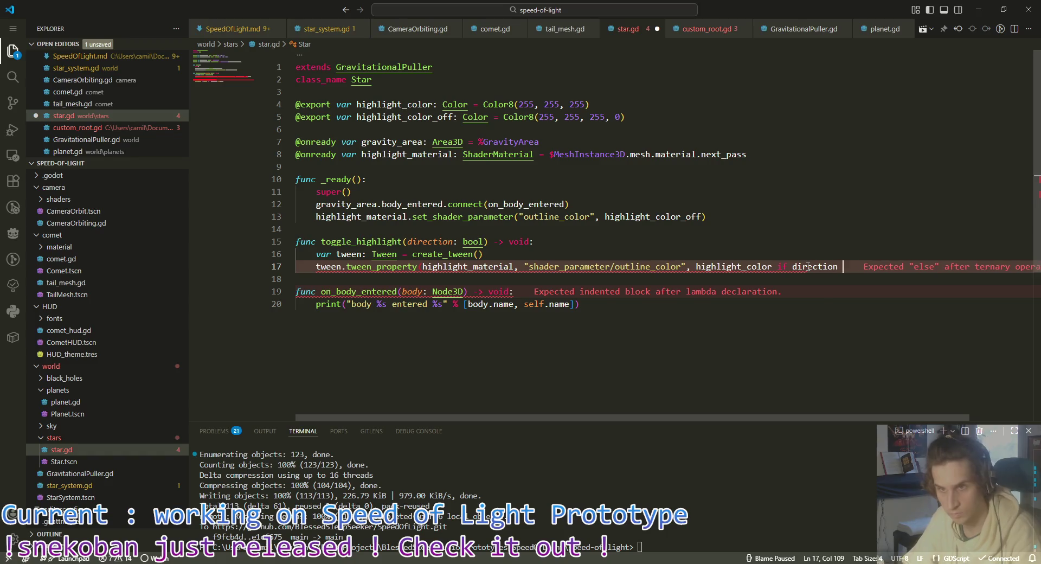
{"action": "type", "text": "else highlight_color_"}
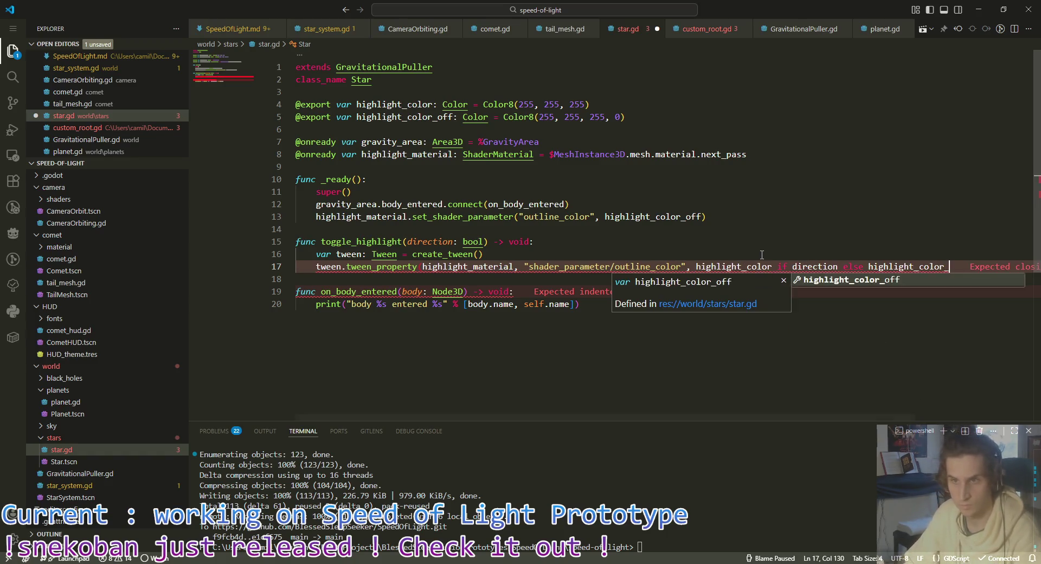
{"action": "type", "text": "off,"}
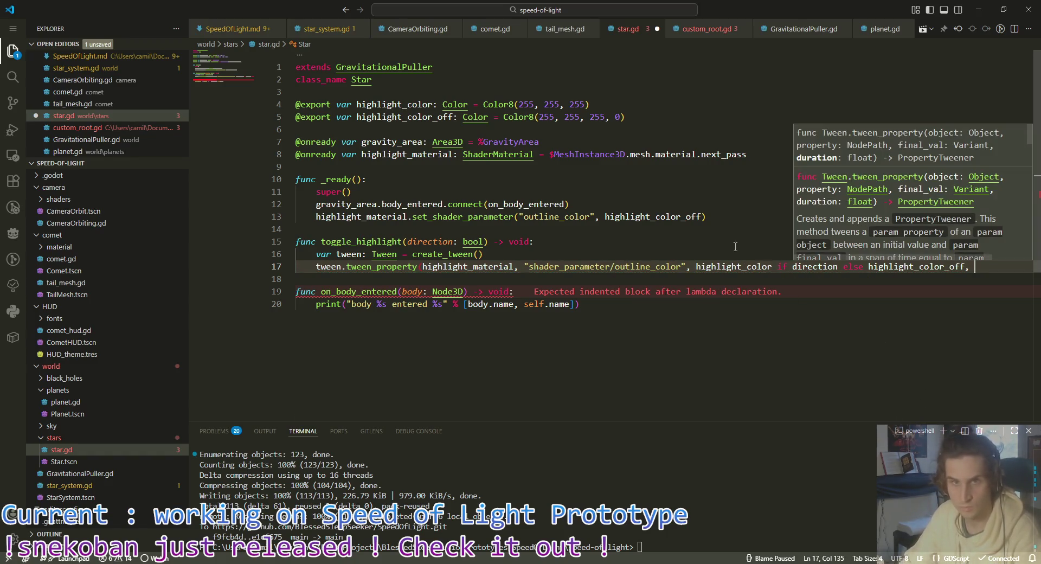
{"action": "left_click", "coordinate": [666, 114]}
{"action": "key", "text": "Return"}
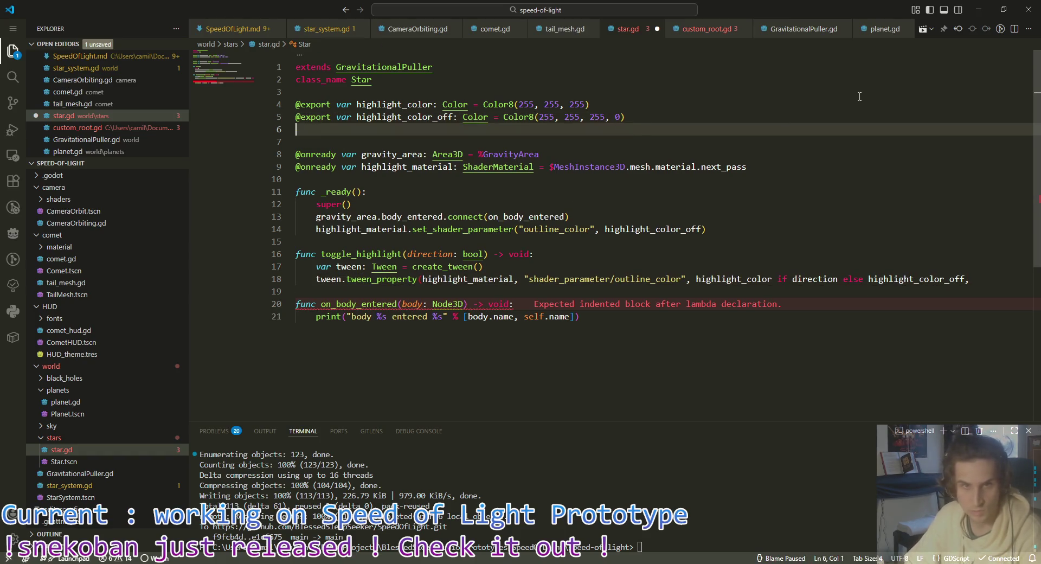
Step: Export highlight_tween_time = 0.4, pass it as the tween's duration, and save star.gd
{"action": "type", "text": "@export"}
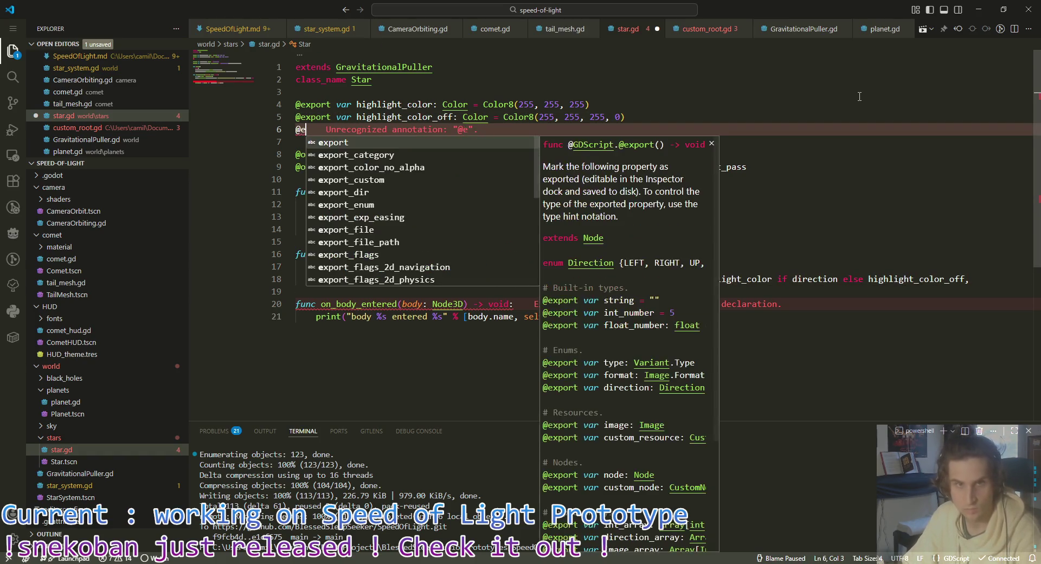
{"action": "type", "text": " var "}
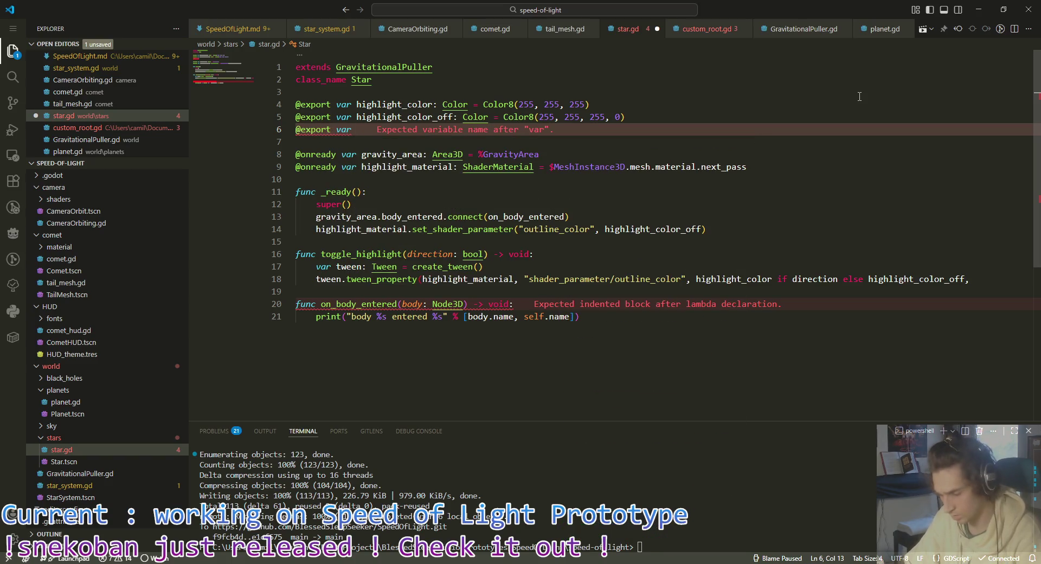
{"action": "type", "text": "highlight_antween_time:"}
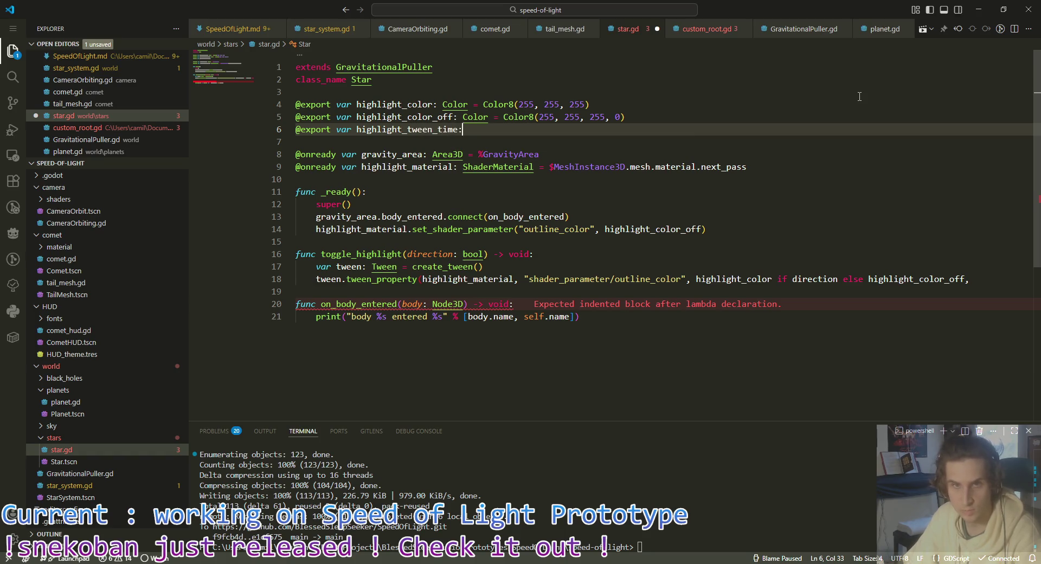
{"action": "type", "text": "float = 0.4"}
{"action": "key", "text": "ctrl+s"}
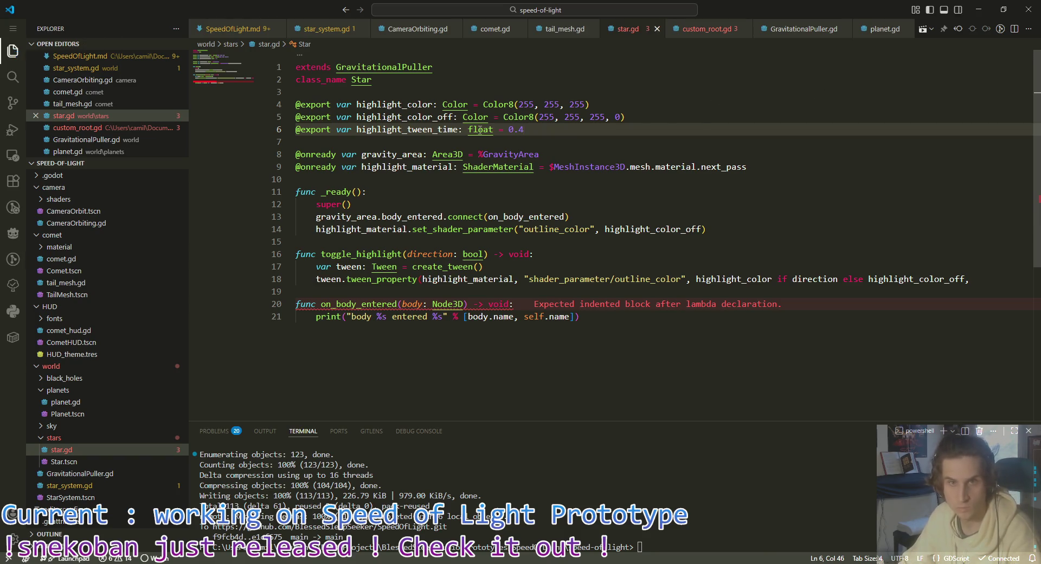
{"action": "double_click", "coordinate": [430, 129]}
{"action": "key", "text": "ctrl+c"}
{"action": "left_click", "coordinate": [913, 283]}
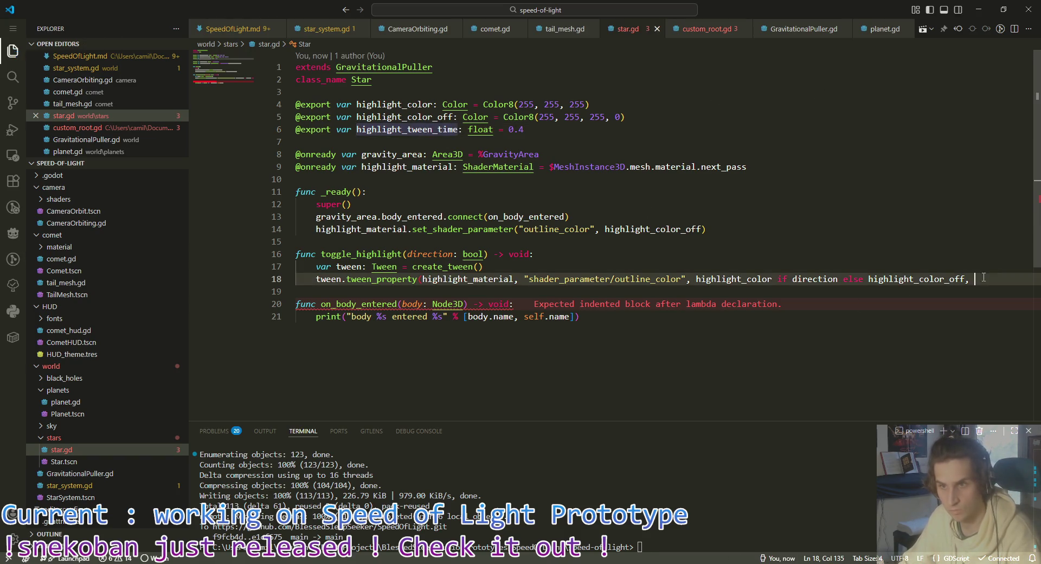
{"action": "key", "text": "ctrl+v"}
{"action": "type", "text": ")"}
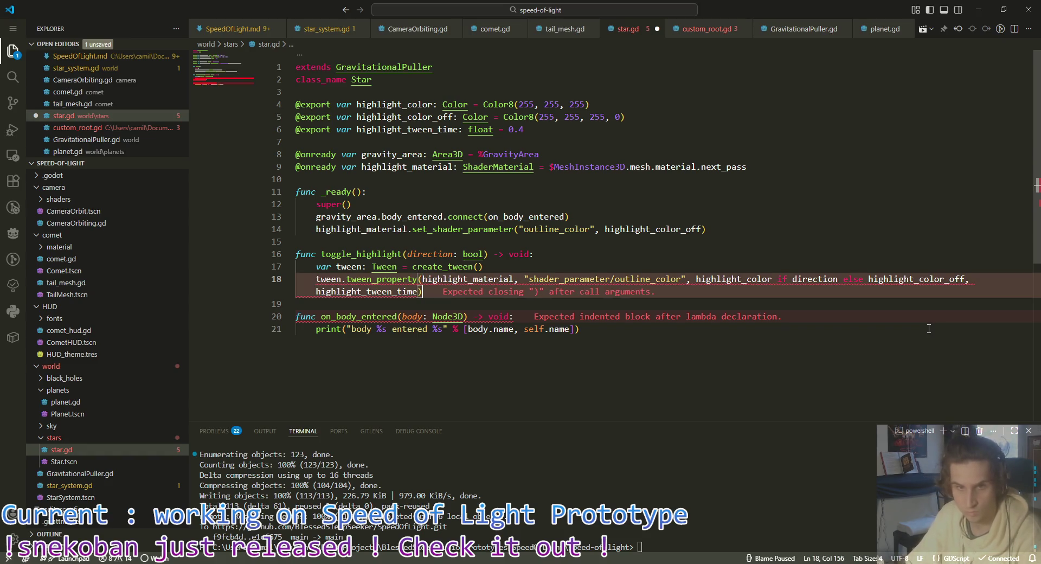
{"action": "key", "text": "ctrl+s"}
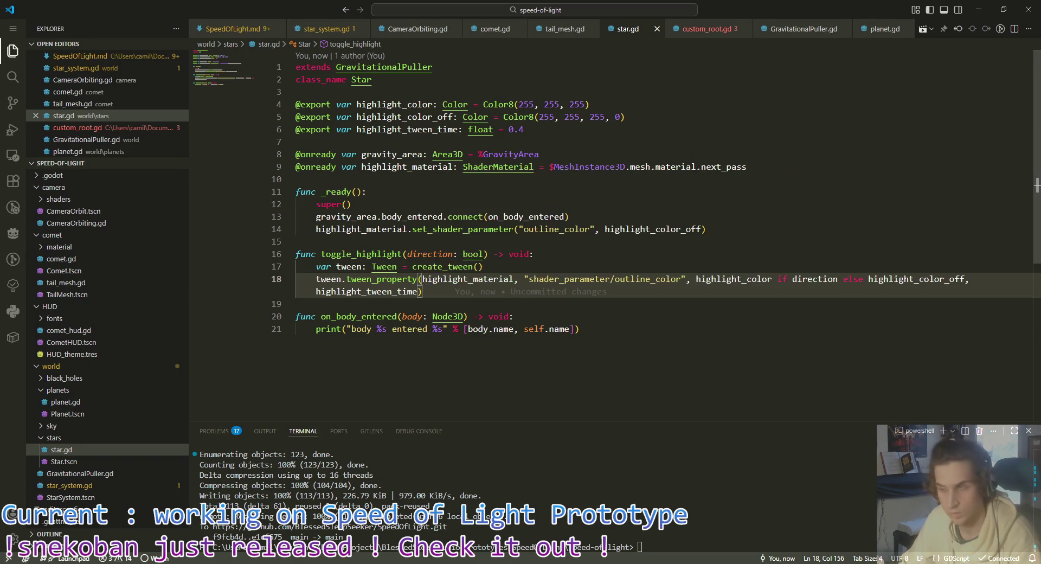
{"action": "left_click", "coordinate": [727, 230]}
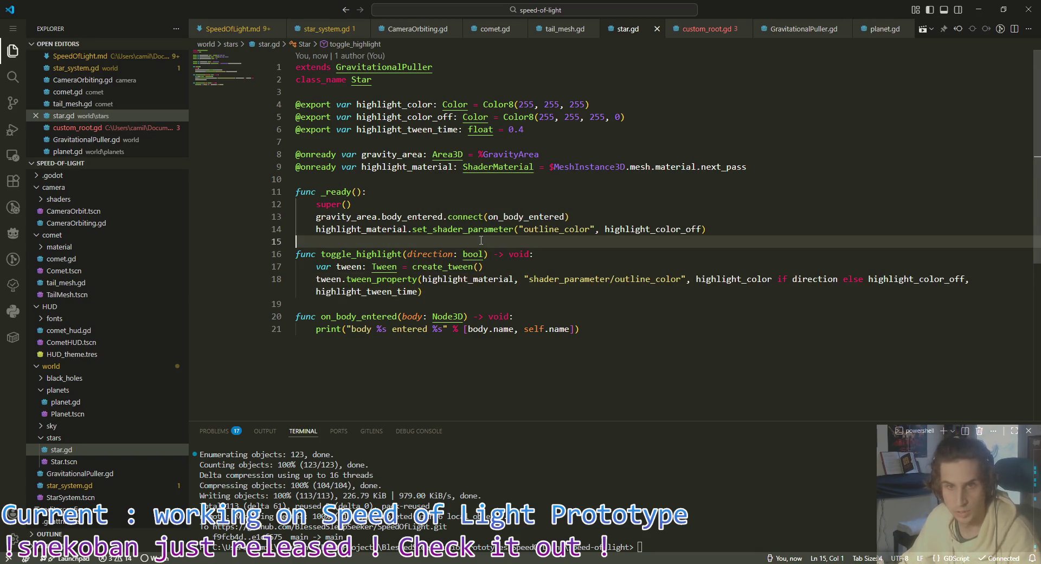
{"action": "left_click", "coordinate": [735, 244]}
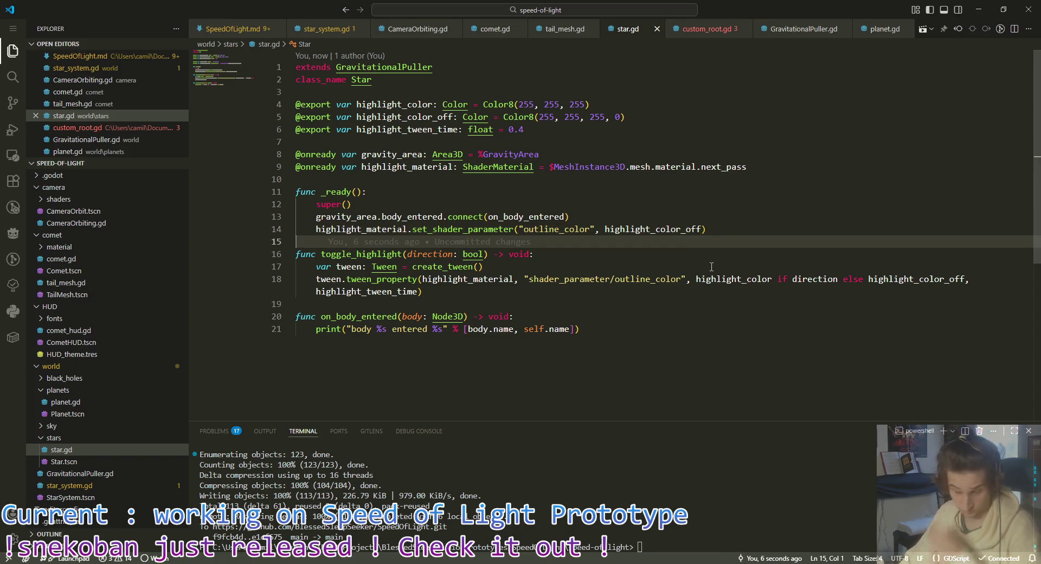
{"action": "key", "text": "alt+Tab"}
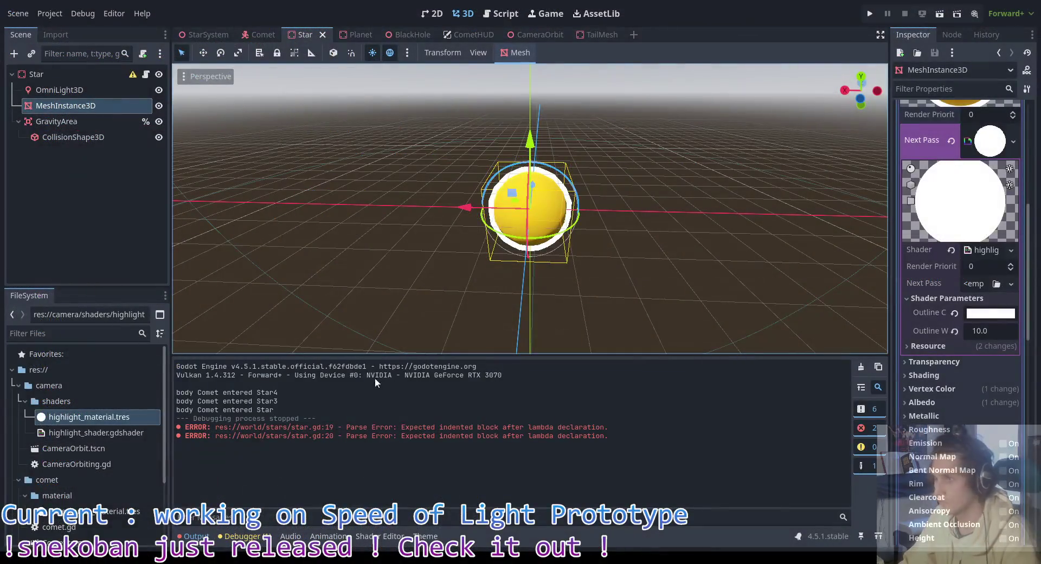
Step: Add an Area3D child node under Star
{"action": "key", "text": "alt+Tab"}
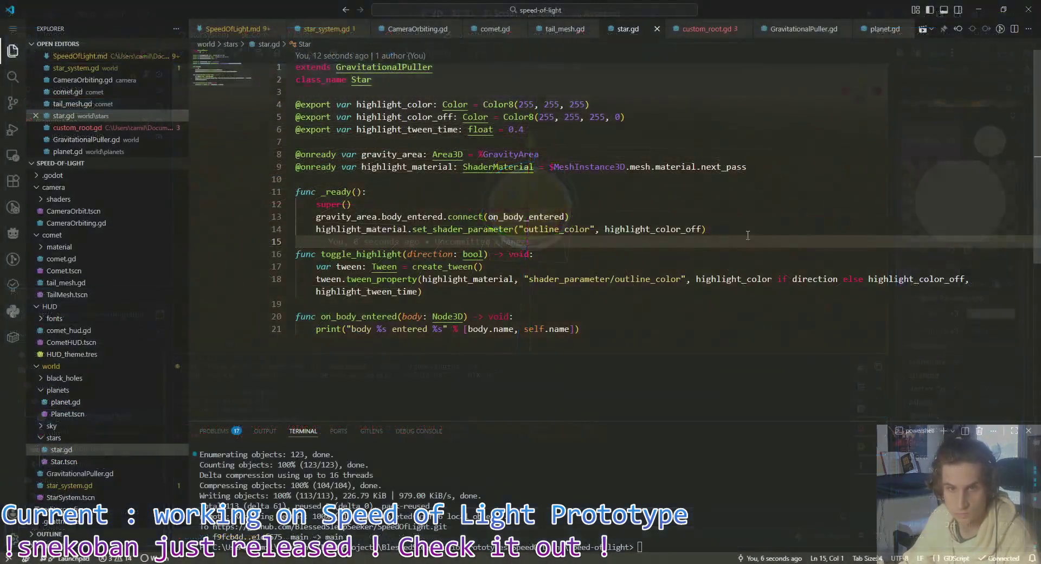
{"action": "left_click", "coordinate": [786, 229]}
{"action": "mouse_move", "coordinate": [784, 228]}
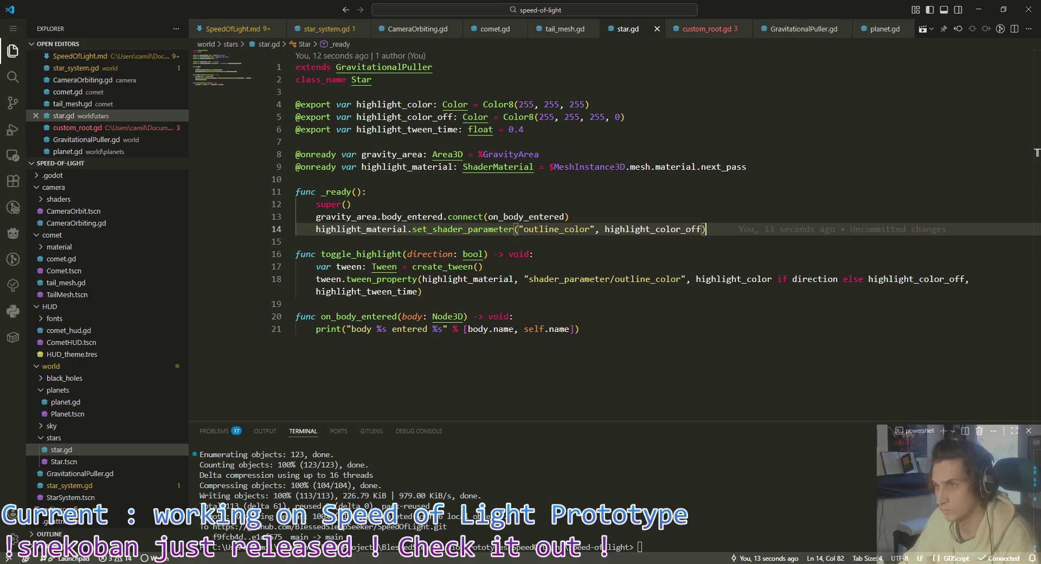
{"action": "key", "text": "alt+Tab"}
{"action": "right_click", "coordinate": [81, 74]}
{"action": "left_click", "coordinate": [109, 80]}
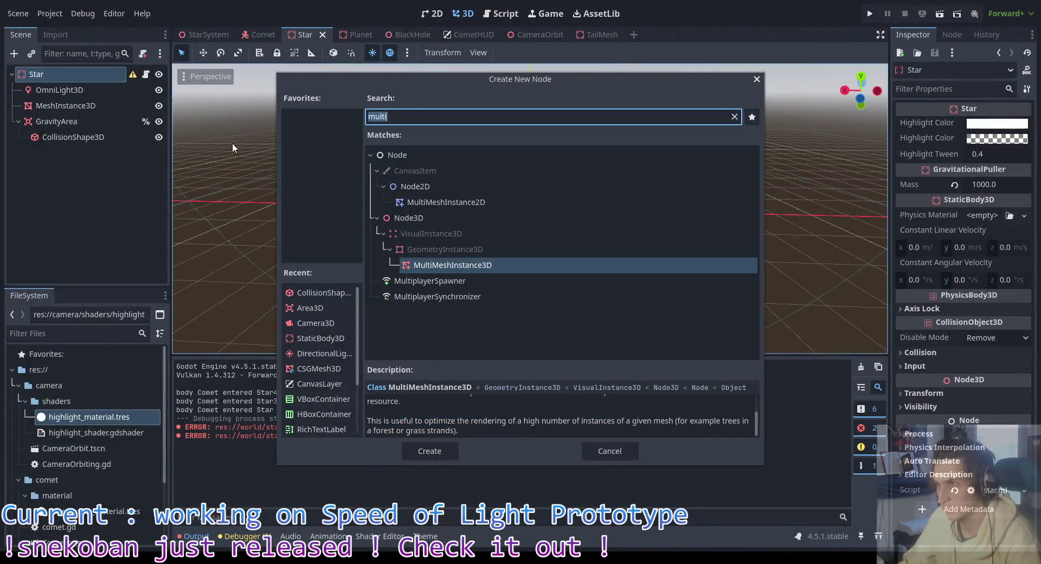
{"action": "type", "text": "area"}
{"action": "left_click", "coordinate": [419, 253]}
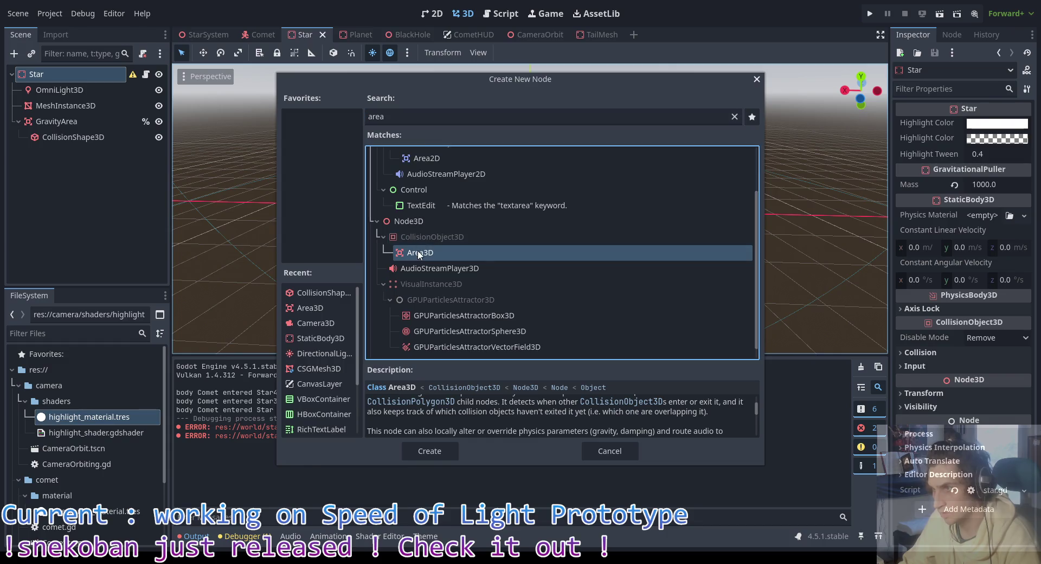
{"action": "double_click", "coordinate": [419, 253]}
Step: Move the Area3D above GravityArea and rename it MouseDetector
{"action": "left_click_drag", "start_coordinate": [70, 157], "coordinate": [61, 115]}
{"action": "double_click", "coordinate": [67, 119]}
{"action": "type", "text": "MouseHover"}
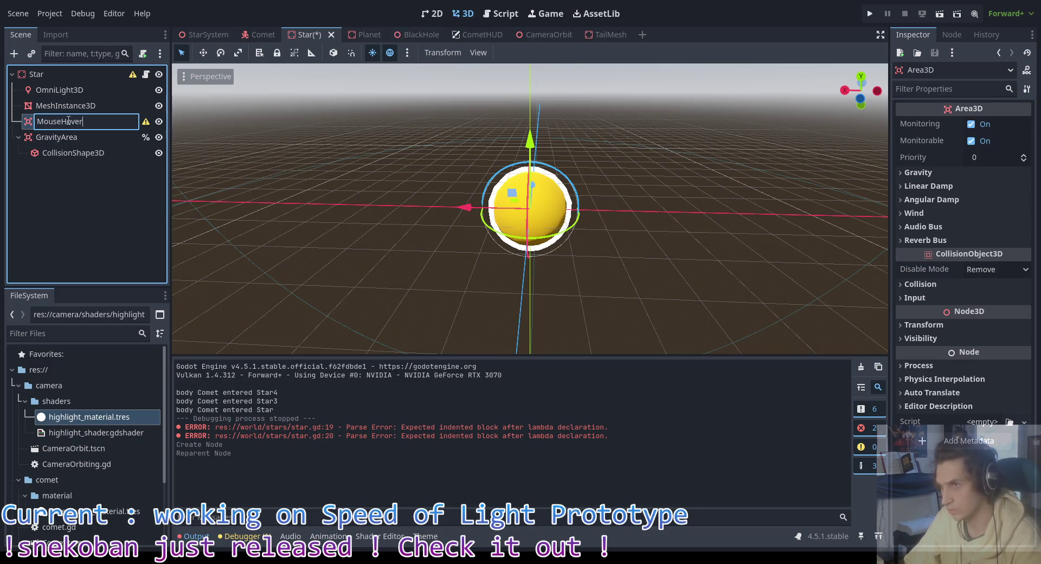
{"action": "key", "text": "Return"}
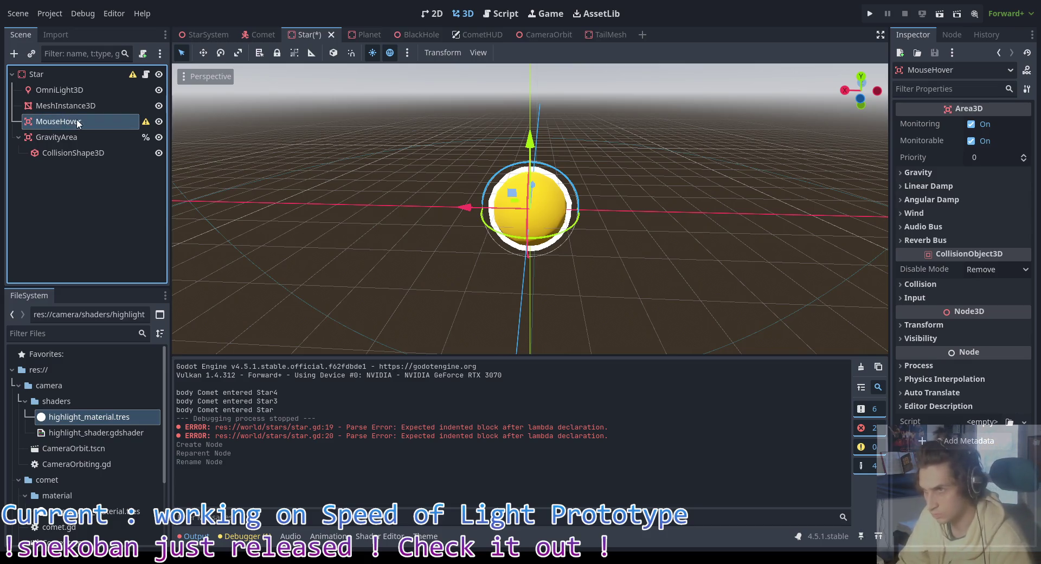
{"action": "double_click", "coordinate": [78, 122]}
{"action": "left_click", "coordinate": [80, 121]}
{"action": "type", "text": "D"}
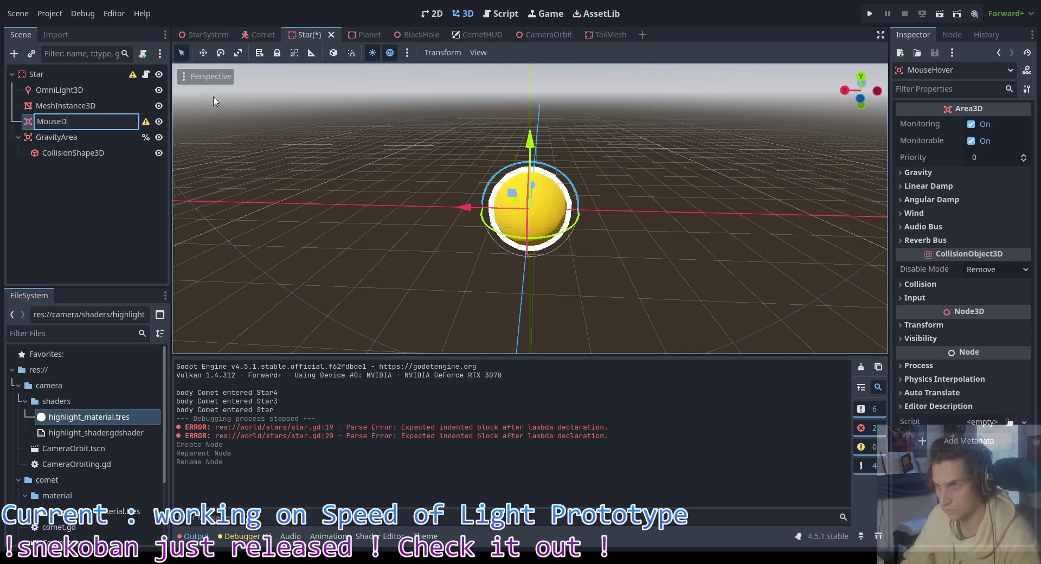
{"action": "type", "text": "etector"}
{"action": "key", "text": "Return"}
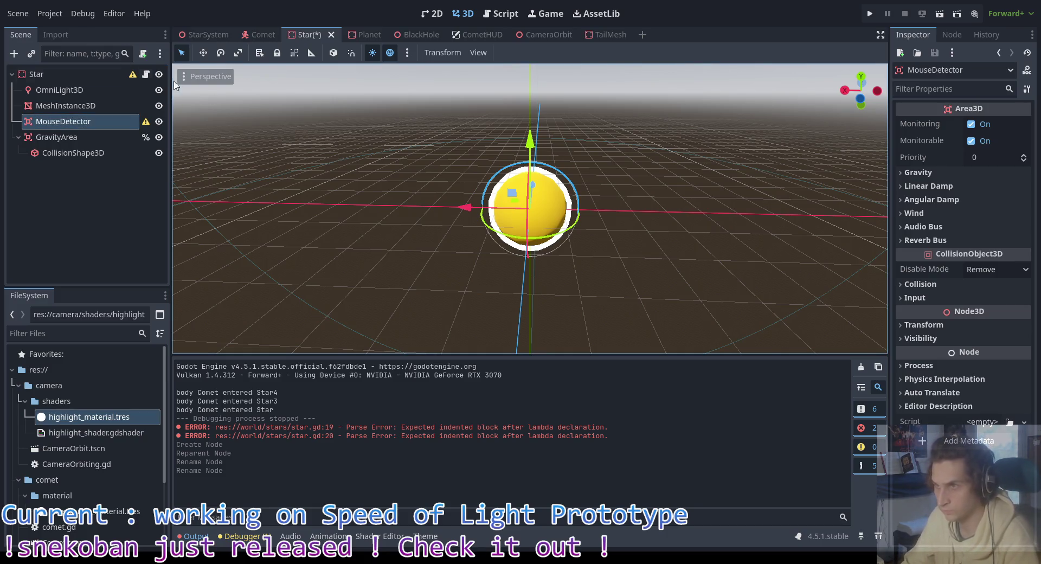
Step: Give MouseDetector a CollisionShape3D child with a new SphereShape3D
{"action": "right_click", "coordinate": [95, 128]}
{"action": "left_click", "coordinate": [103, 131]}
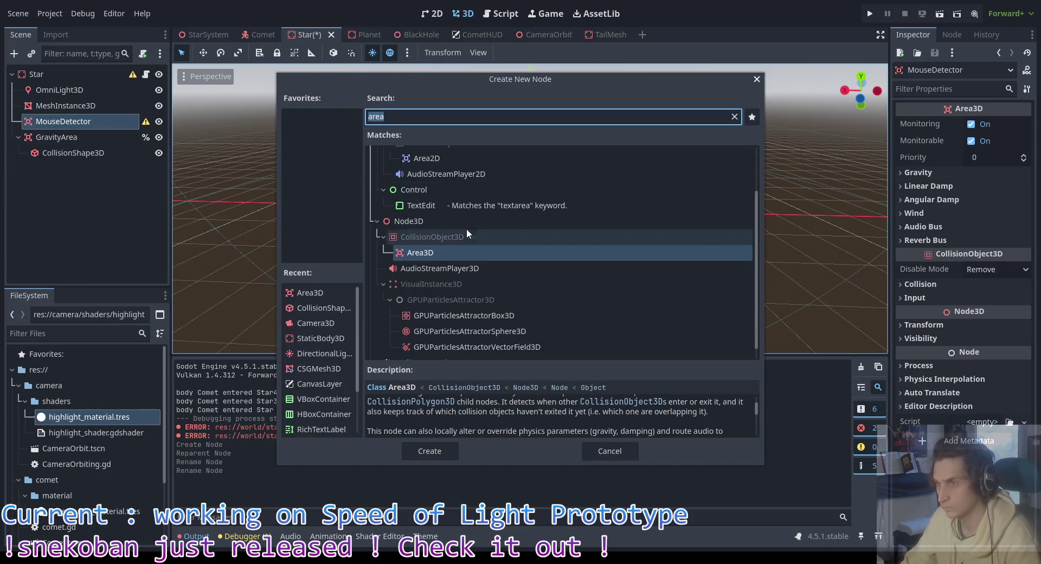
{"action": "type", "text": "colli"}
{"action": "left_click", "coordinate": [445, 252]}
{"action": "double_click", "coordinate": [446, 253]}
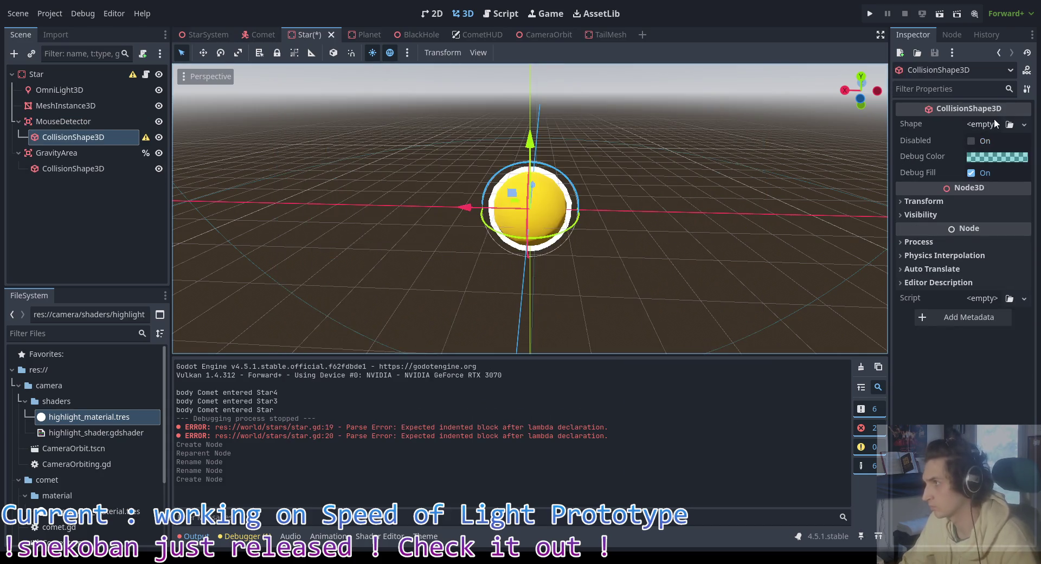
{"action": "left_click", "coordinate": [994, 124]}
{"action": "left_click", "coordinate": [976, 179]}
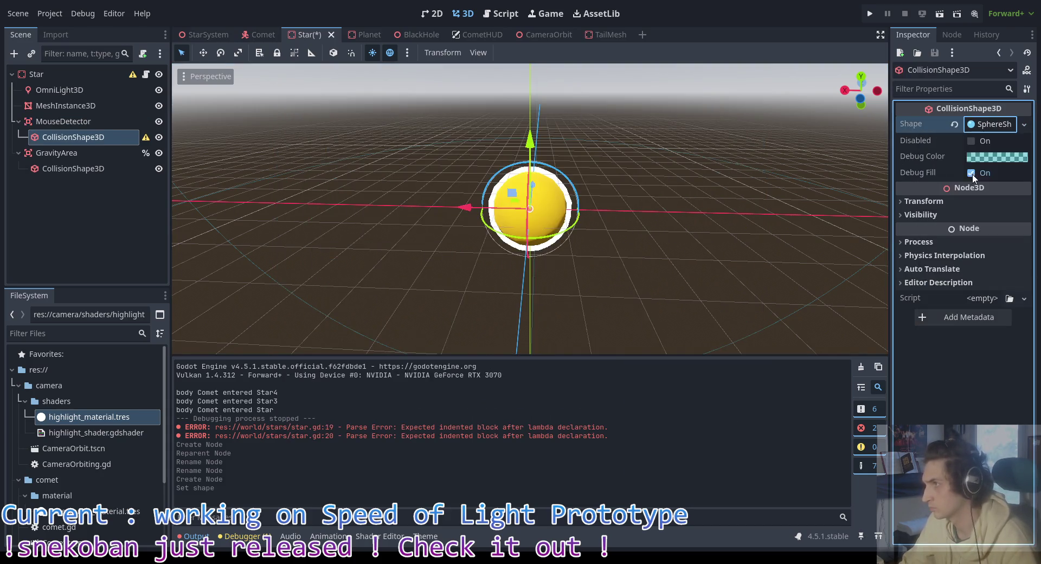
{"action": "left_click", "coordinate": [993, 124]}
{"action": "left_click_drag", "start_coordinate": [634, 209], "coordinate": [636, 164]}
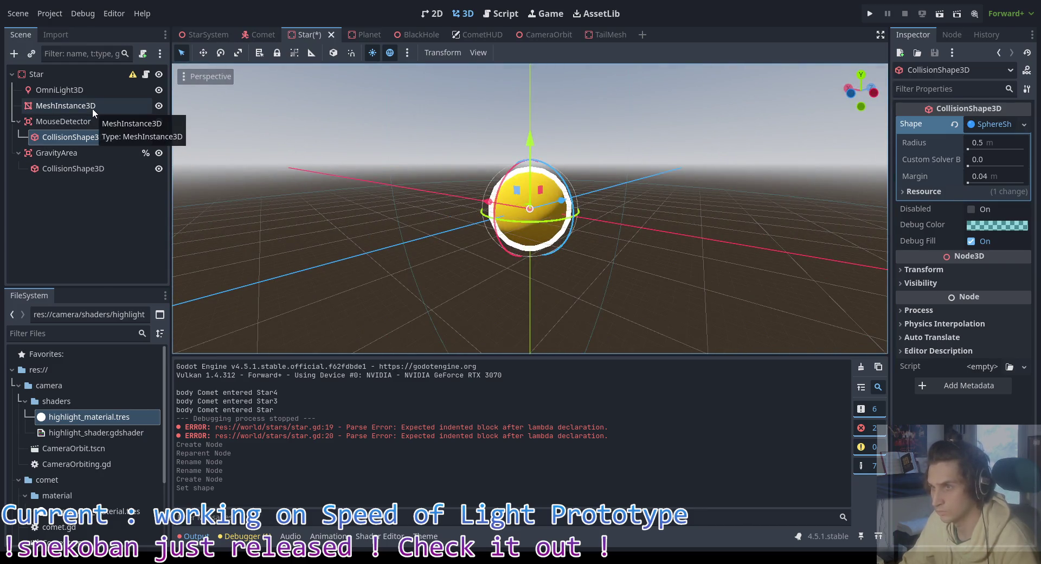
Step: Delete the GravityArea node and its children from the Star scene
{"action": "left_click", "coordinate": [92, 153]}
{"action": "key", "text": "Delete"}
{"action": "left_click", "coordinate": [477, 282]}
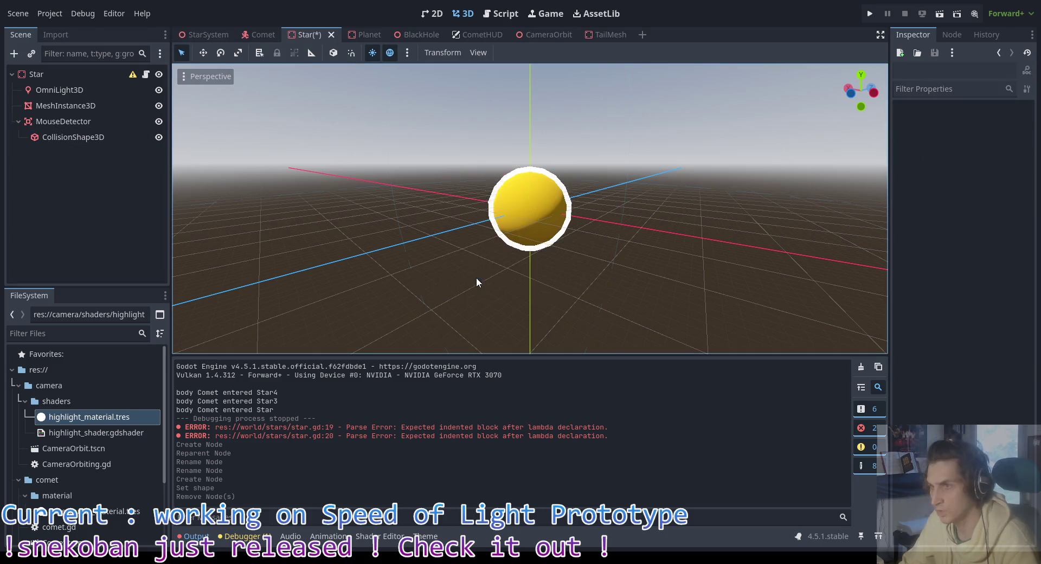
{"action": "key", "text": "alt+Tab"}
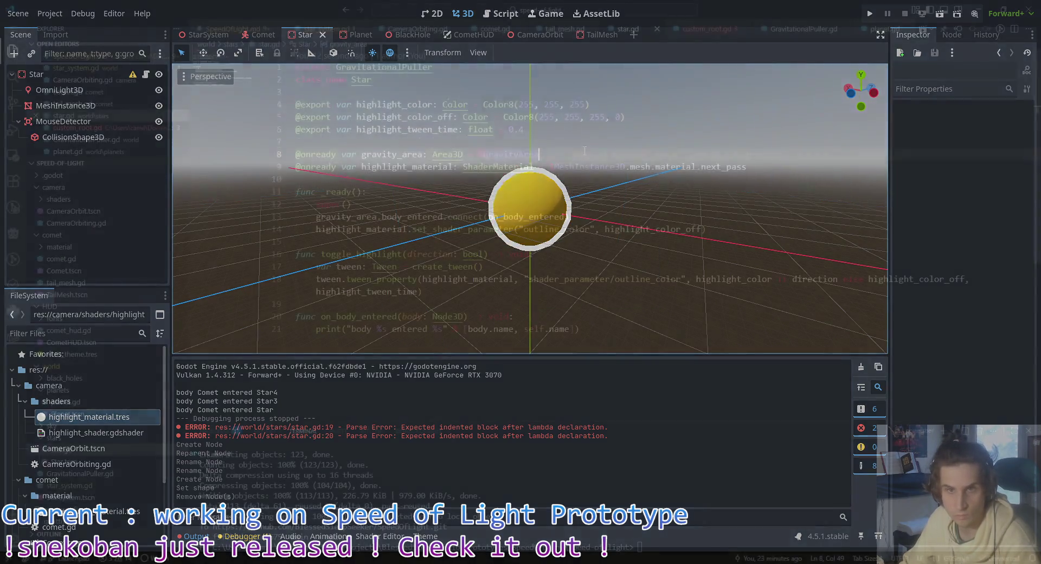
Step: Delete the gravity_area connect line and the on_body_entered function from star.gd
{"action": "left_click_drag", "start_coordinate": [569, 204], "coordinate": [288, 209]}
{"action": "key", "text": "Delete"}
{"action": "key", "text": "Delete"}
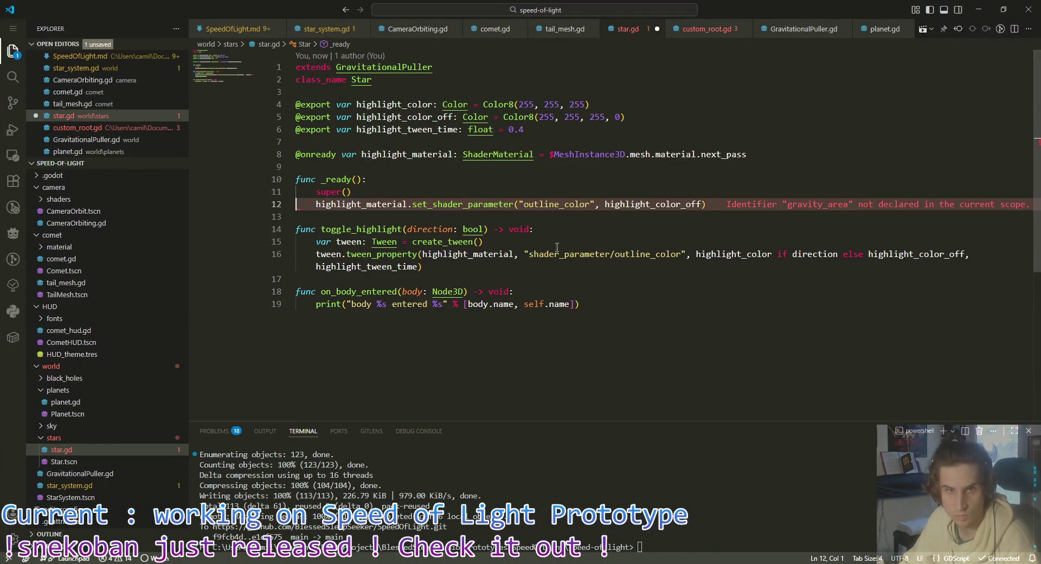
{"action": "left_click_drag", "start_coordinate": [617, 313], "coordinate": [296, 291]}
{"action": "key", "text": "Delete"}
{"action": "key", "text": "BackSpace"}
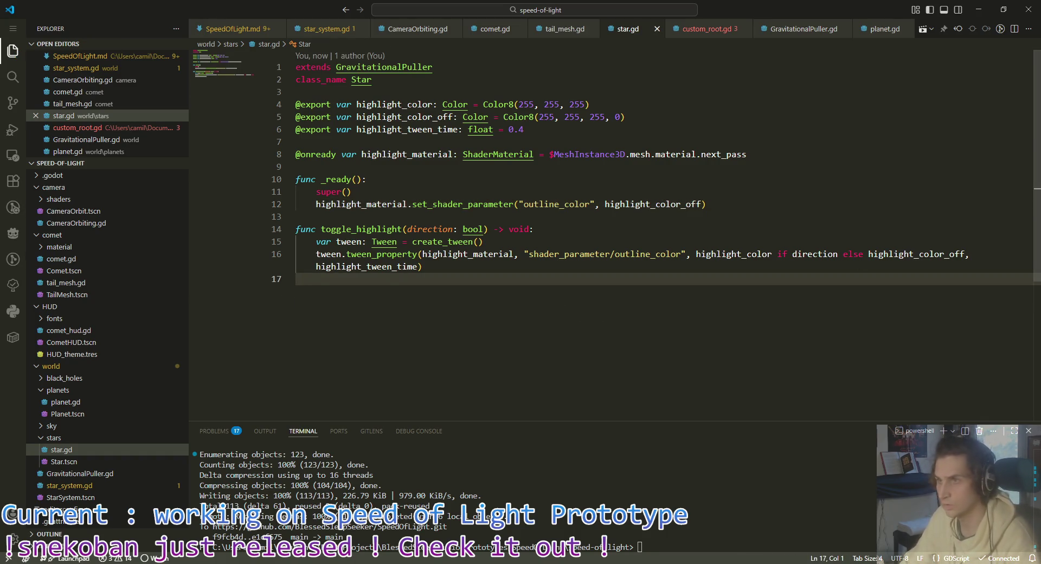
{"action": "key", "text": "alt+Tab"}
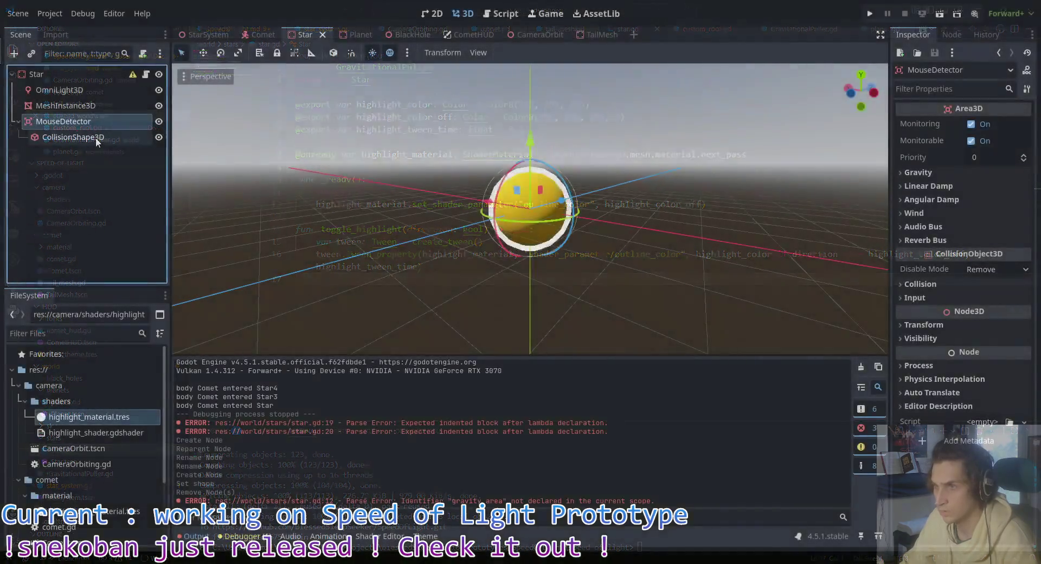
Step: Set the sphere collision shape's radius to 70 to match the star mesh
{"action": "left_click", "coordinate": [93, 135]}
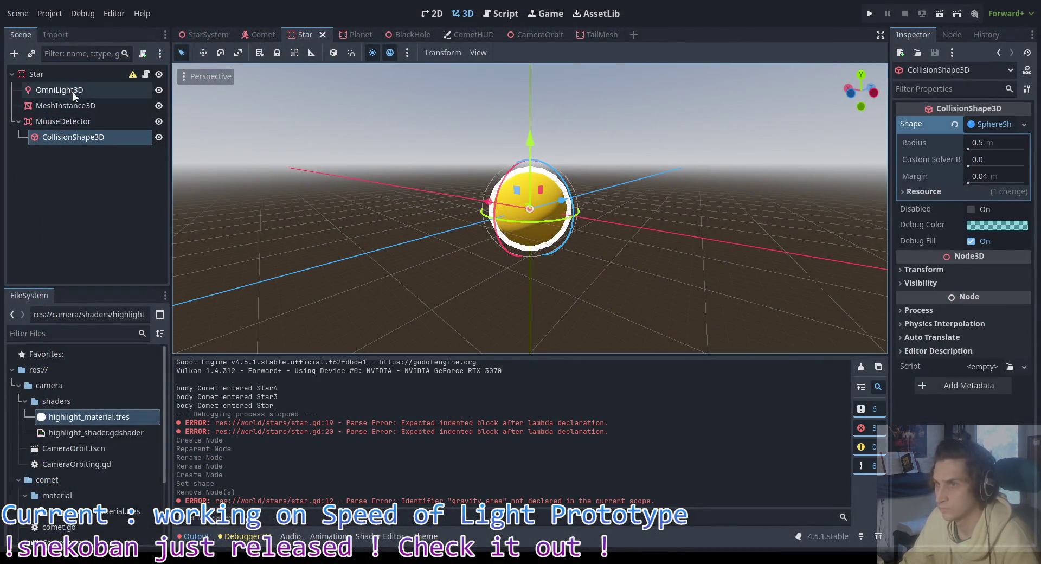
{"action": "left_click", "coordinate": [75, 105]}
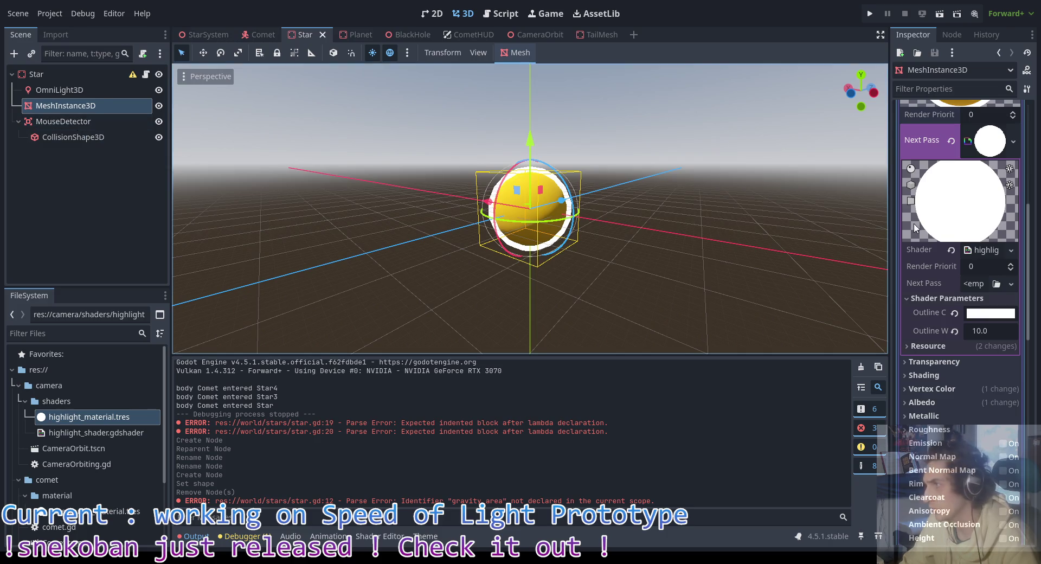
{"action": "scroll", "coordinate": [945, 191], "scroll_direction": "up", "scroll_amount": 5}
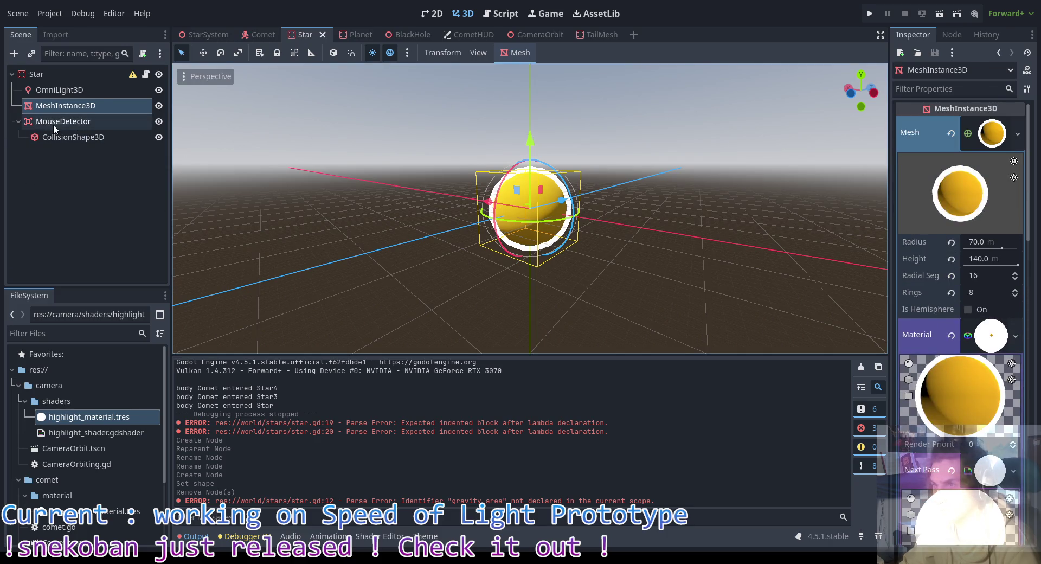
{"action": "left_click", "coordinate": [74, 136]}
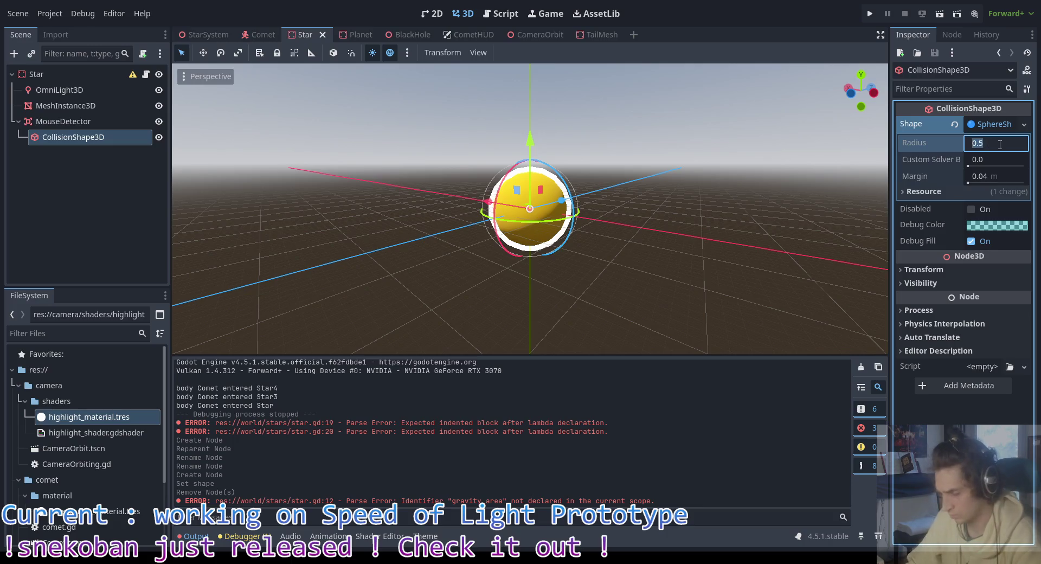
{"action": "type", "text": "70"}
{"action": "key", "text": "Return"}
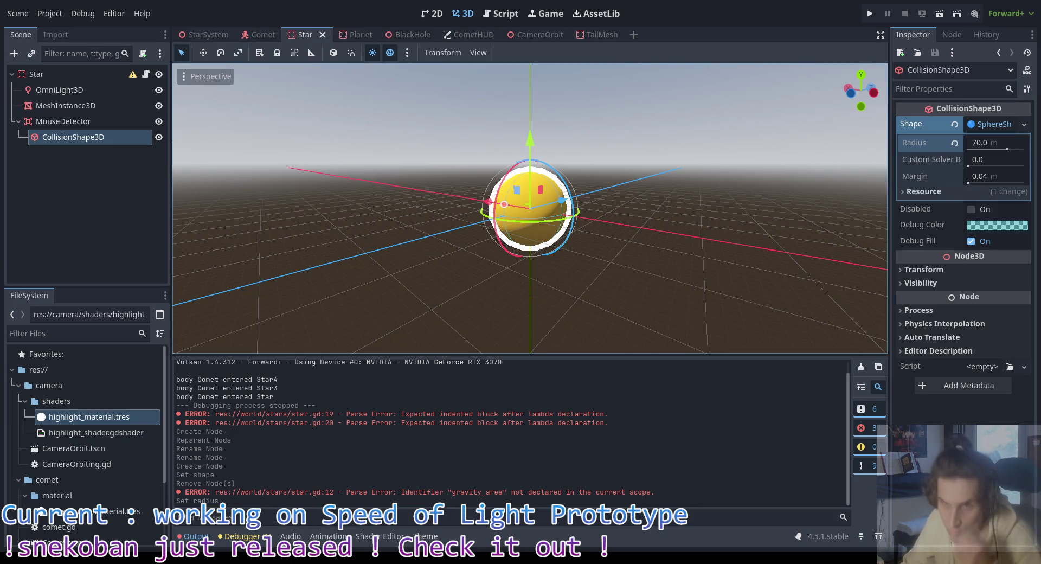
{"action": "key", "text": "alt+Tab"}
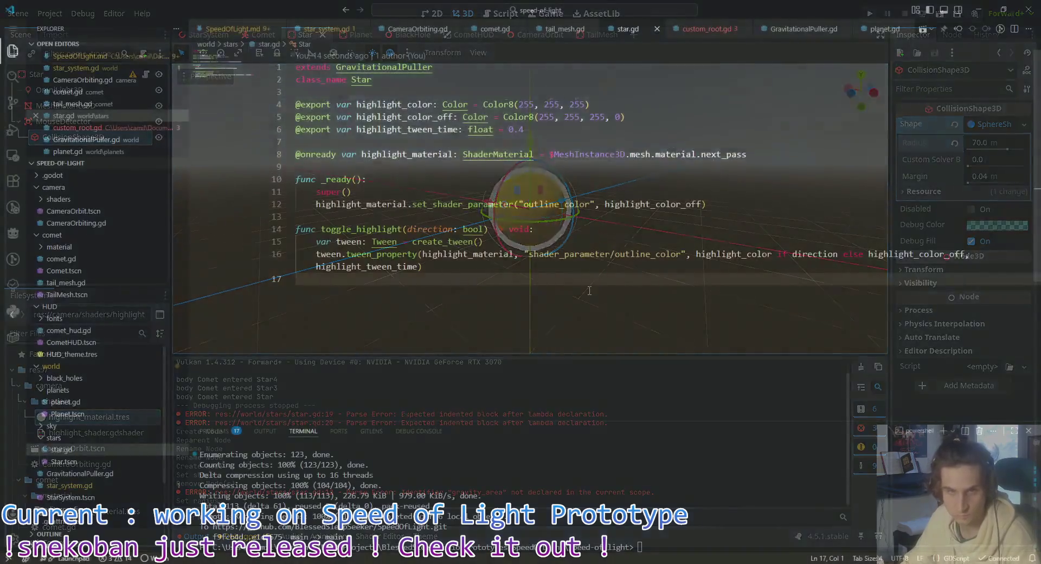
{"action": "left_click", "coordinate": [758, 199]}
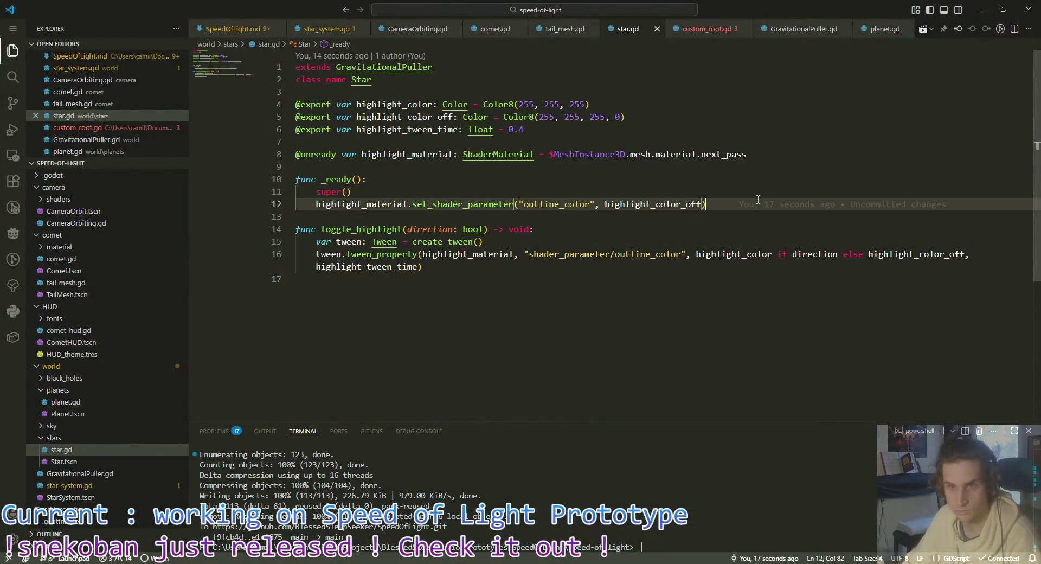
{"action": "left_click", "coordinate": [878, 130]}
{"action": "key", "text": "Down"}
{"action": "key", "text": "Down"}
{"action": "key", "text": "Down"}
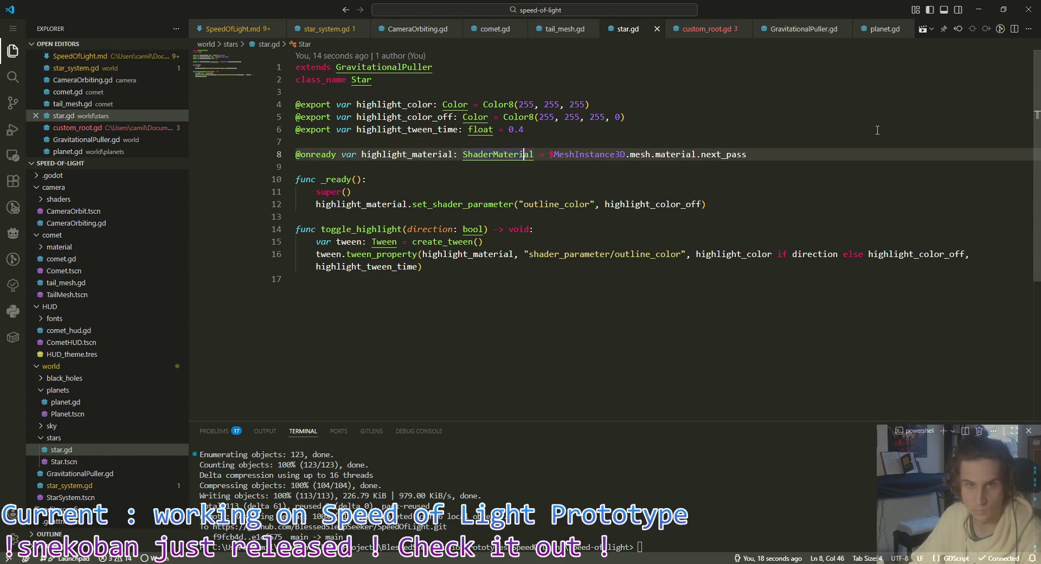
{"action": "key", "text": "Up"}
{"action": "key", "text": "ctrl+shift+Return"}
{"action": "type", "text": "@onready"}
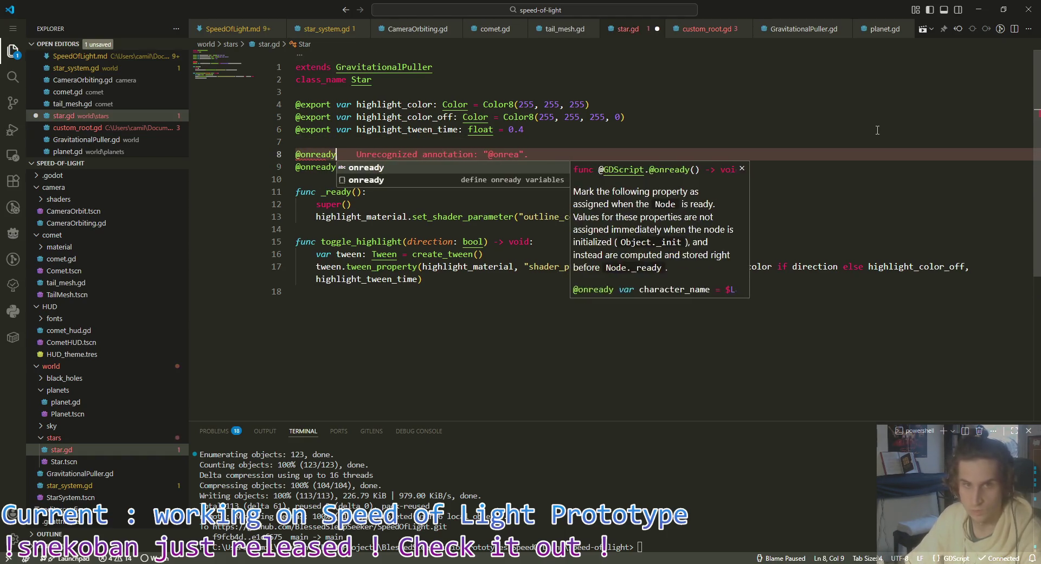
{"action": "type", "text": " var mouse_de"}
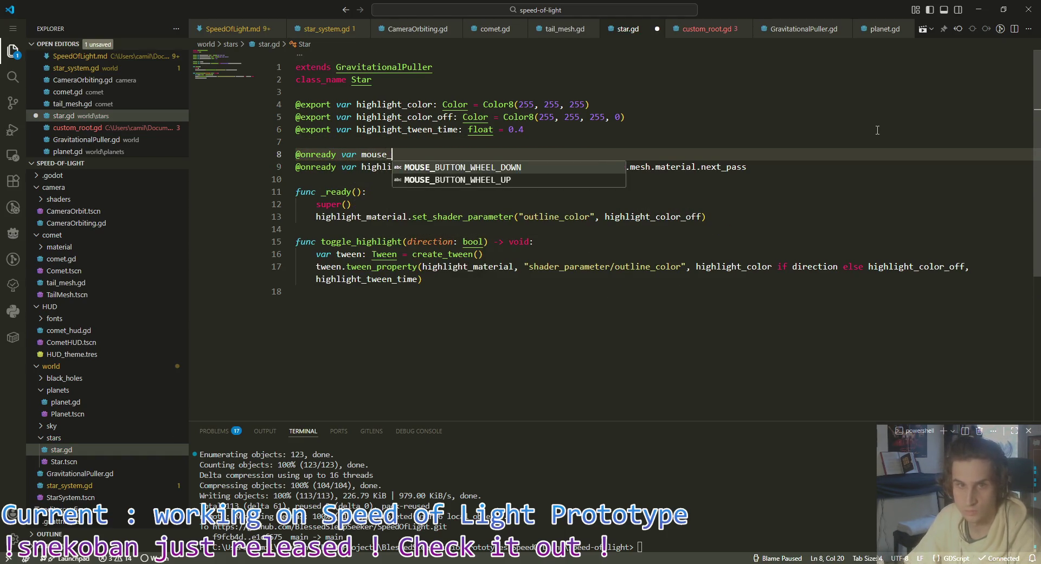
{"action": "key", "text": "BackSpace"}
{"action": "key", "text": "BackSpace"}
{"action": "type", "text": "ar"}
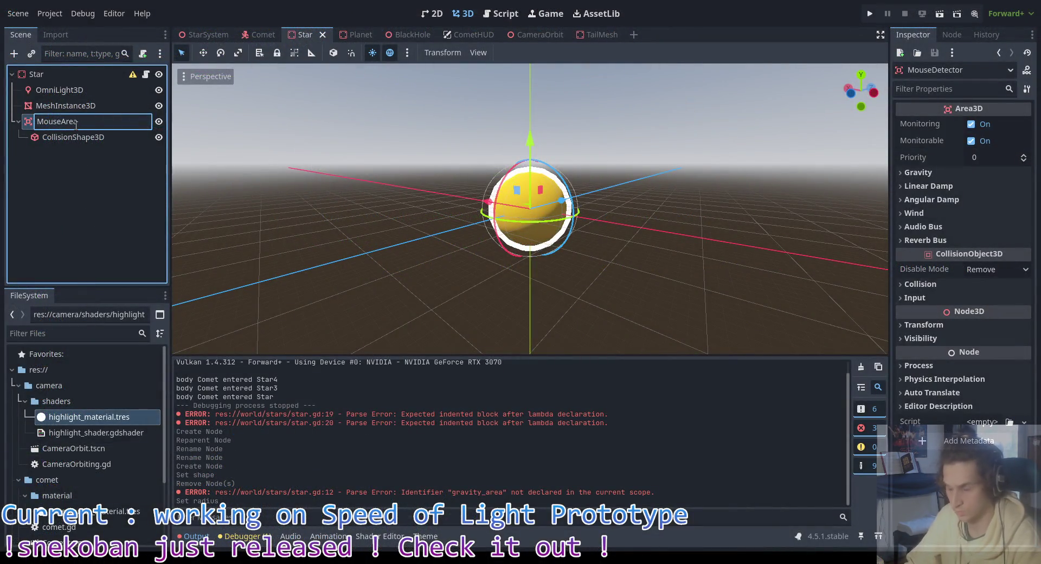
Step: Rename the node MouseArea, enable Access as Unique Name, and save the Star scene
{"action": "key", "text": "Return"}
{"action": "right_click", "coordinate": [79, 120]}
{"action": "key", "text": "Escape"}
{"action": "right_click", "coordinate": [84, 122]}
{"action": "left_click", "coordinate": [157, 440]}
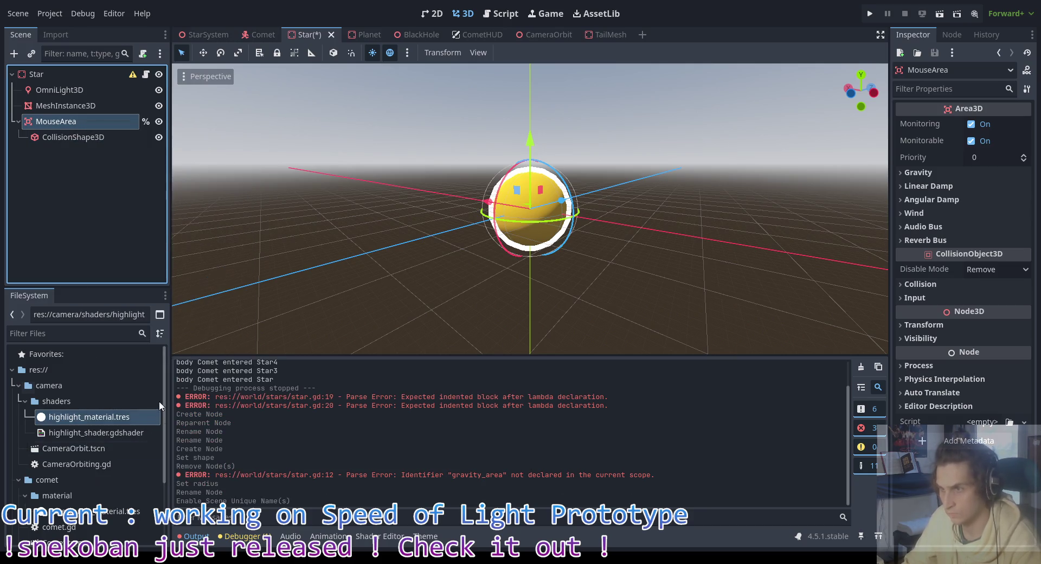
{"action": "key", "text": "ctrl+s"}
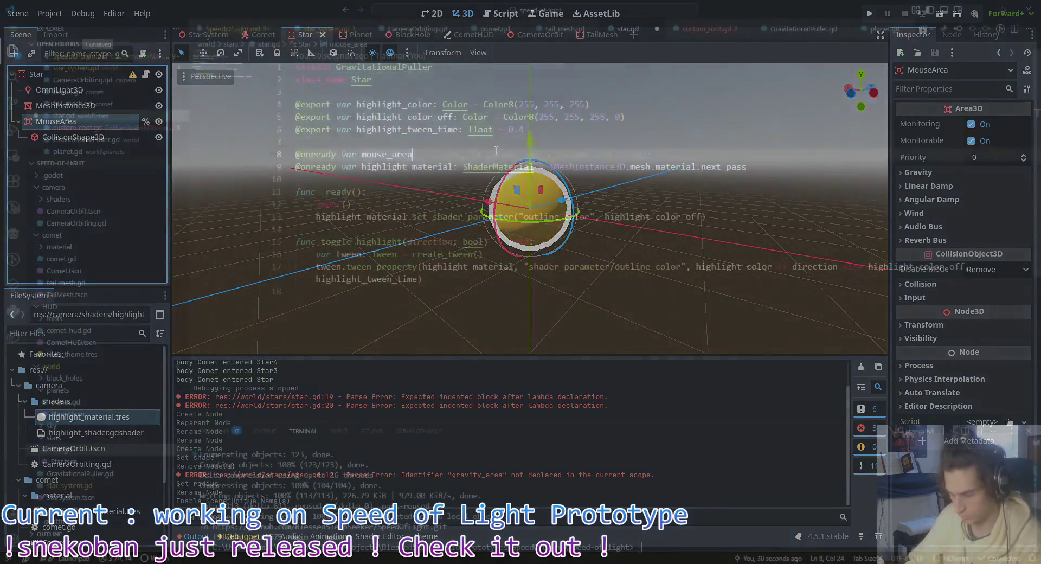
Step: Complete the declaration mouse_area: Area3D = $%MouseArea and save star.gd
{"action": "type", "text": "Area3D = "}
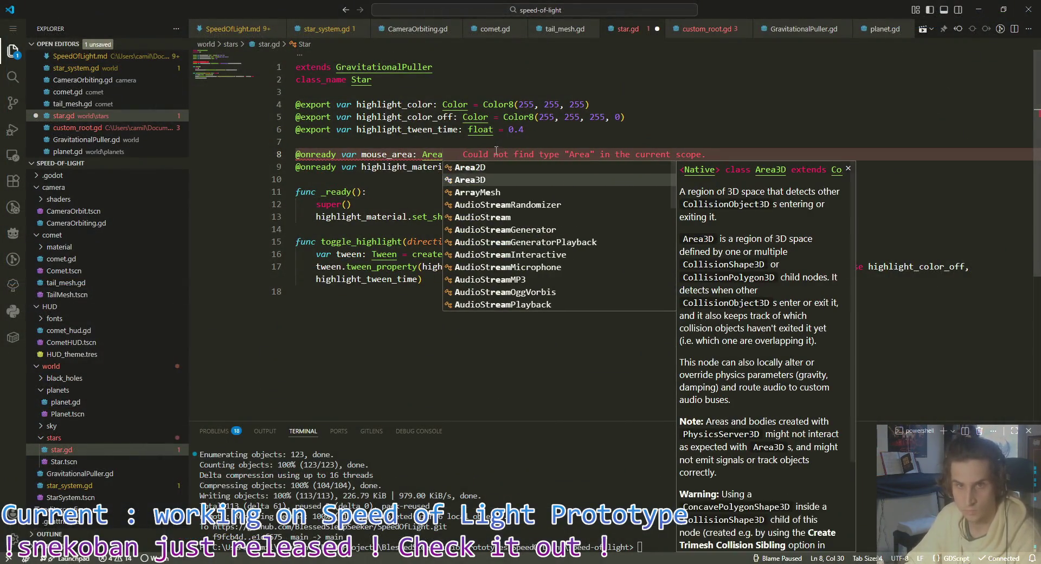
{"action": "type", "text": "$"}
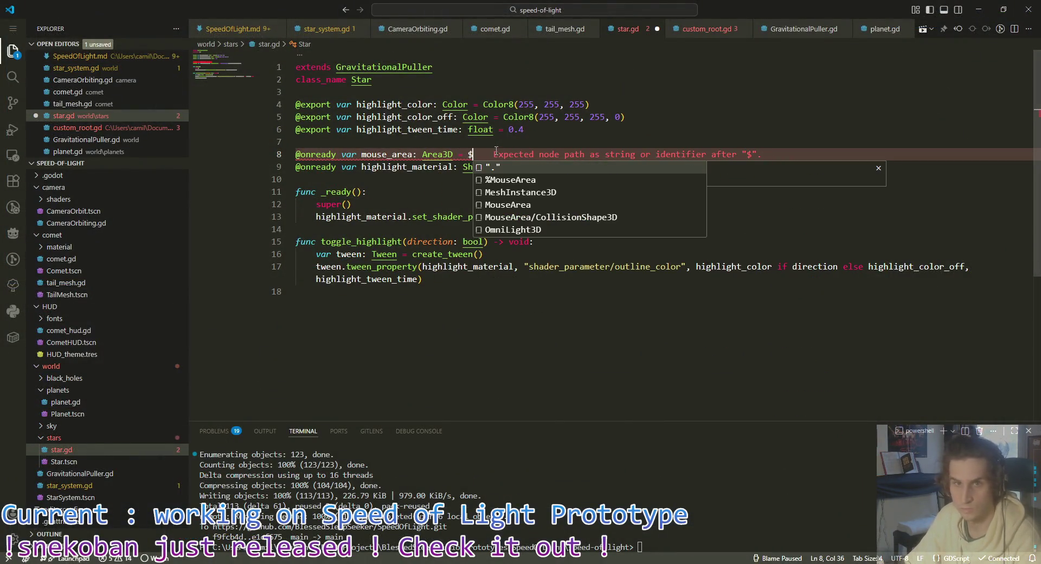
{"action": "key", "text": "Down"}
{"action": "key", "text": "Return"}
{"action": "key", "text": "ctrl+s"}
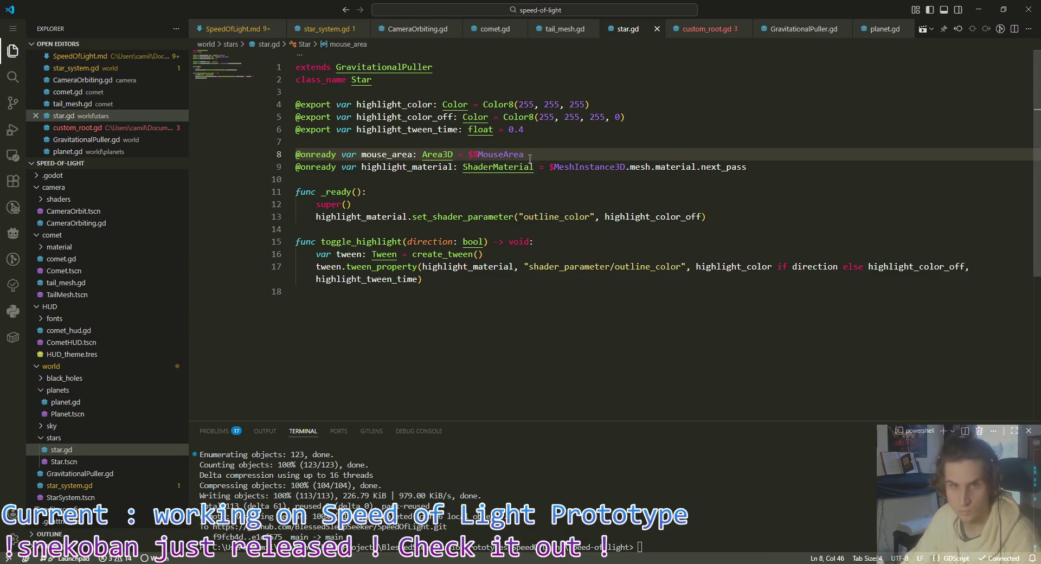
Step: In _ready, add mouse_area.mouse_entered.connect(toggle_highlight.bind(true))
{"action": "left_click", "coordinate": [781, 217]}
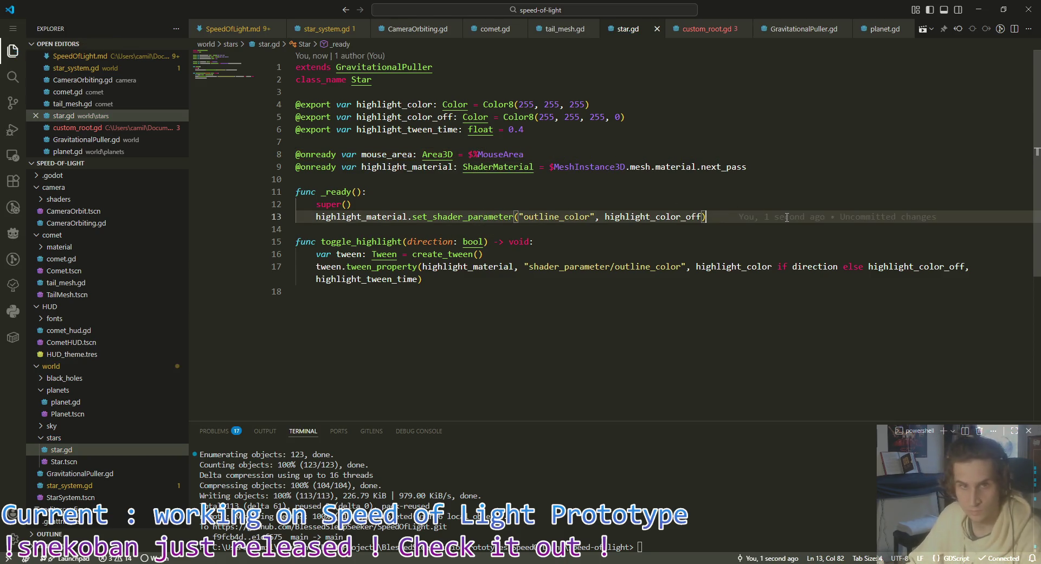
{"action": "key", "text": "Return"}
{"action": "type", "text": "mouse"}
{"action": "key", "text": "Return"}
{"action": "type", "text": ".connect"}
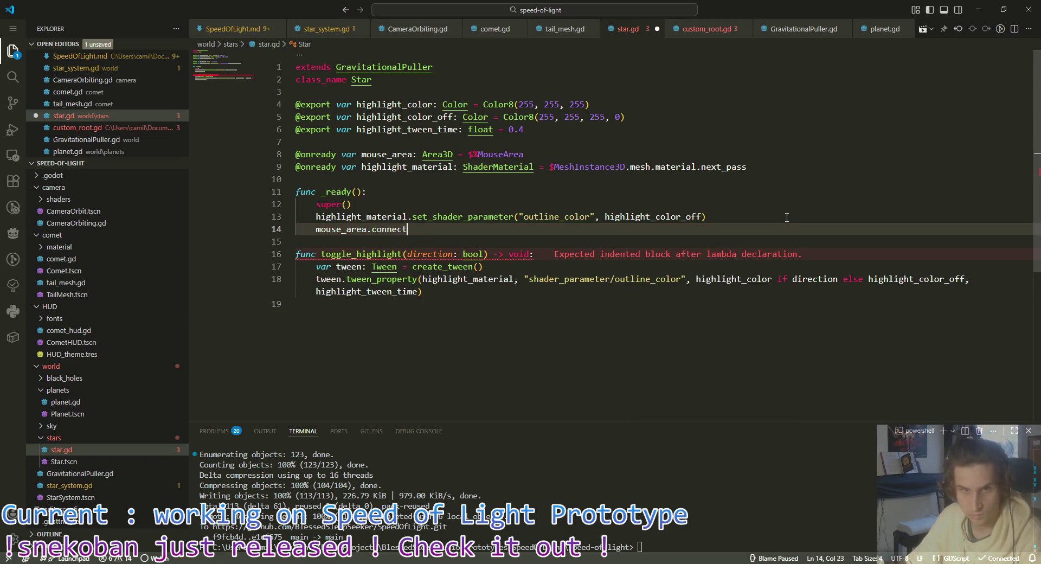
{"action": "key", "text": "BackSpace"}
{"action": "key", "text": "BackSpace"}
{"action": "key", "text": "BackSpace"}
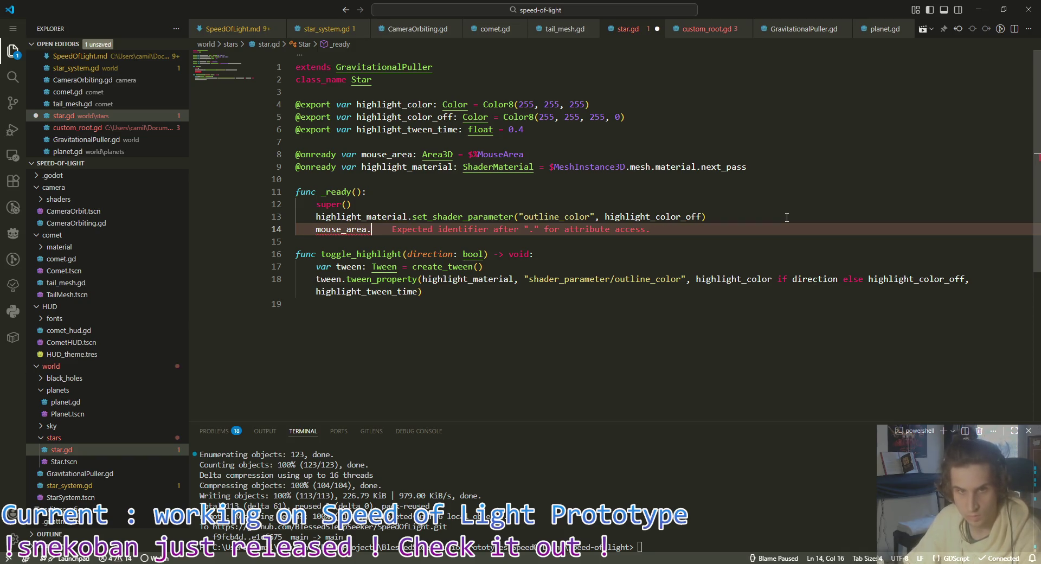
{"action": "type", "text": "mouse"}
{"action": "key", "text": "Return"}
{"action": "type", "text": ".connect("}
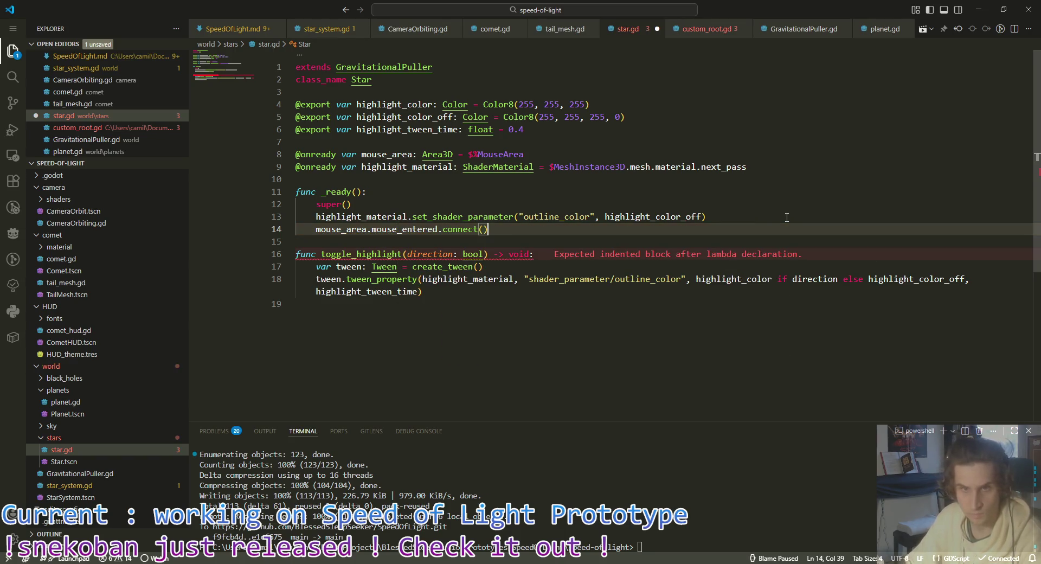
{"action": "key", "text": "Left"}
{"action": "type", "text": "toggle"}
{"action": "key", "text": "Return"}
{"action": "type", "text": ".bind(true)"}
{"action": "key", "text": "End"}
Step: Duplicate that line as mouse_exited bound to false, then save star.gd
{"action": "key", "text": "shift+Up"}
{"action": "key", "text": "ctrl+c"}
{"action": "key", "text": "Down"}
{"action": "key", "text": "ctrl+v"}
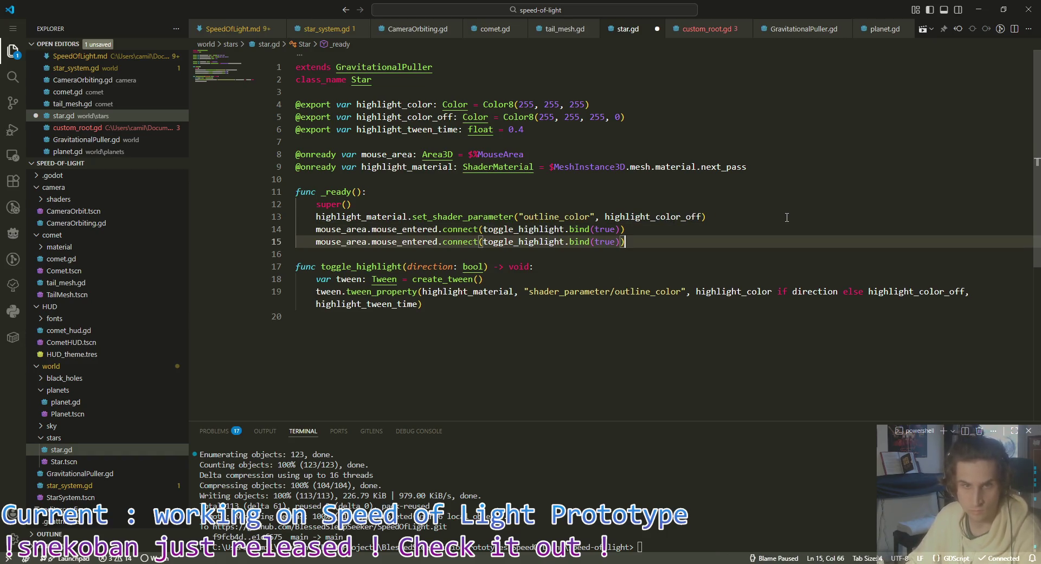
{"action": "double_click", "coordinate": [415, 241]}
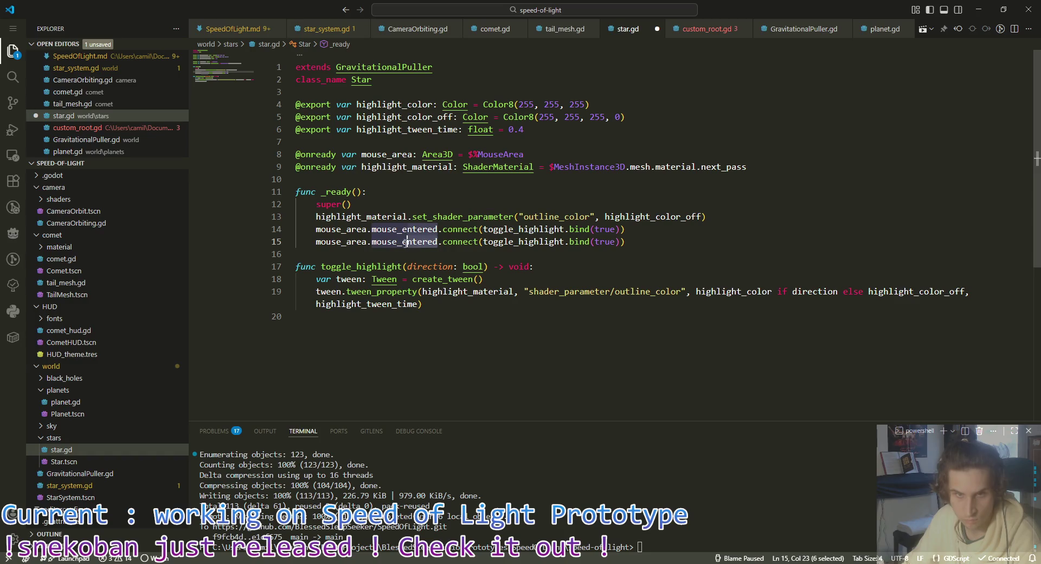
{"action": "type", "text": "mouse_exited"}
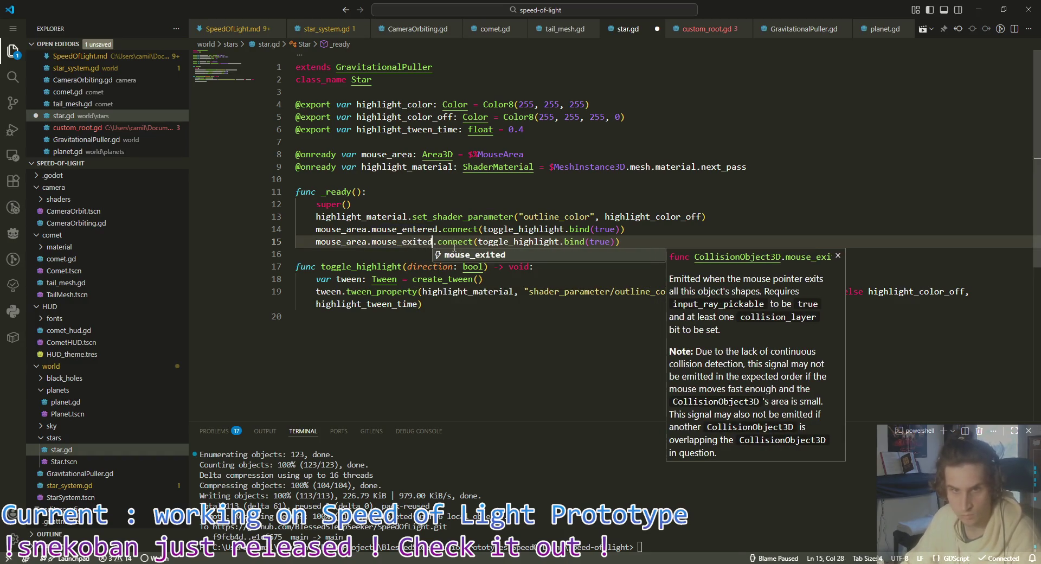
{"action": "double_click", "coordinate": [599, 242]}
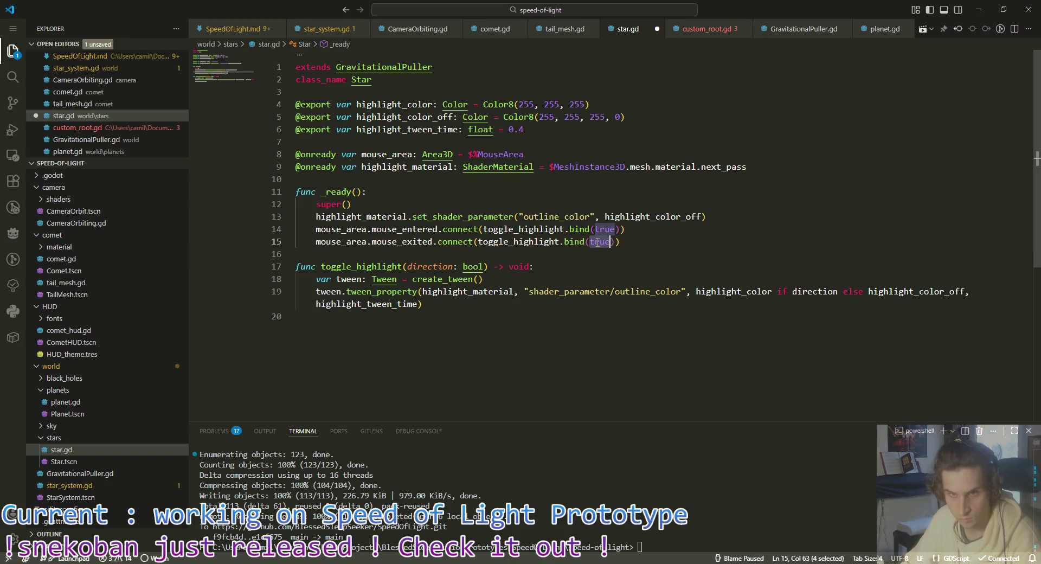
{"action": "type", "text": "false"}
{"action": "key", "text": "ctrl+s"}
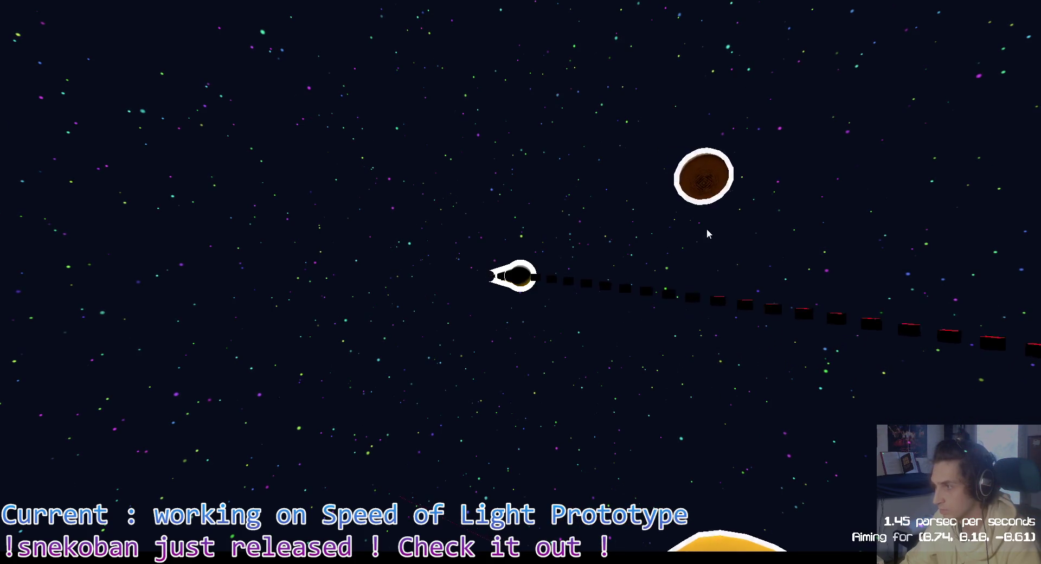
Step: Stop the running game after trying the star highlight
{"action": "key", "text": "F8"}
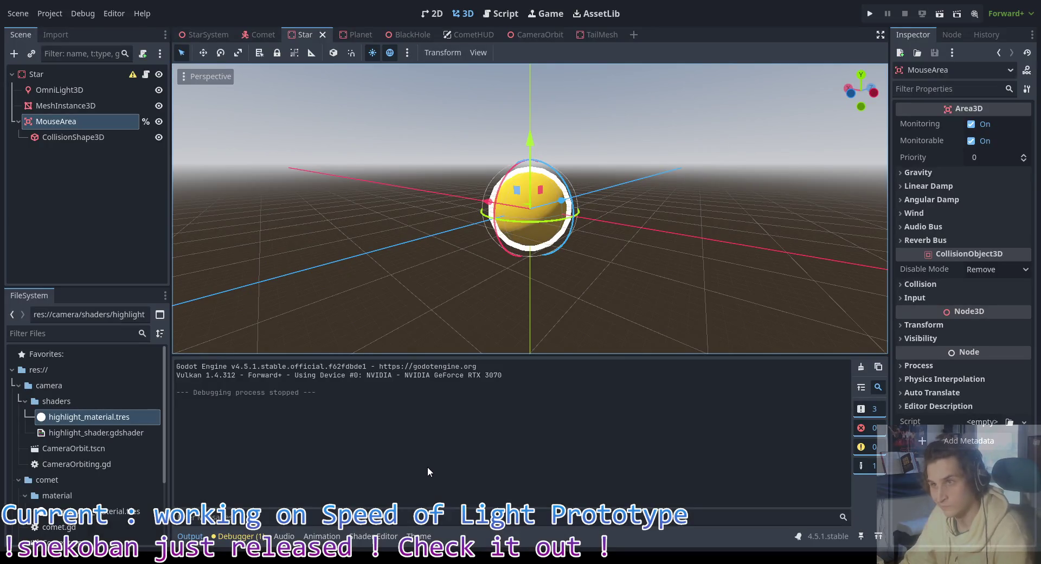
Step: Confirm highlight_material.tres is Local to Scene, then open highlight_shader.gdshader
{"action": "left_click", "coordinate": [100, 418]}
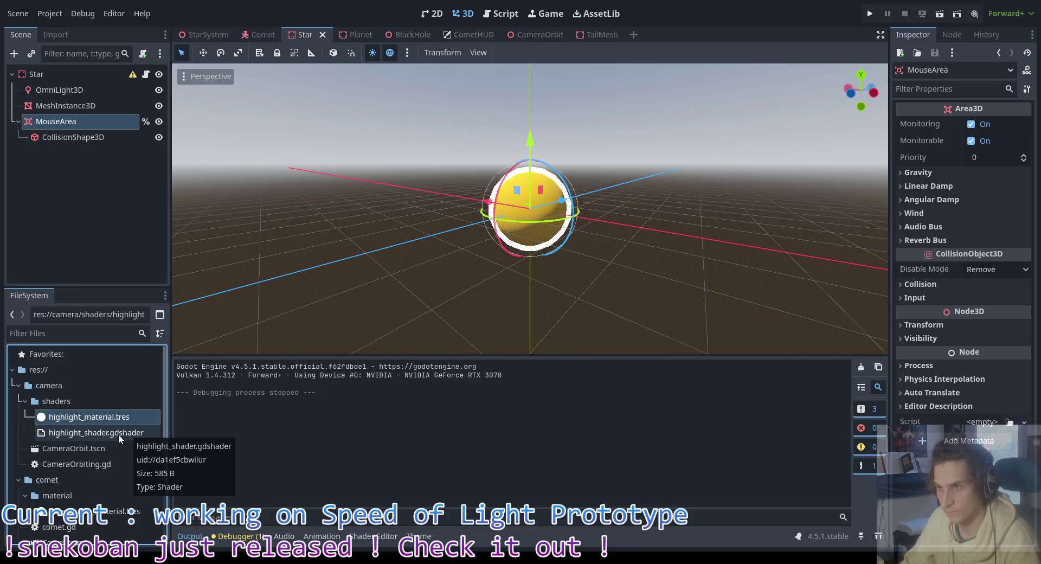
{"action": "double_click", "coordinate": [89, 417]}
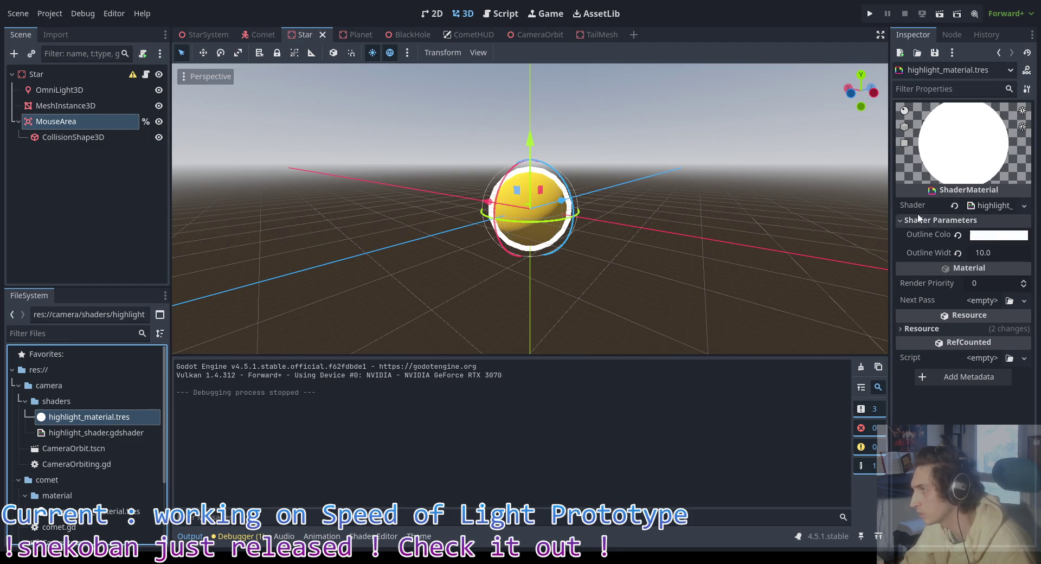
{"action": "left_click", "coordinate": [918, 328]}
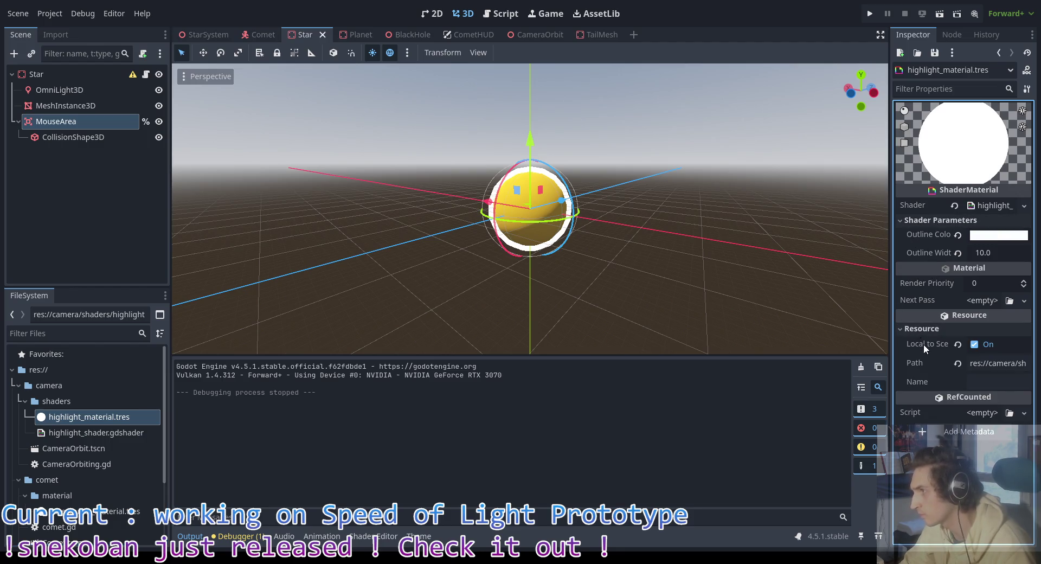
{"action": "mouse_move", "coordinate": [923, 344]}
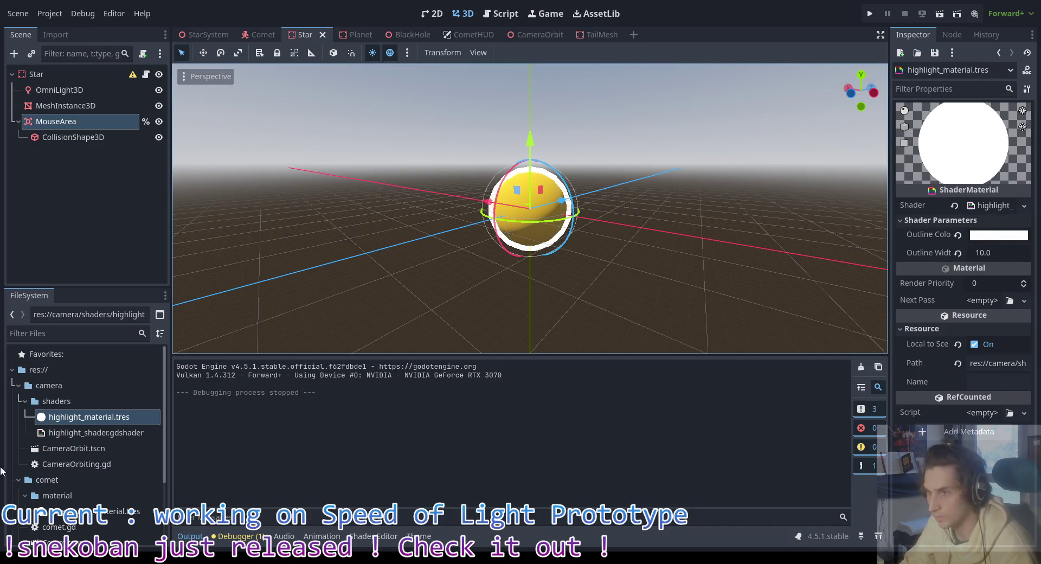
{"action": "double_click", "coordinate": [96, 432]}
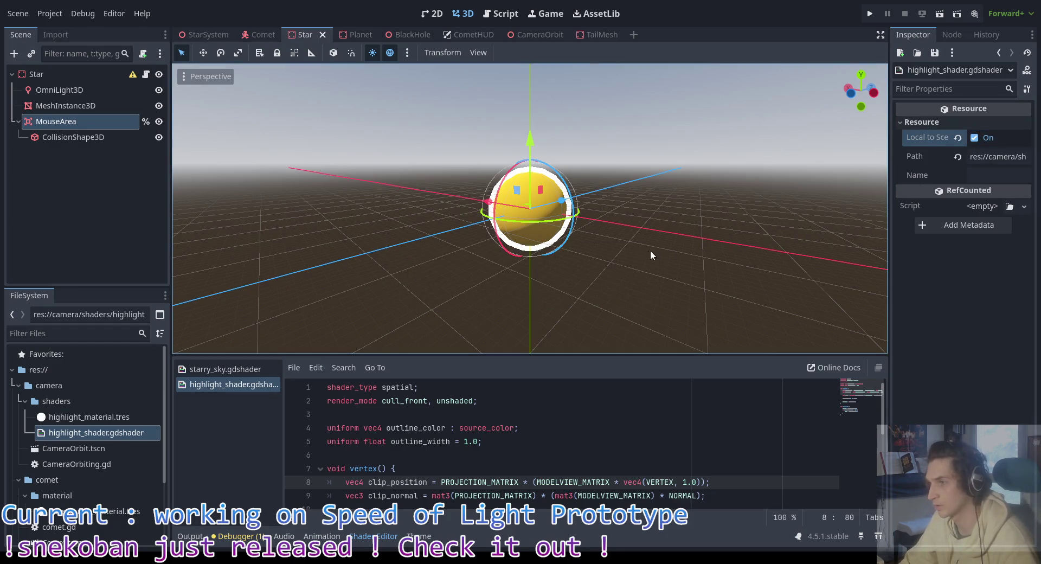
Step: Test-run and stop the game, glance at star.gd in VS Code, then return to Godot
{"action": "key", "text": "F5"}
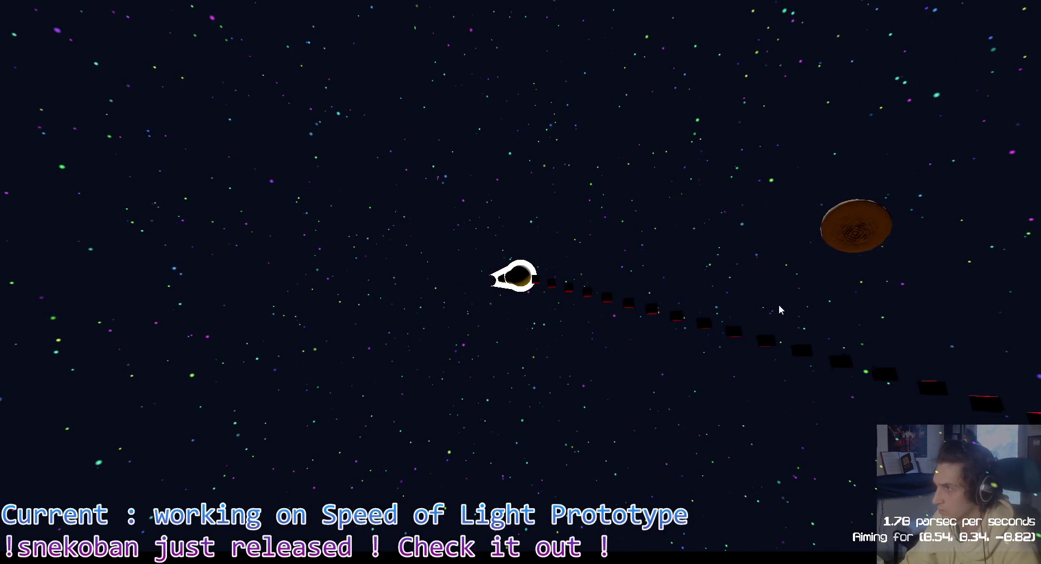
{"action": "key", "text": "F8"}
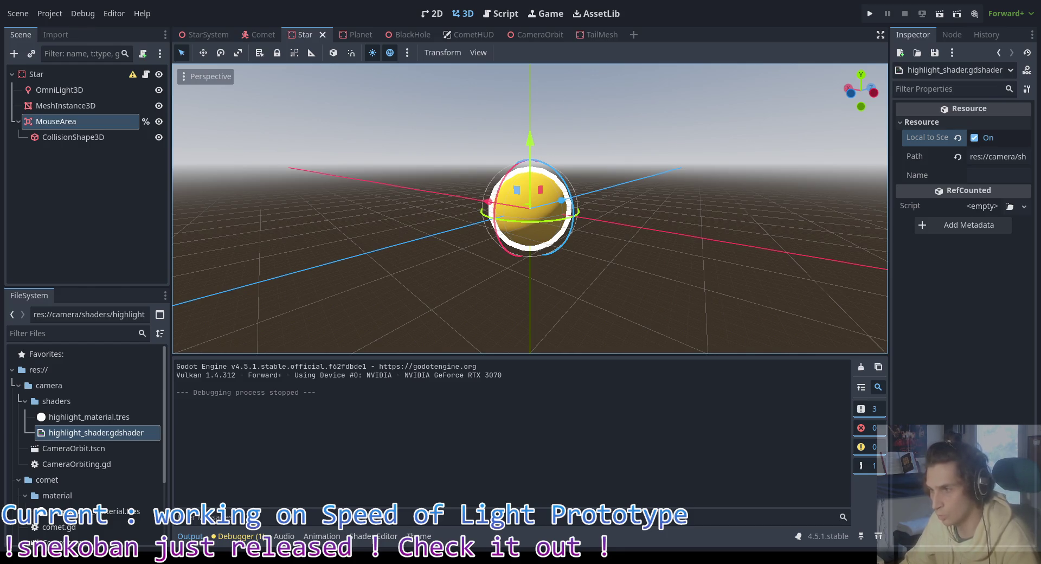
{"action": "key", "text": "alt+Tab"}
{"action": "left_click", "coordinate": [498, 321]}
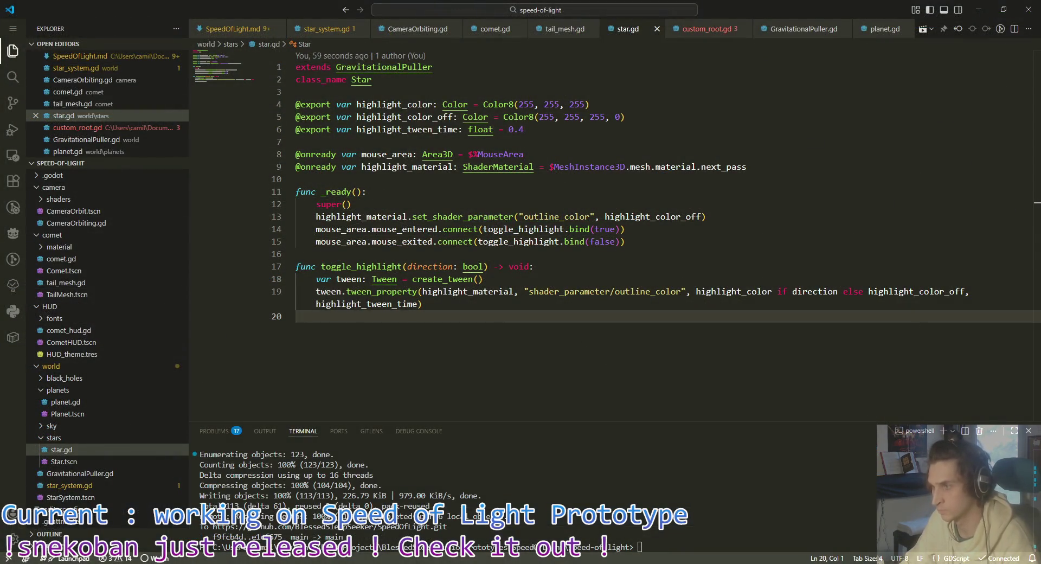
{"action": "key", "text": "alt+Tab"}
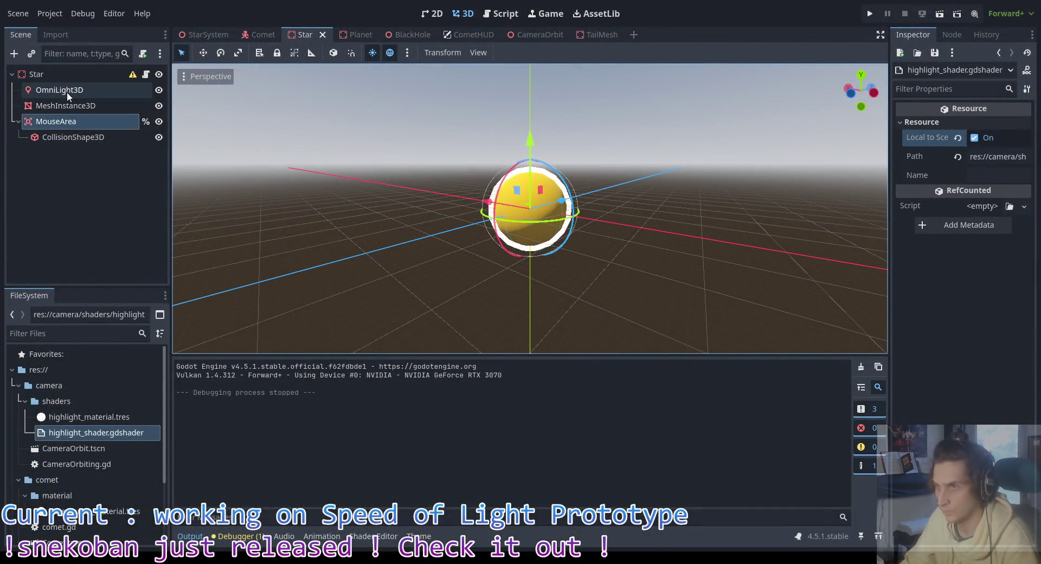
Step: Make the star MeshInstance3D's material Local to Scene and test-run the game
{"action": "left_click", "coordinate": [76, 105]}
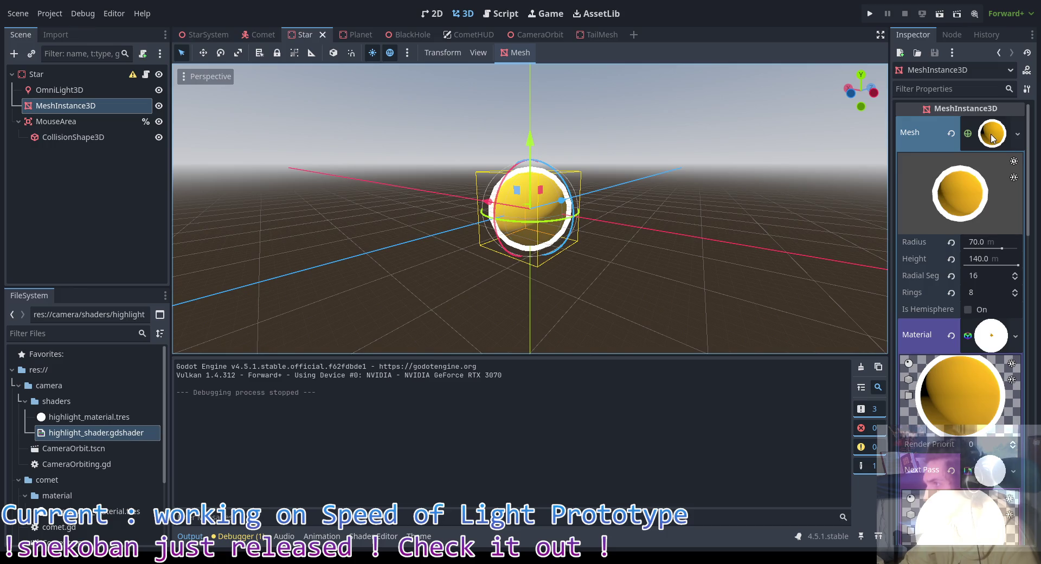
{"action": "left_click", "coordinate": [991, 137]}
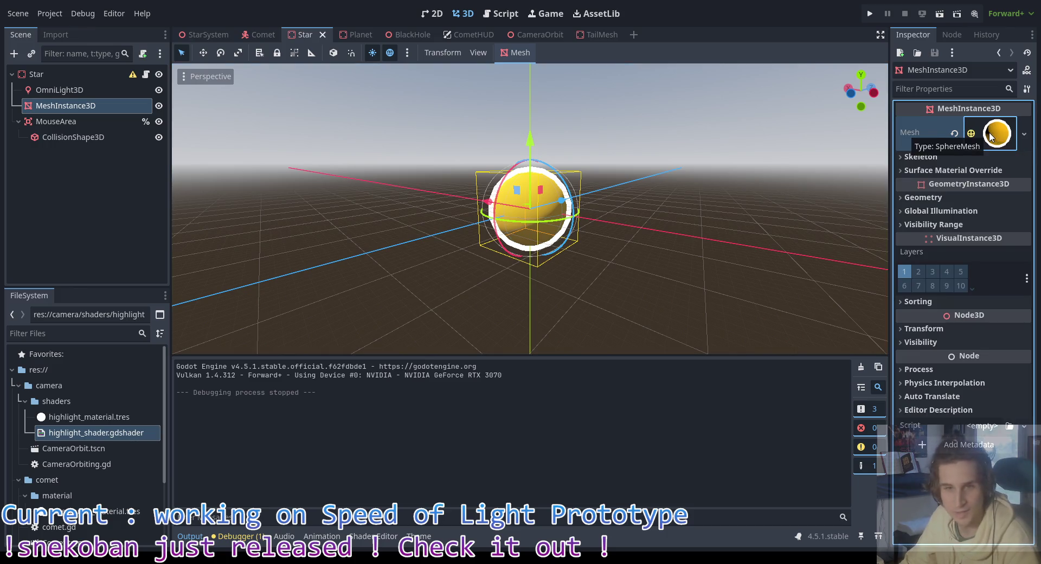
{"action": "left_click", "coordinate": [990, 136]}
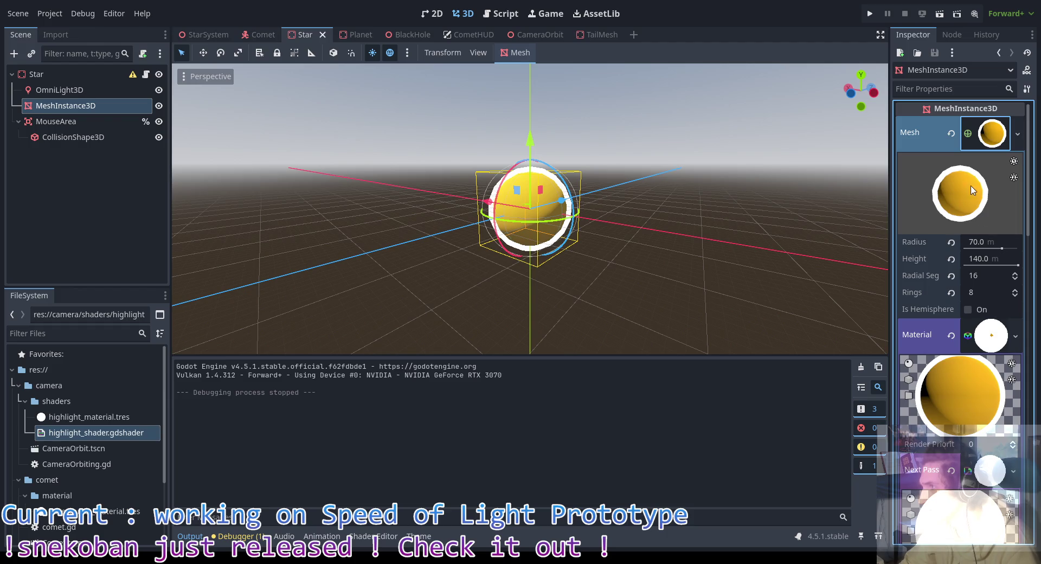
{"action": "left_click", "coordinate": [990, 340]}
{"action": "left_click", "coordinate": [989, 340]}
{"action": "scroll", "coordinate": [957, 303], "scroll_direction": "down", "scroll_amount": 3}
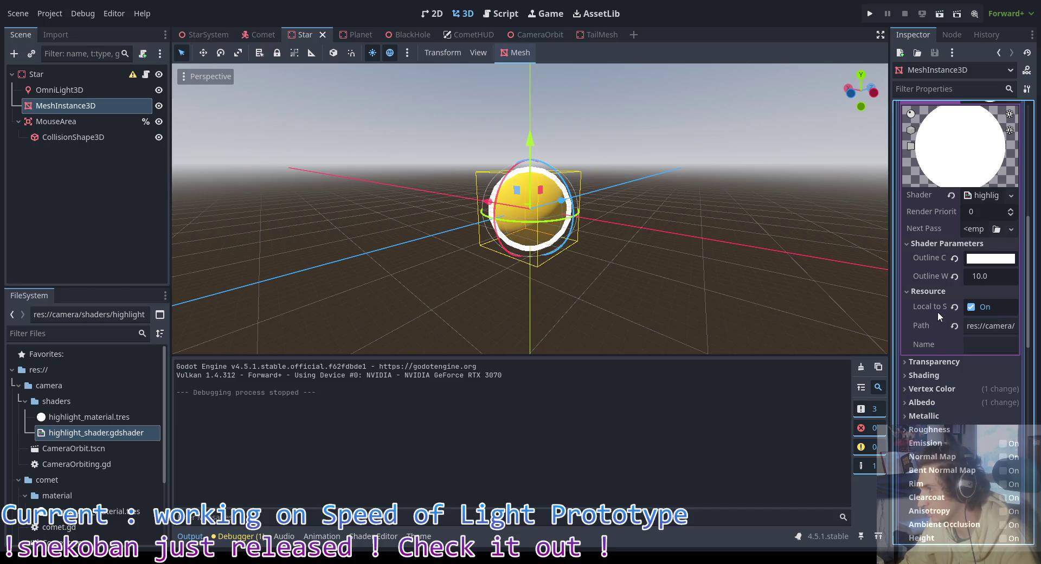
{"action": "scroll", "coordinate": [949, 312], "scroll_direction": "up", "scroll_amount": 3}
{"action": "left_click", "coordinate": [991, 253]}
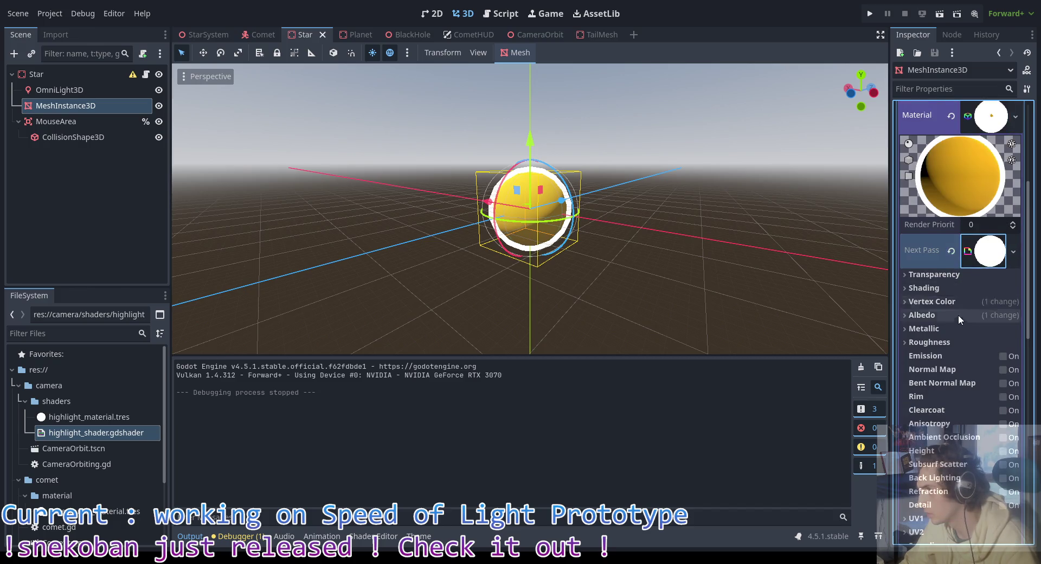
{"action": "scroll", "coordinate": [960, 310], "scroll_direction": "down", "scroll_amount": 4}
{"action": "left_click", "coordinate": [952, 435]}
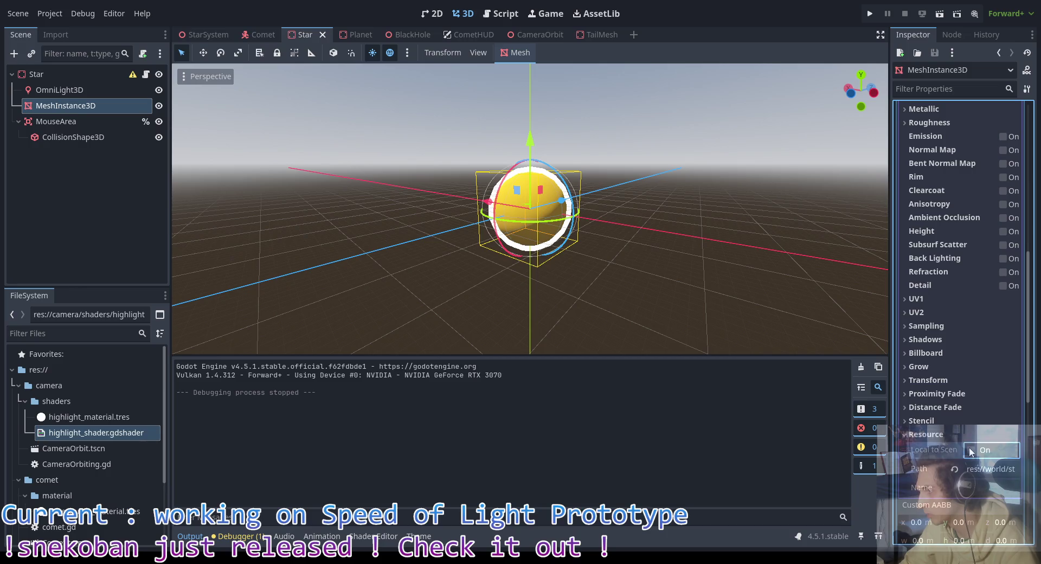
{"action": "left_click", "coordinate": [971, 451]}
{"action": "scroll", "coordinate": [968, 380], "scroll_direction": "up", "scroll_amount": 10}
{"action": "left_click", "coordinate": [996, 332]}
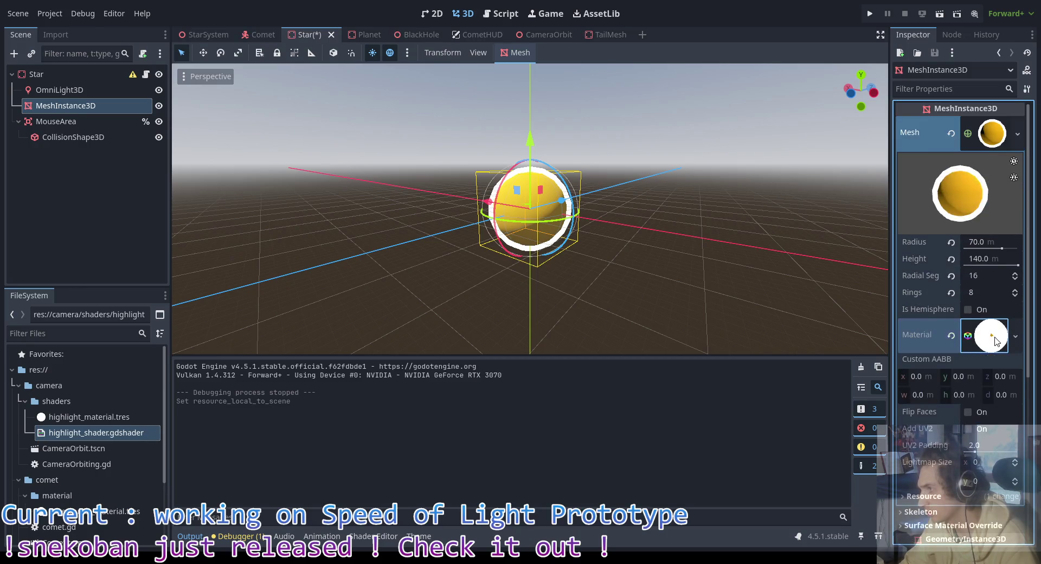
{"action": "left_click", "coordinate": [995, 339]}
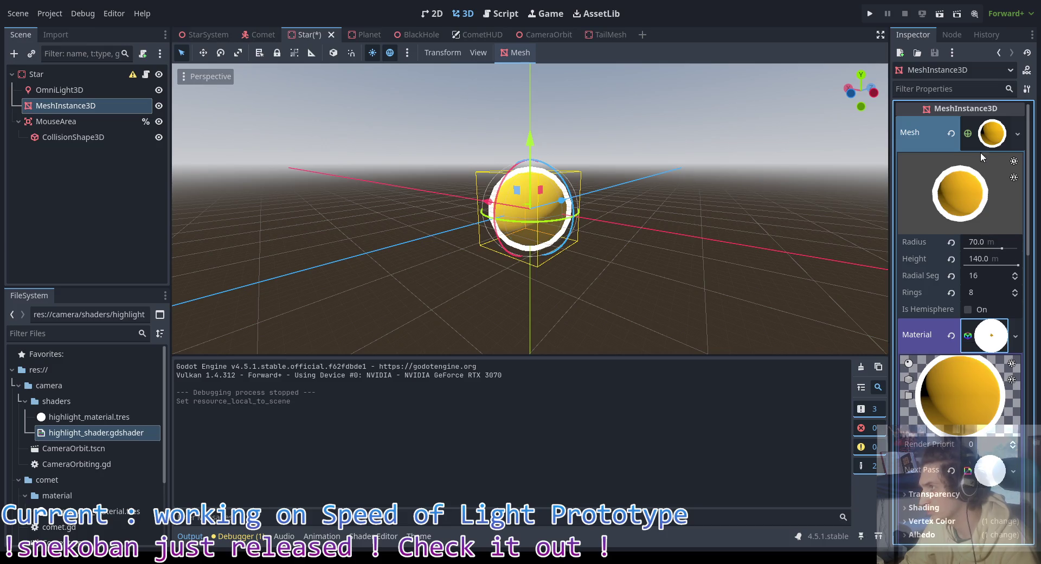
{"action": "left_click", "coordinate": [995, 136]}
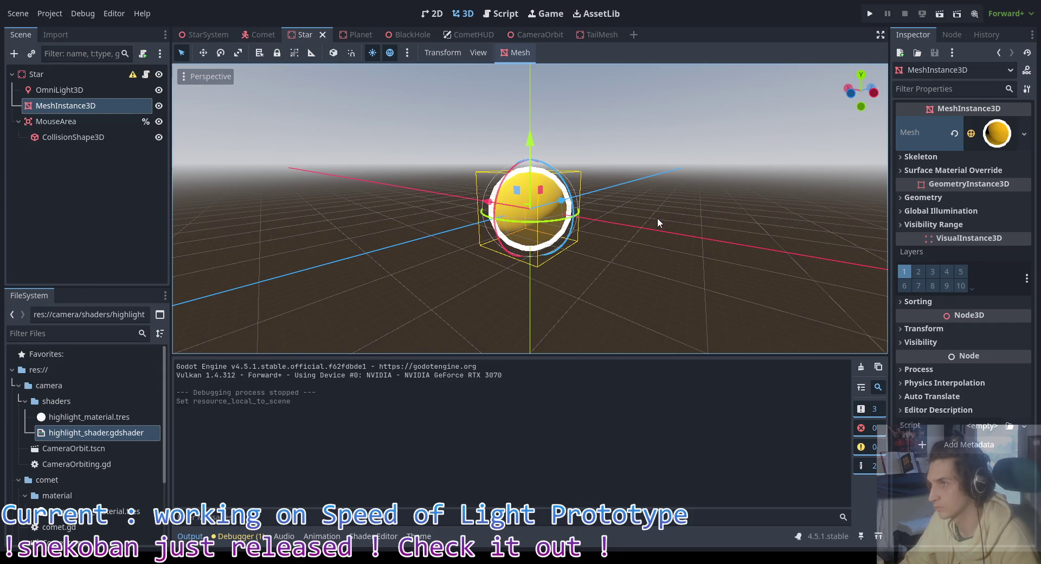
{"action": "key", "text": "F5"}
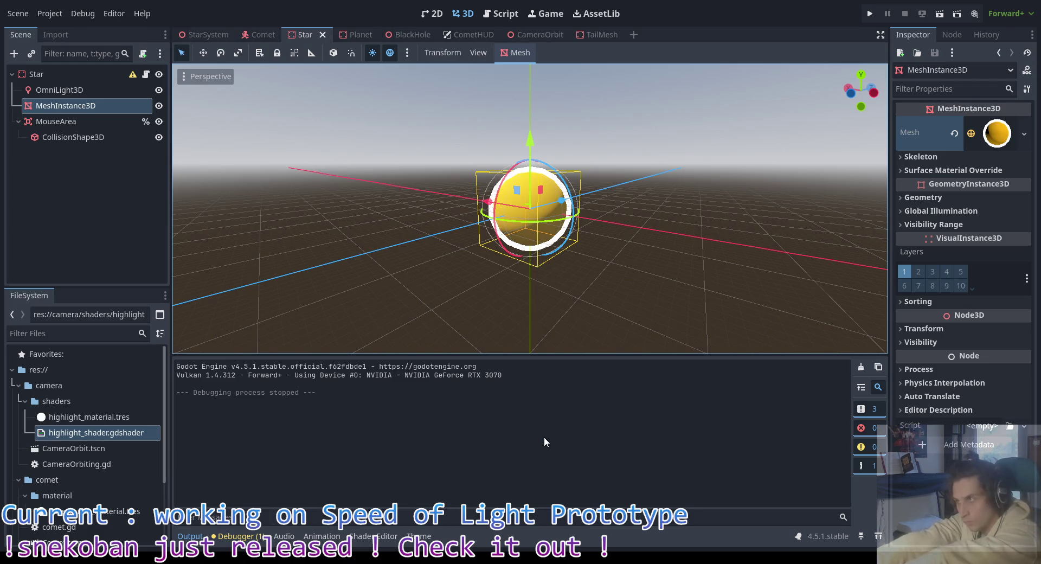
Step: Make the SphereMesh Local to Scene too and run the game again
{"action": "left_click", "coordinate": [990, 138]}
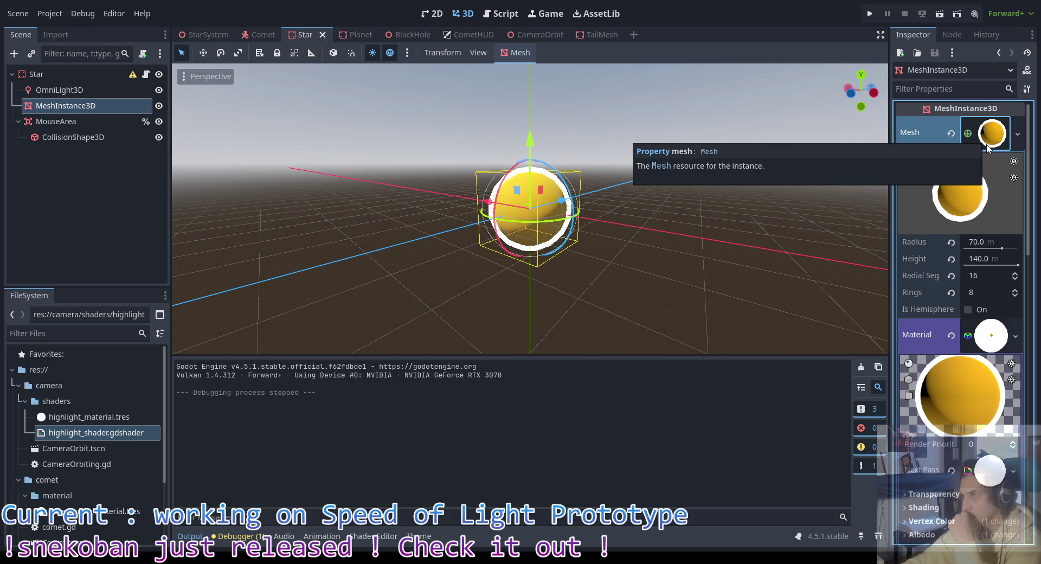
{"action": "scroll", "coordinate": [955, 298], "scroll_direction": "down", "scroll_amount": 15}
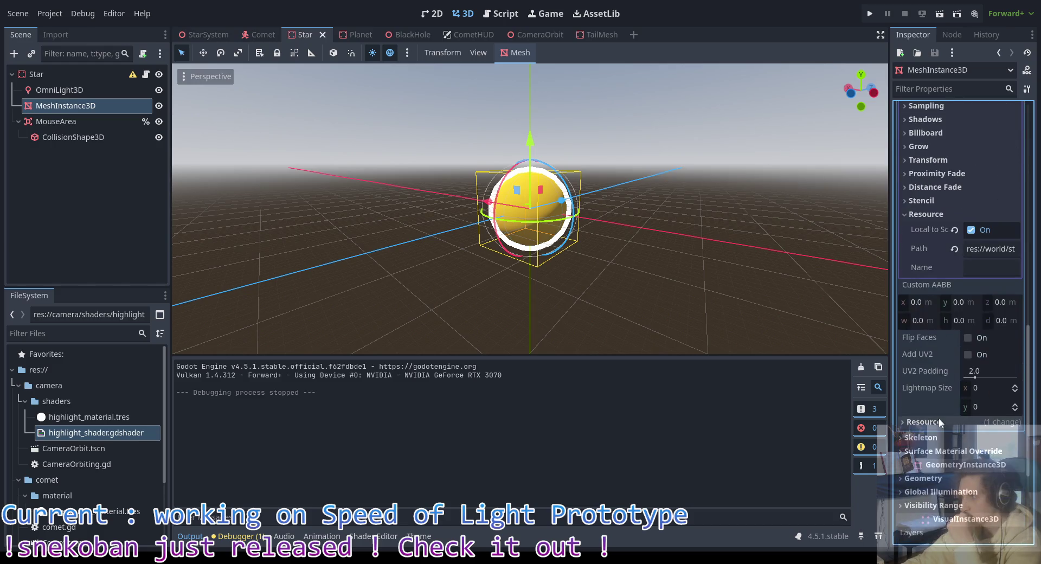
{"action": "left_click", "coordinate": [939, 421]}
{"action": "left_click", "coordinate": [974, 439]}
{"action": "key", "text": "F5"}
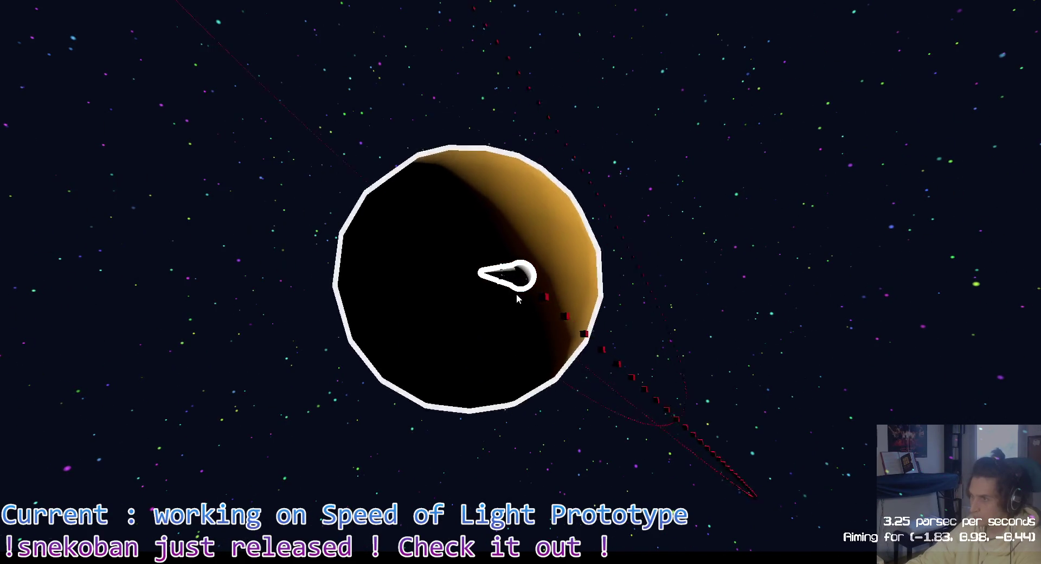
Step: Close the running game after checking the star's white hover outline
{"action": "key", "text": "Escape"}
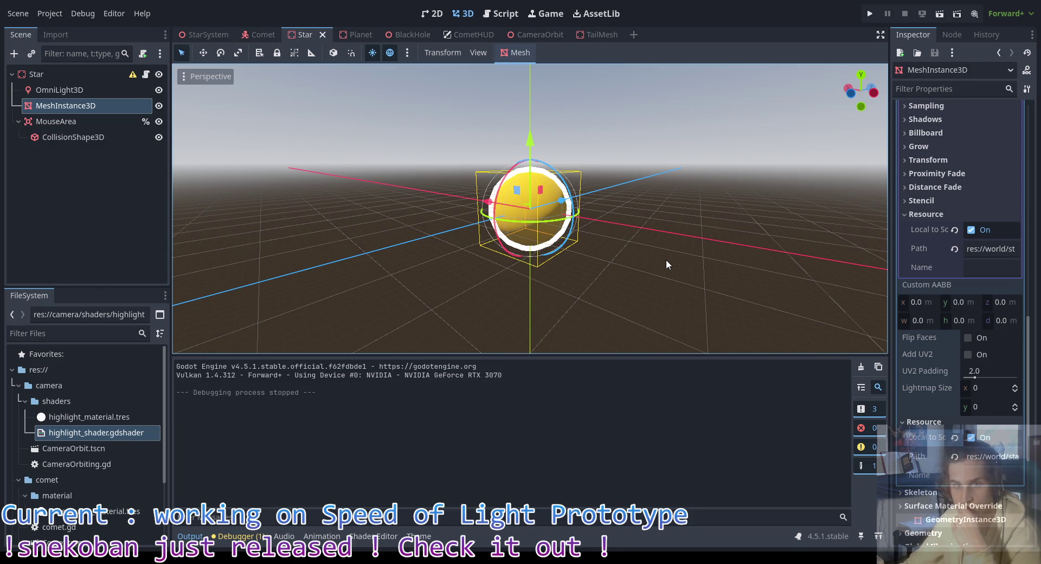
{"action": "left_click", "coordinate": [642, 257]}
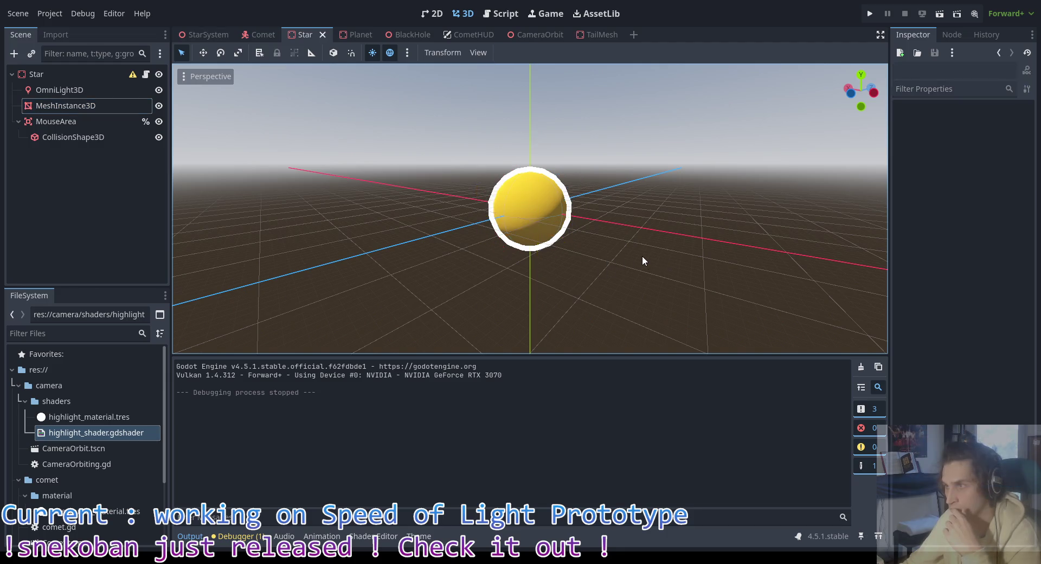
{"action": "left_click", "coordinate": [553, 213]}
{"action": "left_click", "coordinate": [659, 222]}
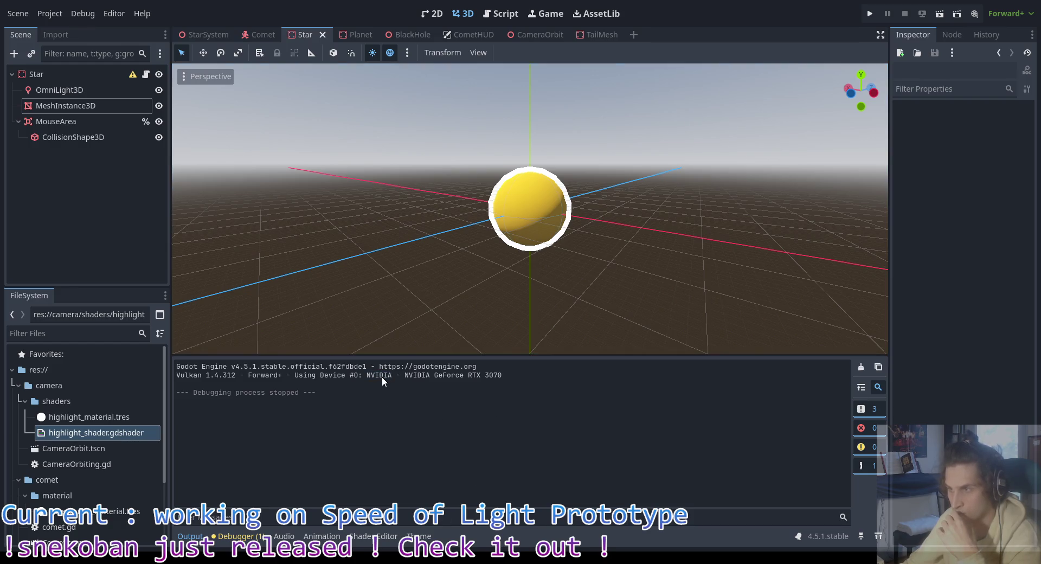
{"action": "left_click", "coordinate": [257, 378]}
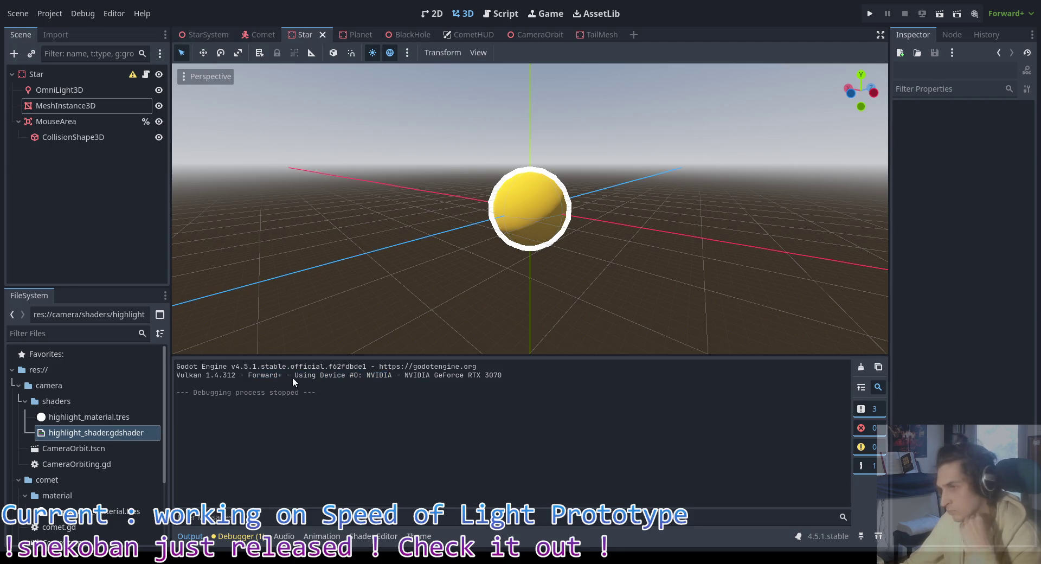
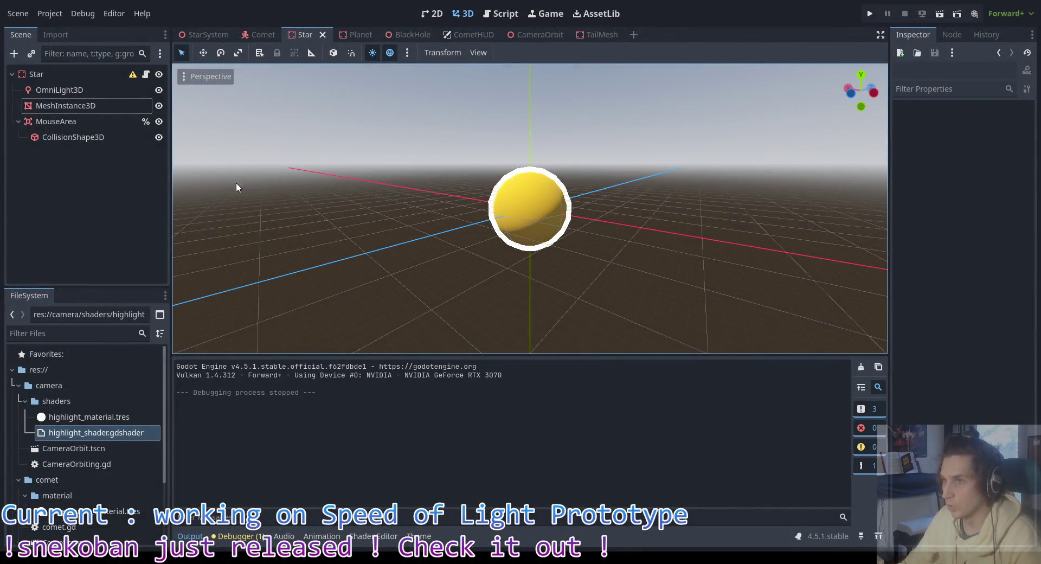
Step: Instance CameraOrbit.tscn as a child of the Star root node and save the Star scene
{"action": "mouse_move", "coordinate": [237, 186]}
{"action": "left_mouse_down"}
{"action": "mouse_move", "coordinate": [407, 158]}
{"action": "mouse_move", "coordinate": [313, 120]}
{"action": "left_mouse_up"}
{"action": "left_click", "coordinate": [71, 79]}
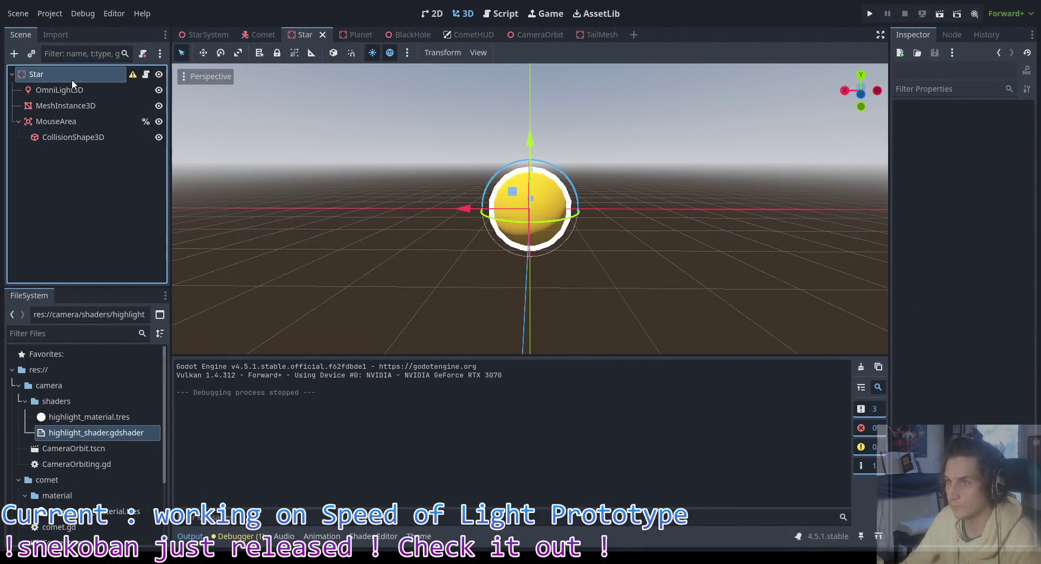
{"action": "right_click", "coordinate": [67, 77]}
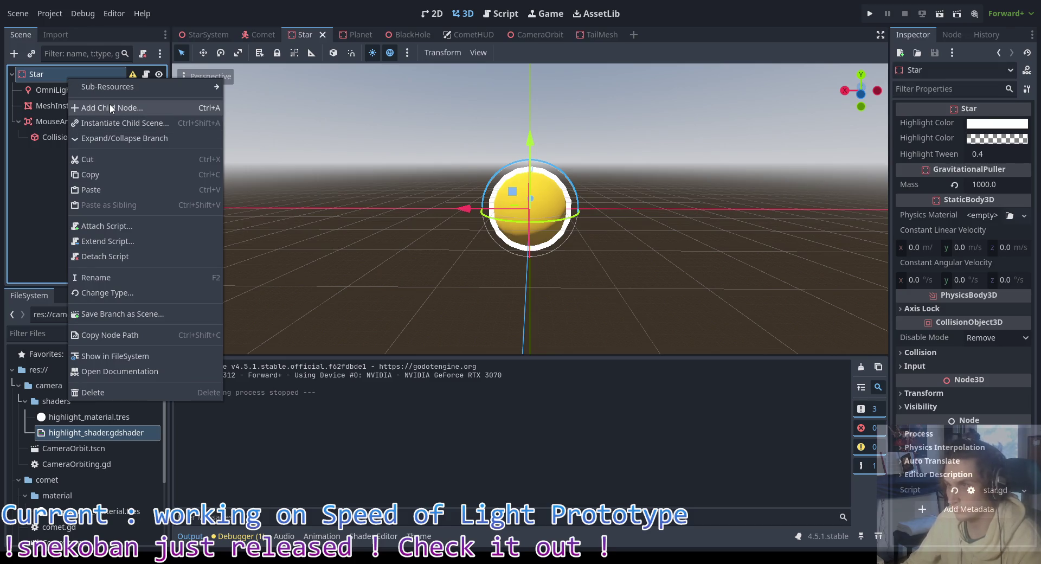
{"action": "left_click", "coordinate": [114, 123]}
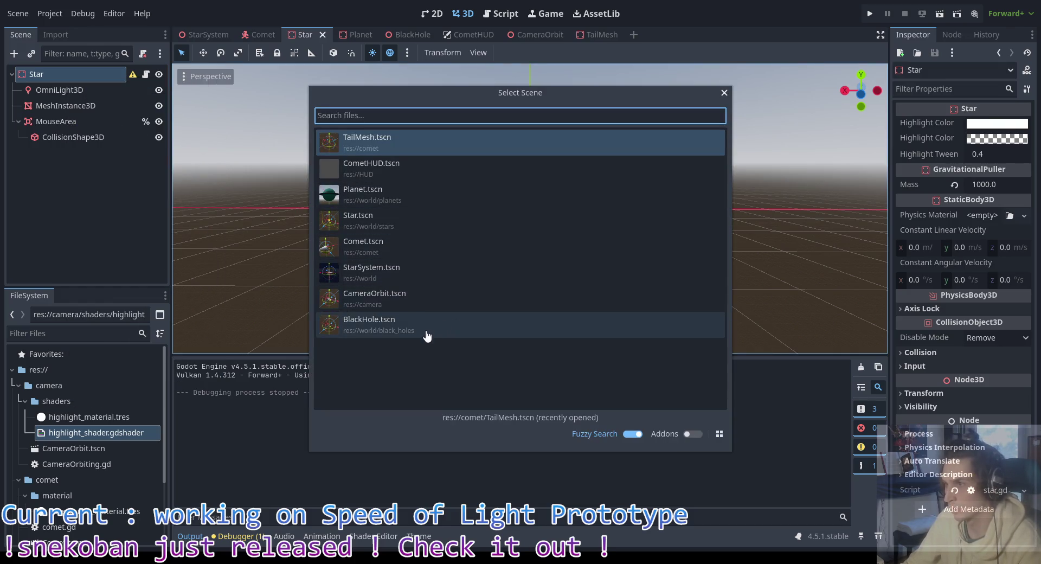
{"action": "double_click", "coordinate": [419, 304]}
{"action": "key", "text": "ctrl+s"}
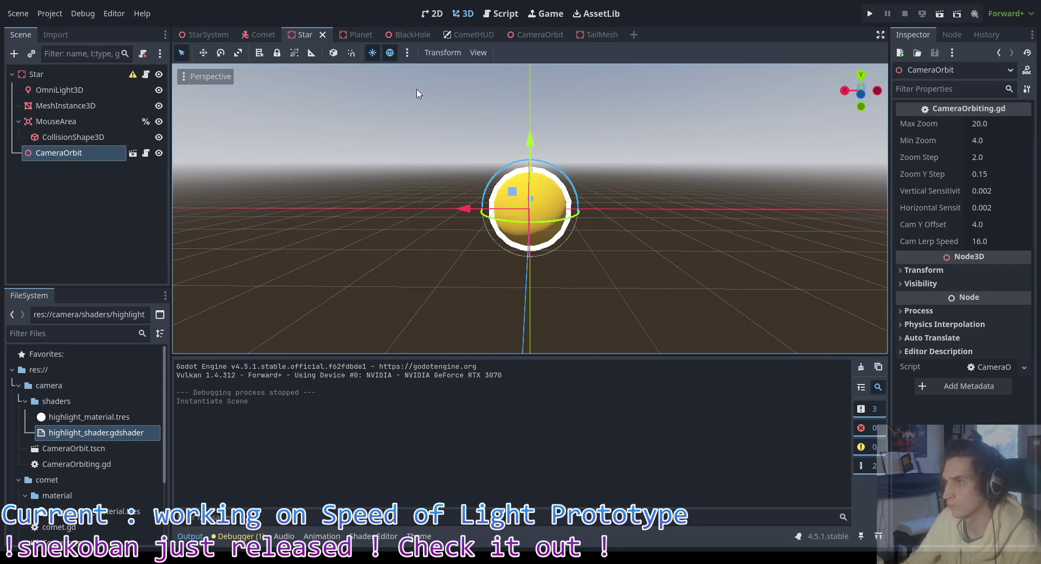
Step: Open CameraOrbiting.gd from the CameraOrbit scene and trace where maxZoom, _curZoom and camYOffset are used
{"action": "left_click", "coordinate": [537, 35]}
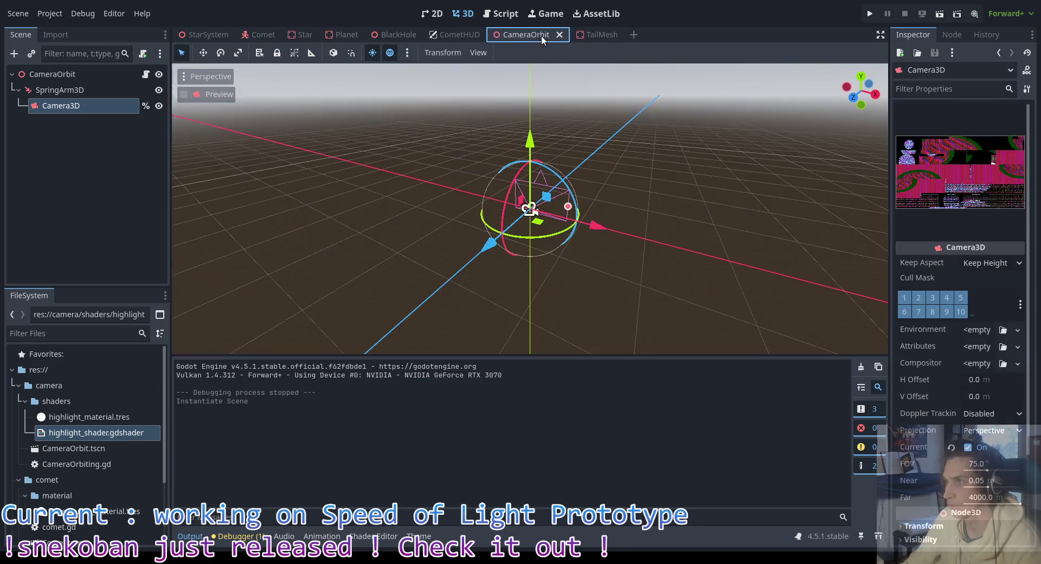
{"action": "left_click", "coordinate": [159, 74]}
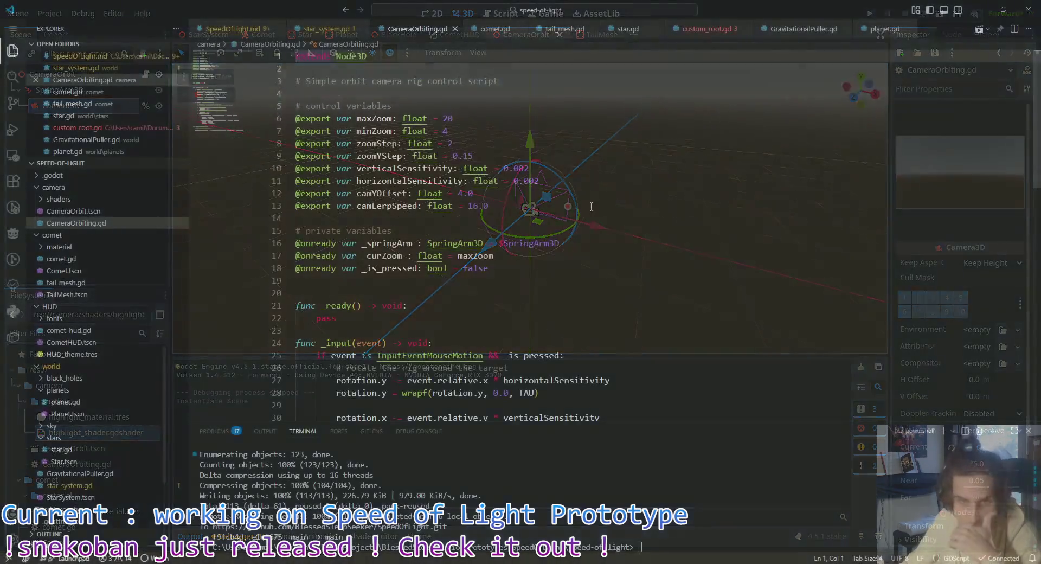
{"action": "left_click", "coordinate": [366, 119]}
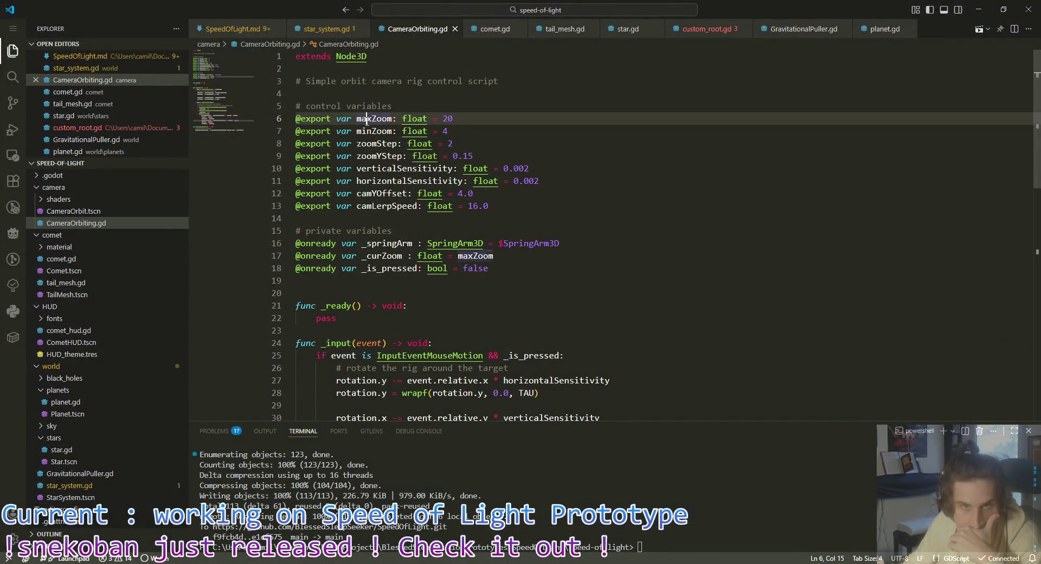
{"action": "double_click", "coordinate": [393, 255]}
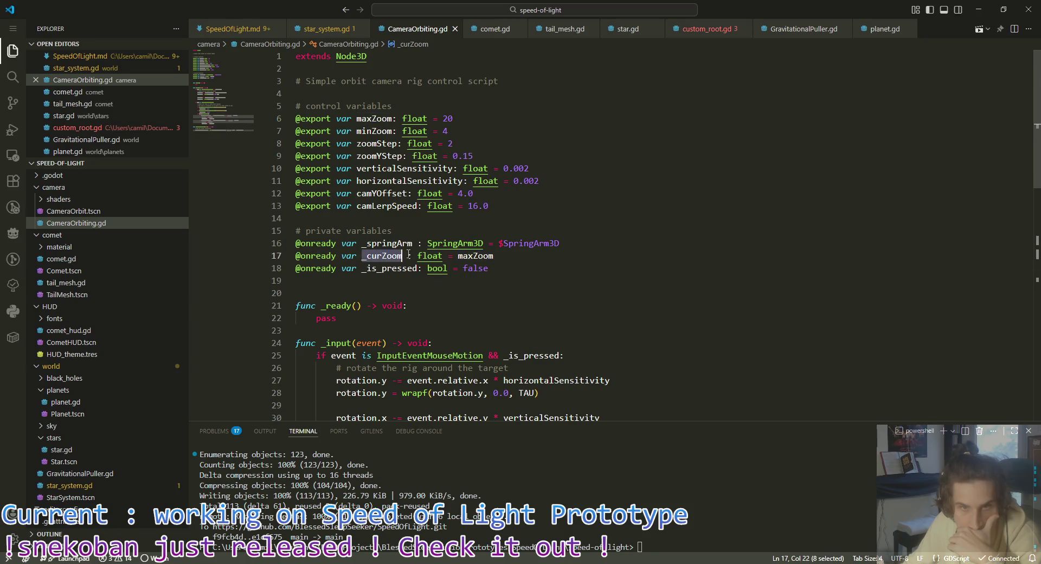
{"action": "double_click", "coordinate": [374, 118]}
{"action": "scroll", "coordinate": [596, 219], "scroll_direction": "down", "scroll_amount": 12}
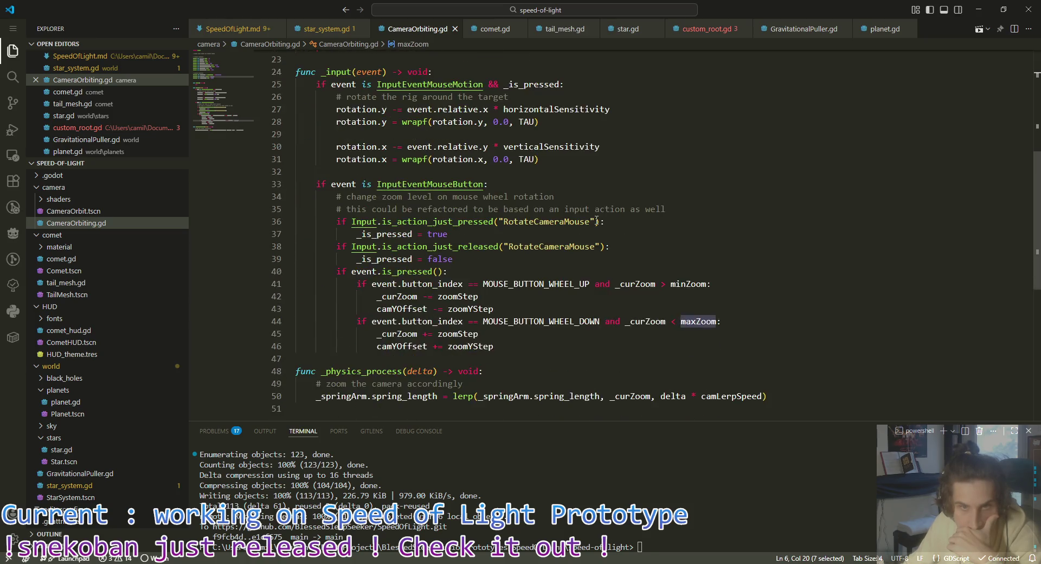
{"action": "scroll", "coordinate": [663, 260], "scroll_direction": "up", "scroll_amount": 4}
{"action": "double_click", "coordinate": [403, 346]}
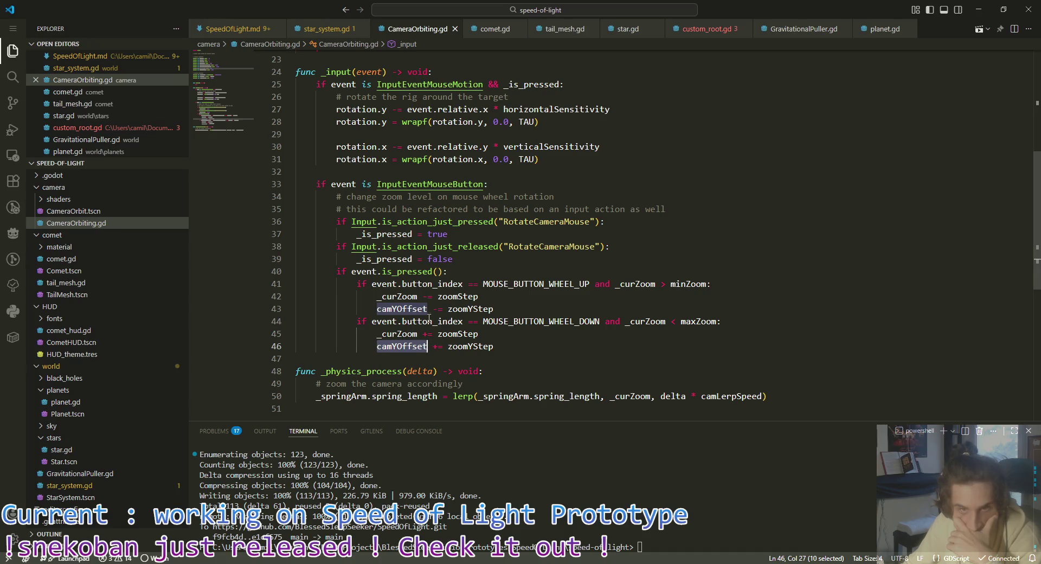
{"action": "double_click", "coordinate": [399, 296]}
{"action": "scroll", "coordinate": [622, 281], "scroll_direction": "up", "scroll_amount": 4}
{"action": "scroll", "coordinate": [622, 281], "scroll_direction": "up", "scroll_amount": 3}
{"action": "scroll", "coordinate": [622, 281], "scroll_direction": "down", "scroll_amount": 8}
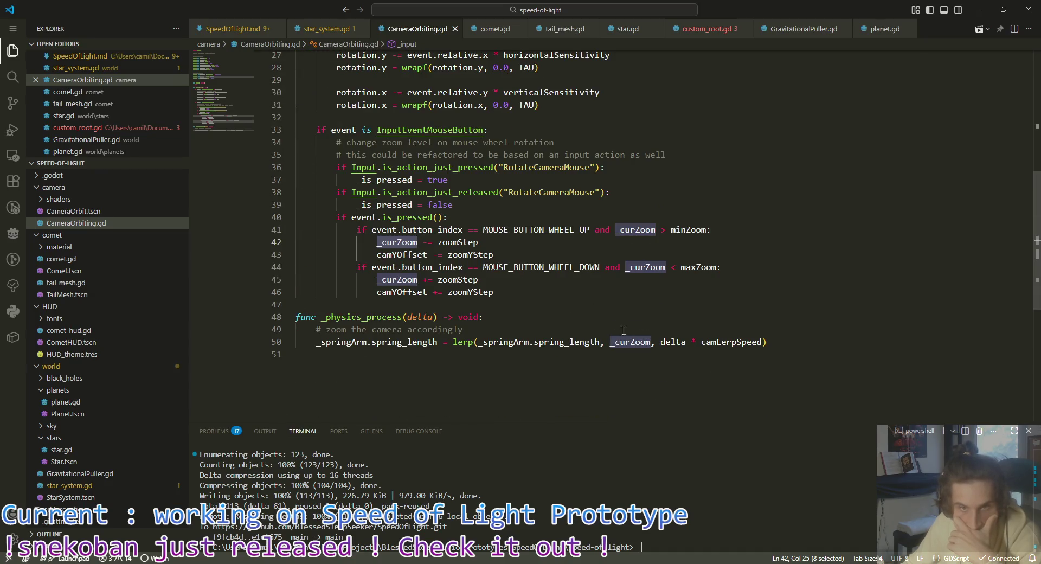
Step: Delete the camYOffset increment and decrement lines (lines 46 and 43) and save
{"action": "double_click", "coordinate": [423, 292]}
{"action": "left_click_drag", "start_coordinate": [494, 291], "coordinate": [282, 298]}
{"action": "key", "text": "BackSpace"}
{"action": "key", "text": "BackSpace"}
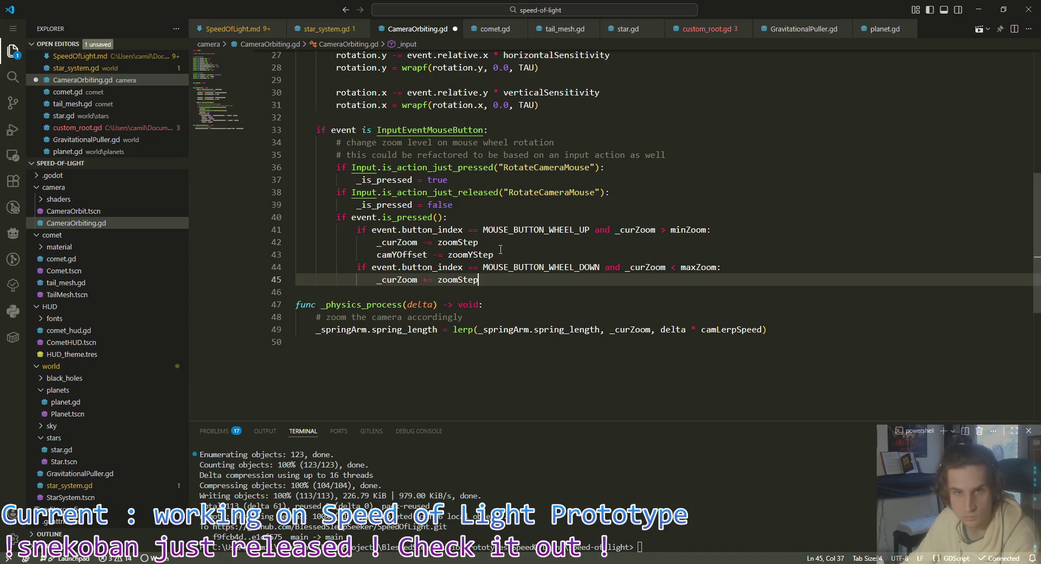
{"action": "double_click", "coordinate": [471, 255]}
{"action": "left_click_drag", "start_coordinate": [494, 254], "coordinate": [288, 256]}
{"action": "key", "text": "BackSpace"}
{"action": "key", "text": "BackSpace"}
{"action": "scroll", "coordinate": [534, 265], "scroll_direction": "up", "scroll_amount": 8}
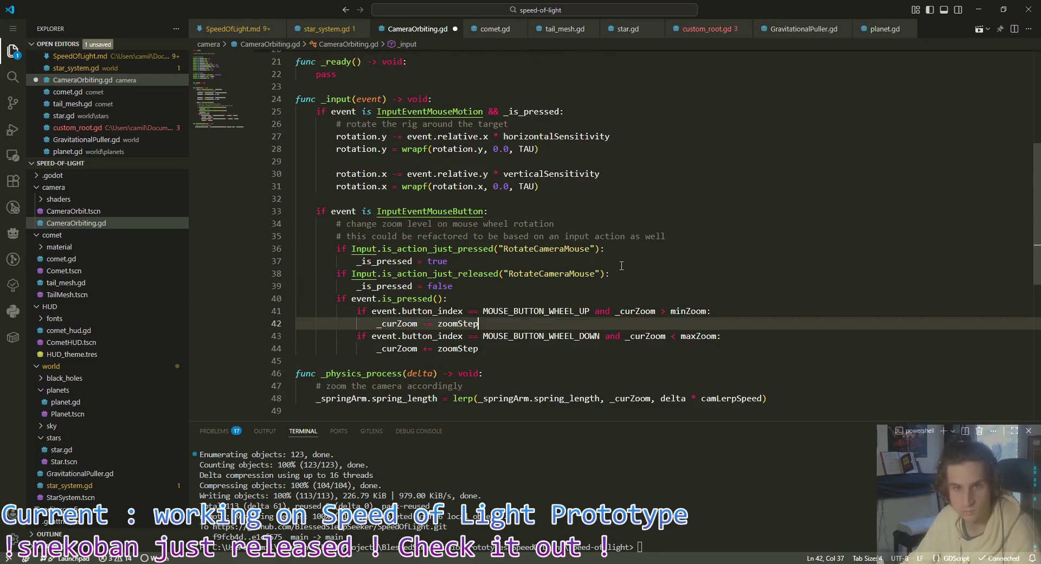
{"action": "key", "text": "ctrl+s"}
Step: Remove the camYOffset export declaration and save the script
{"action": "scroll", "coordinate": [534, 265], "scroll_direction": "up", "scroll_amount": 2}
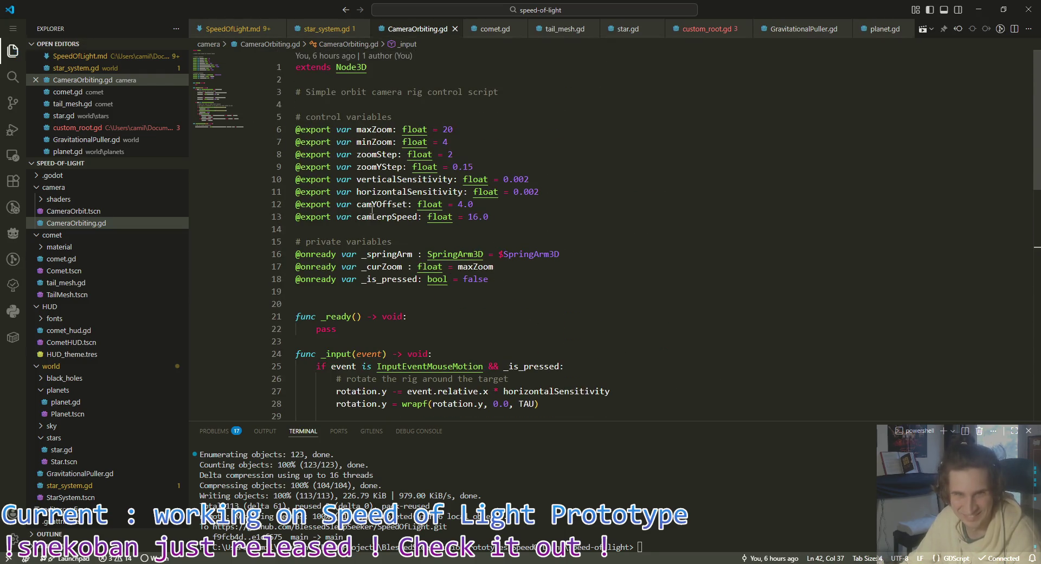
{"action": "left_click_drag", "start_coordinate": [298, 205], "coordinate": [297, 217]}
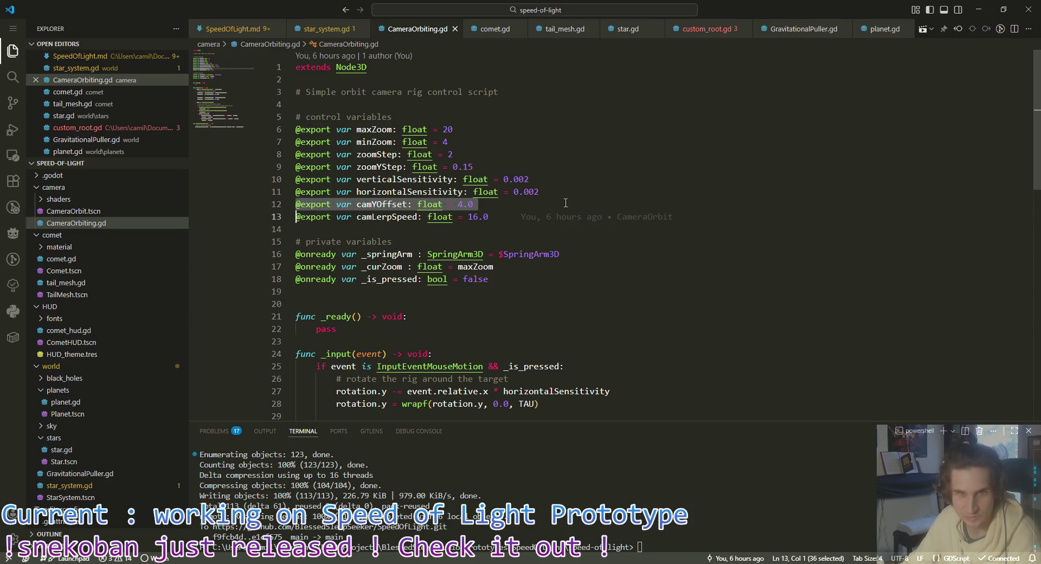
{"action": "key", "text": "BackSpace"}
{"action": "key", "text": "ctrl+s"}
{"action": "scroll", "coordinate": [630, 205], "scroll_direction": "down", "scroll_amount": 8}
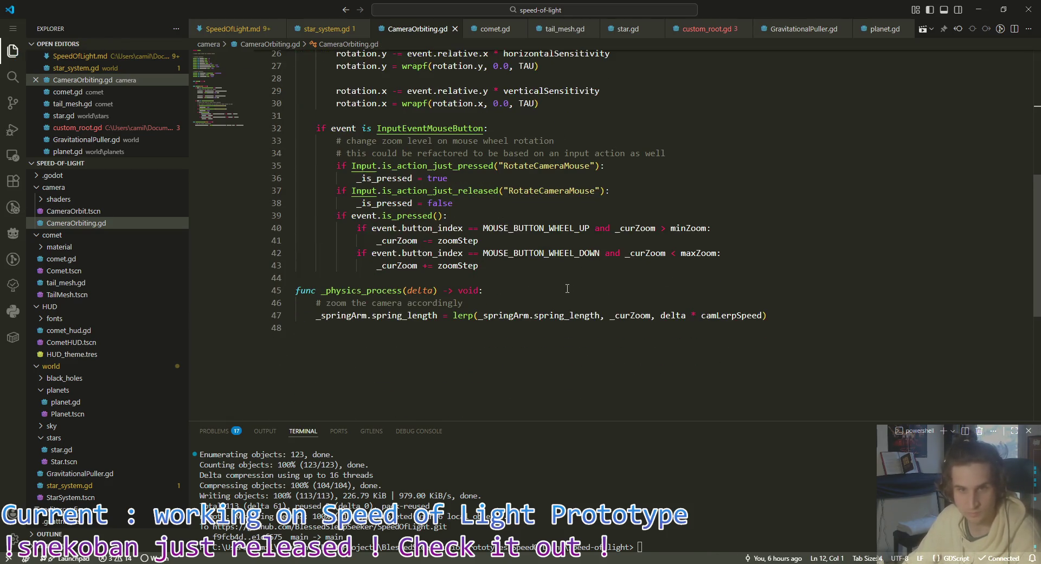
{"action": "left_click", "coordinate": [543, 278]}
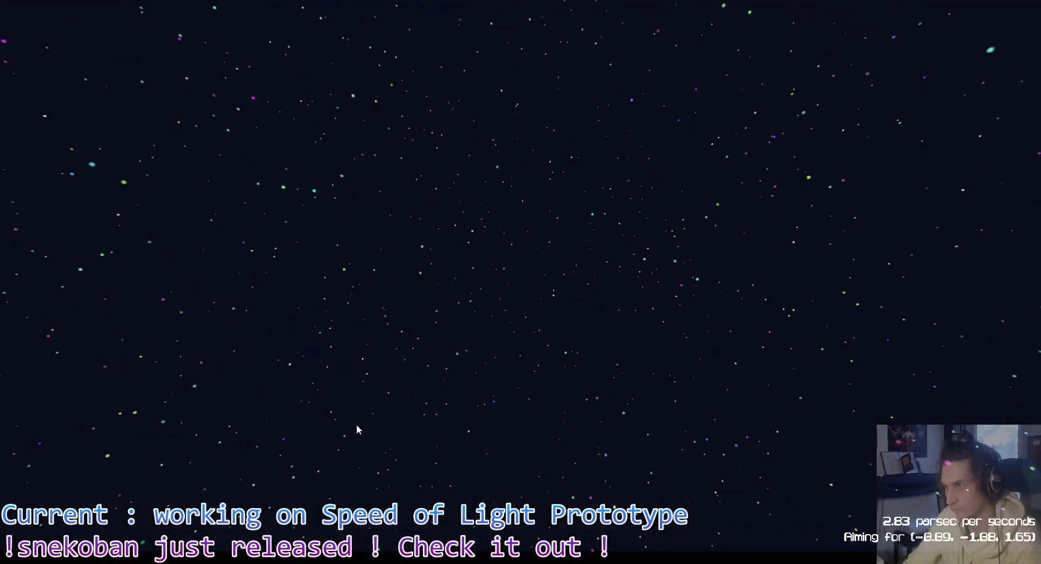
Step: Play-test the game, turning the view toward the black hole, then stop it with Escape
{"action": "left_click", "coordinate": [941, 134]}
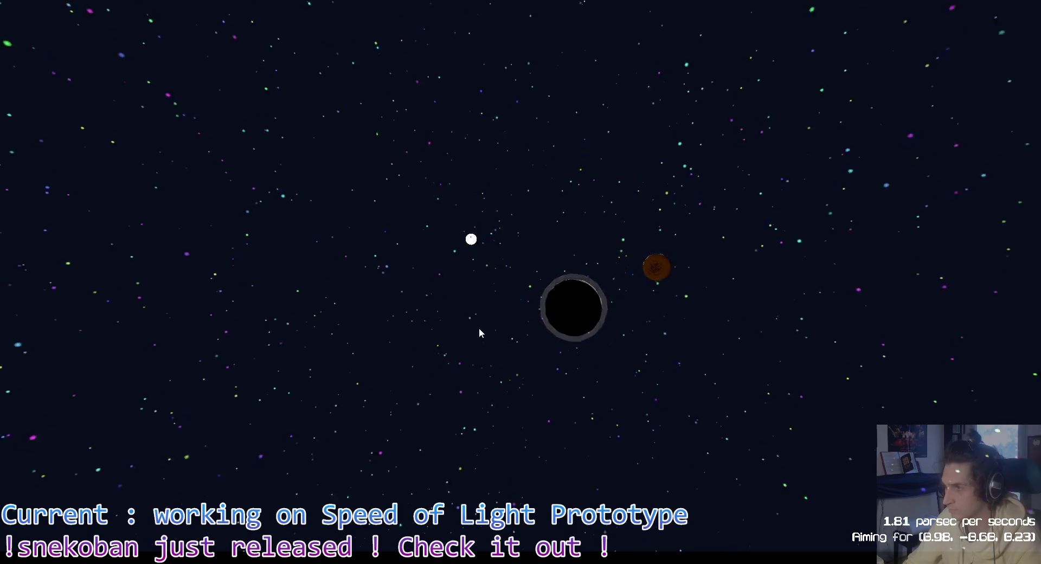
{"action": "key", "text": "Escape"}
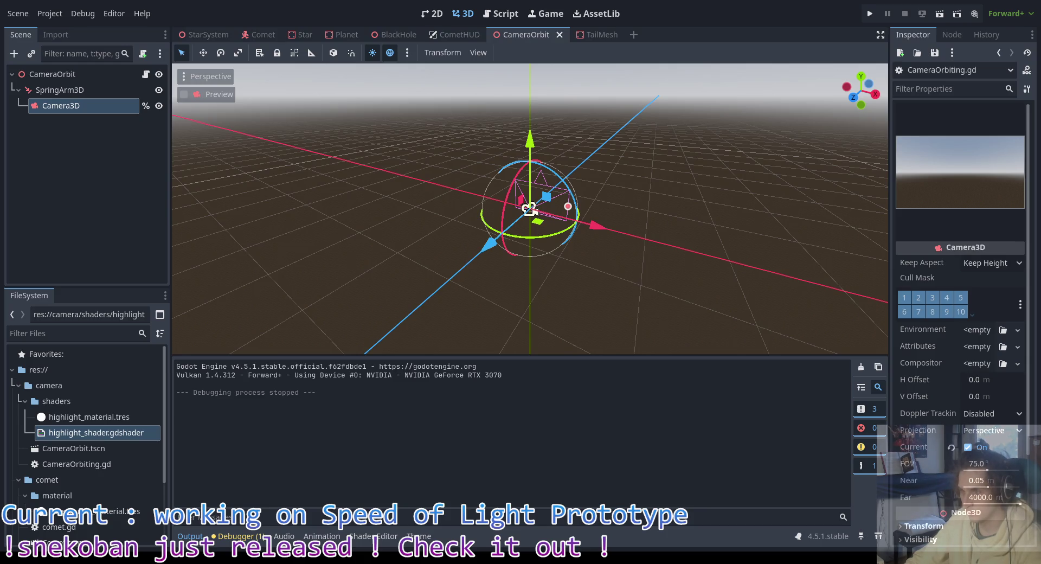
Step: Select the CameraOrbit root node and open its CameraOrbiting.gd script in VS Code
{"action": "left_click", "coordinate": [95, 91]}
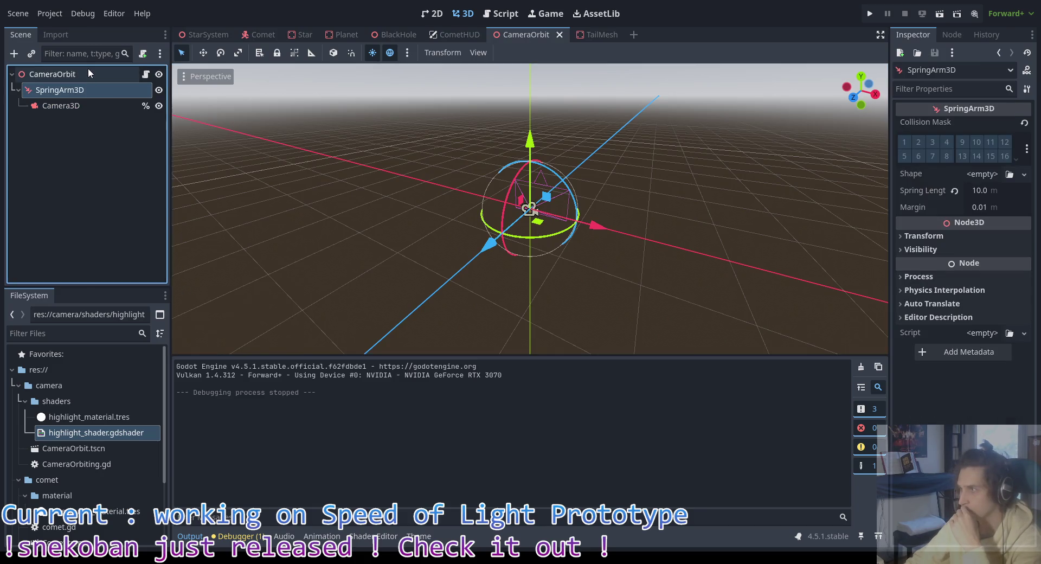
{"action": "left_click", "coordinate": [103, 75]}
{"action": "left_click", "coordinate": [145, 75]}
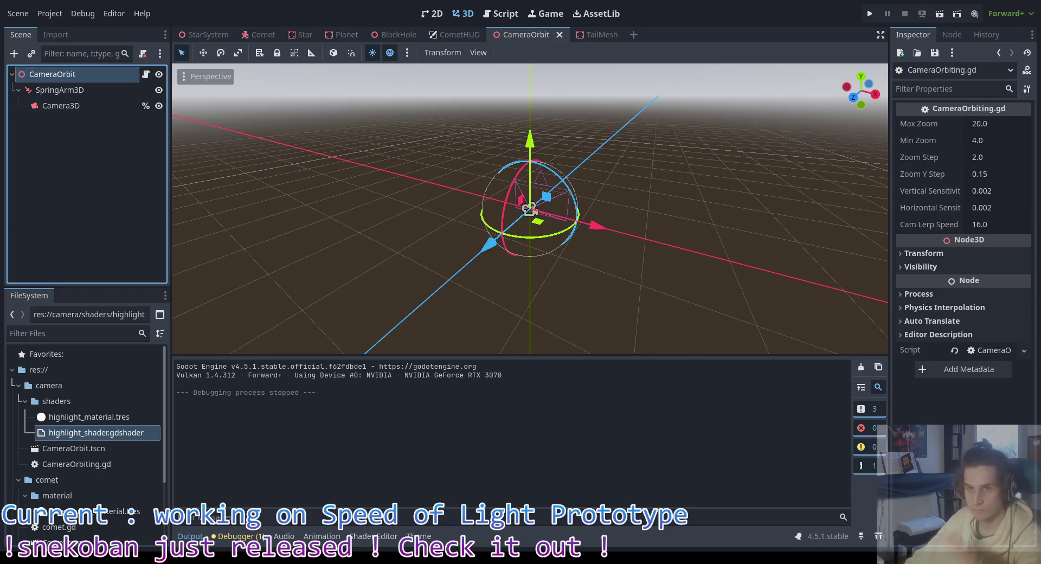
{"action": "left_click", "coordinate": [399, 221]}
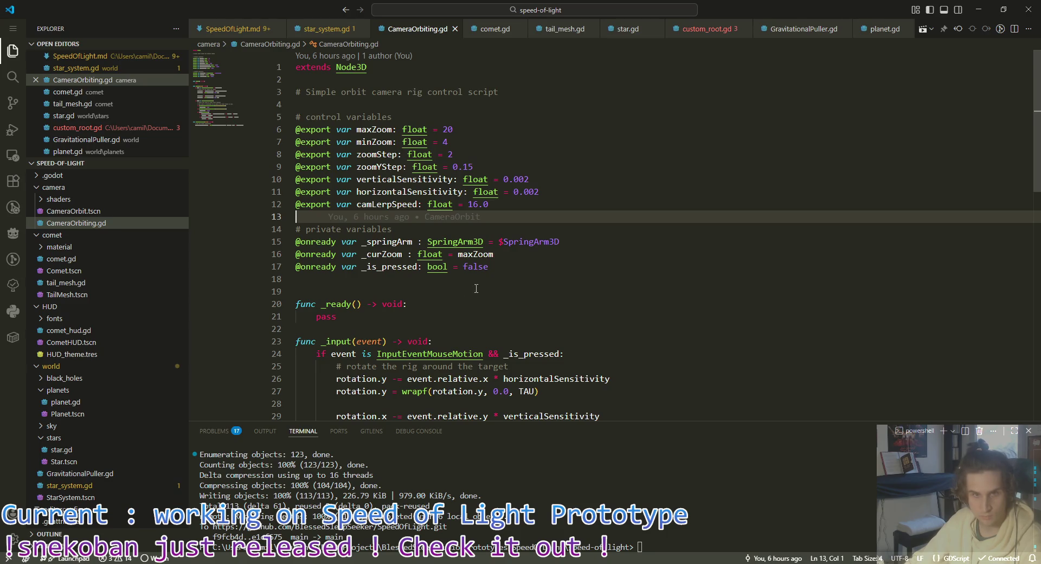
Step: Review _springArm usage in CameraOrbiting.gd, then reset SpringArm3D's Spring Length to 1.0 in Godot
{"action": "scroll", "coordinate": [733, 179], "scroll_direction": "down", "scroll_amount": 1}
{"action": "left_click", "coordinate": [403, 257]}
{"action": "scroll", "coordinate": [403, 258], "scroll_direction": "up", "scroll_amount": 1}
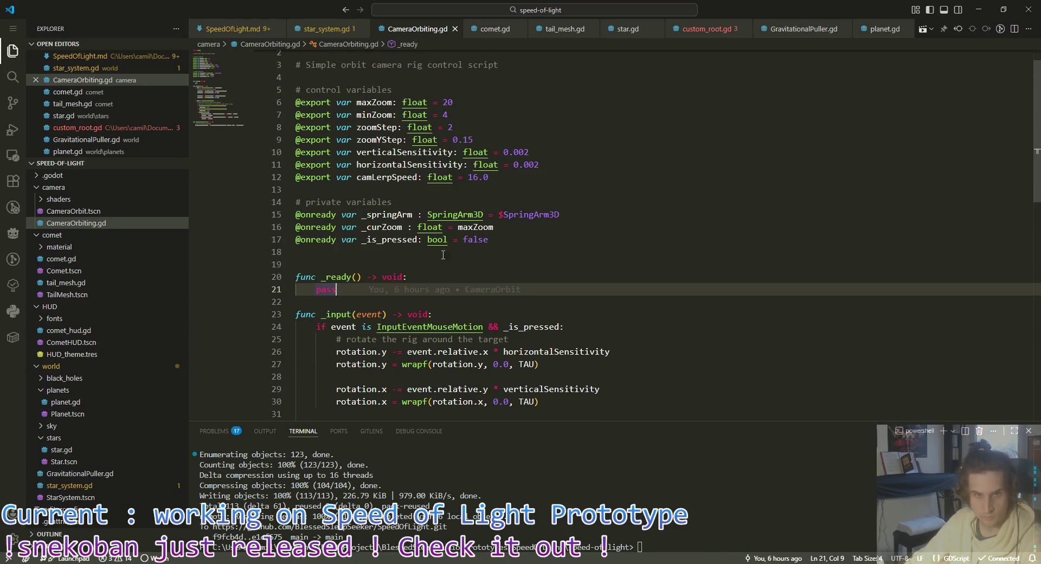
{"action": "key", "text": "Up"}
{"action": "key", "text": "Up"}
{"action": "key", "text": "Up"}
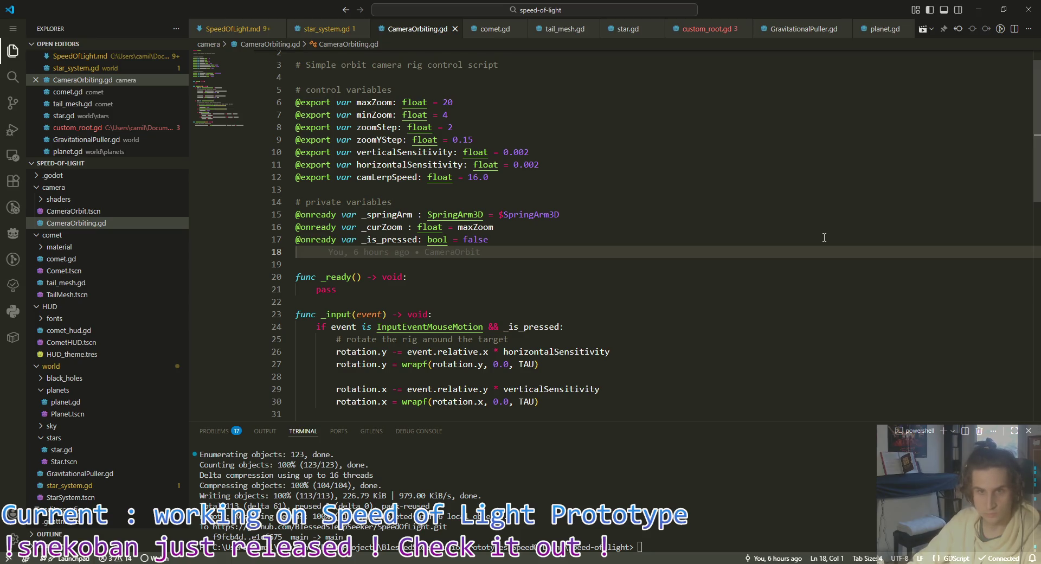
{"action": "double_click", "coordinate": [386, 215]}
{"action": "scroll", "coordinate": [544, 303], "scroll_direction": "down", "scroll_amount": 6}
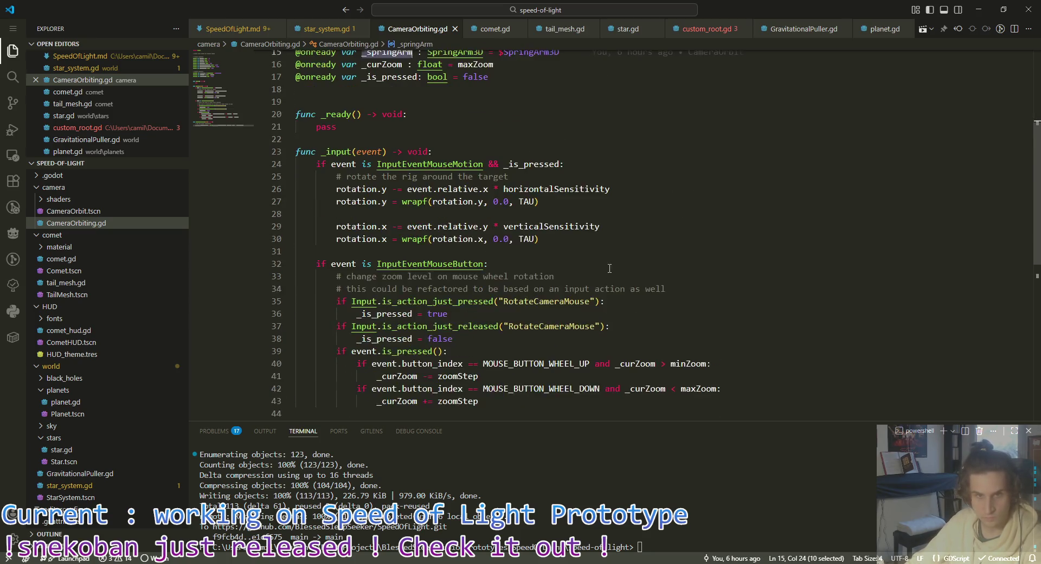
{"action": "left_click", "coordinate": [524, 276]}
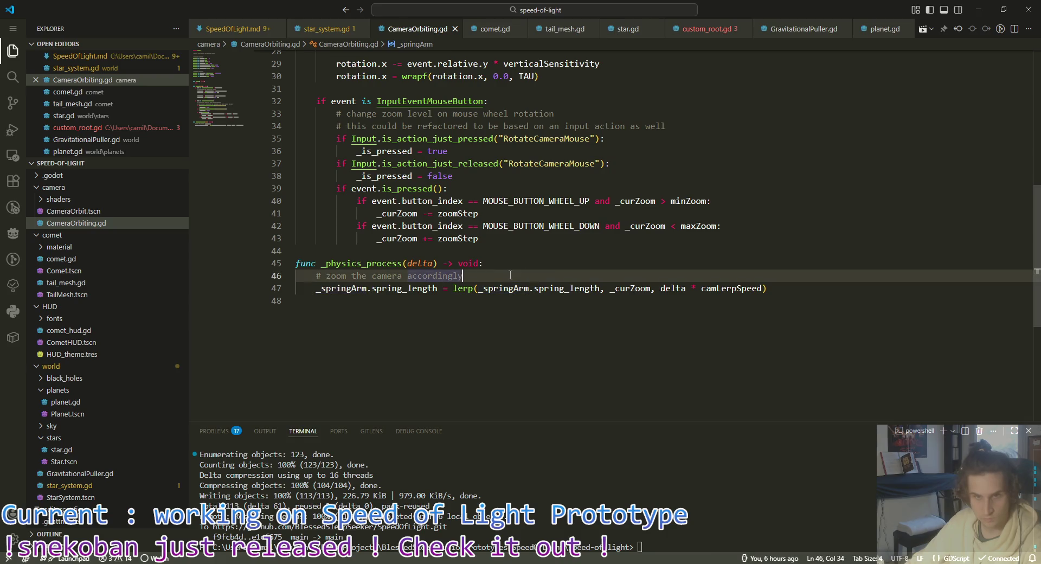
{"action": "scroll", "coordinate": [616, 269], "scroll_direction": "up", "scroll_amount": 1}
{"action": "scroll", "coordinate": [616, 269], "scroll_direction": "up", "scroll_amount": 3}
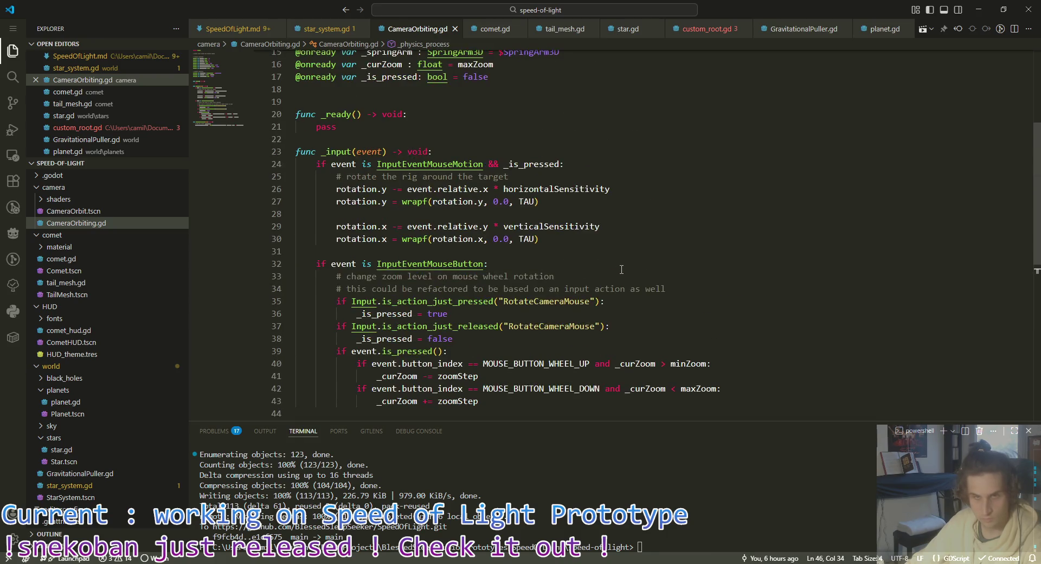
{"action": "key", "text": "alt+Tab"}
{"action": "left_click", "coordinate": [953, 190]}
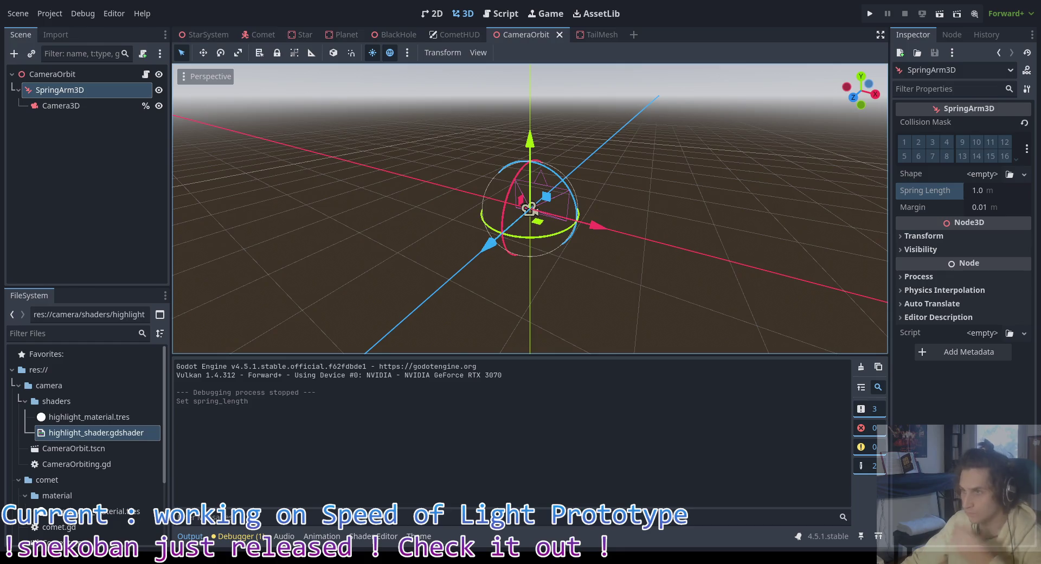
Step: Change maxZoom in CameraOrbiting.gd from 20 to 60 and save
{"action": "left_click", "coordinate": [145, 74]}
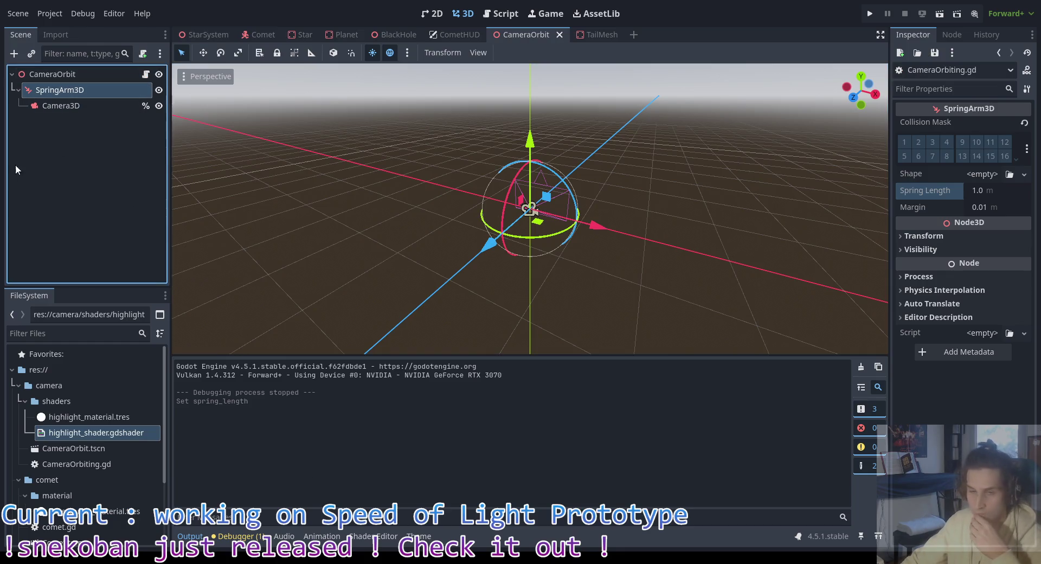
{"action": "mouse_move", "coordinate": [489, 130]}
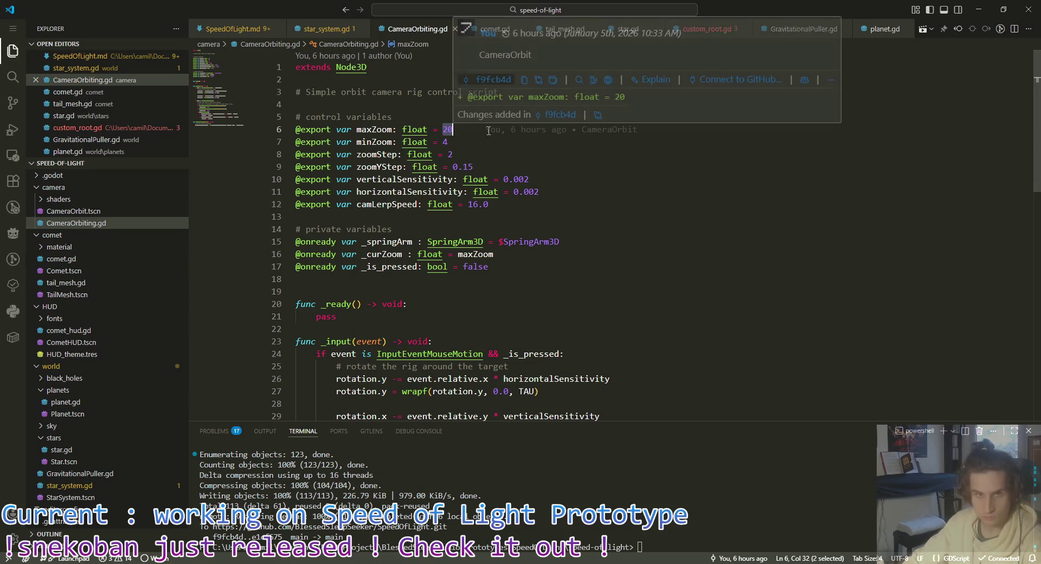
{"action": "type", "text": "60"}
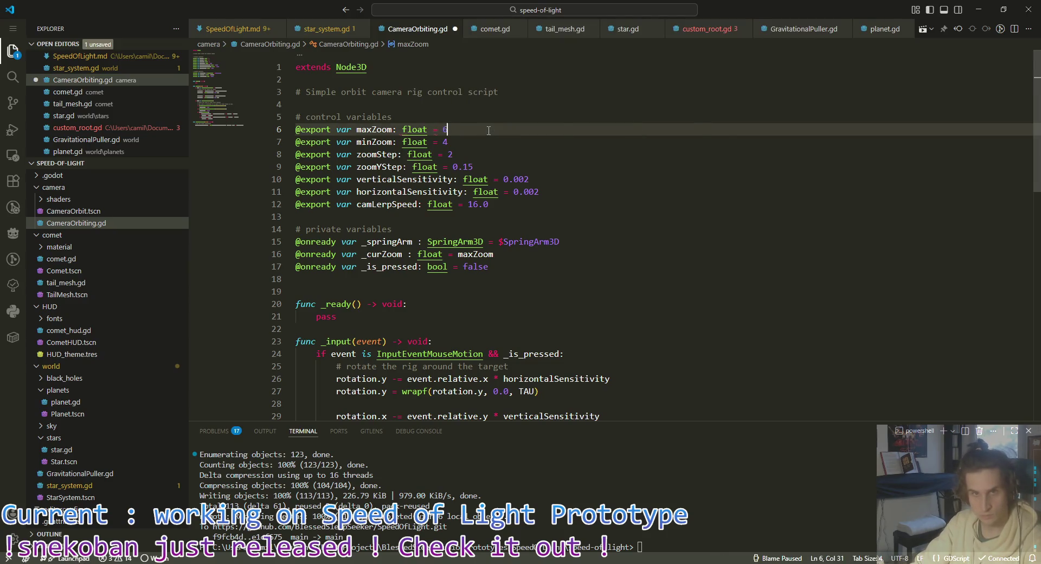
{"action": "key", "text": "ctrl+s"}
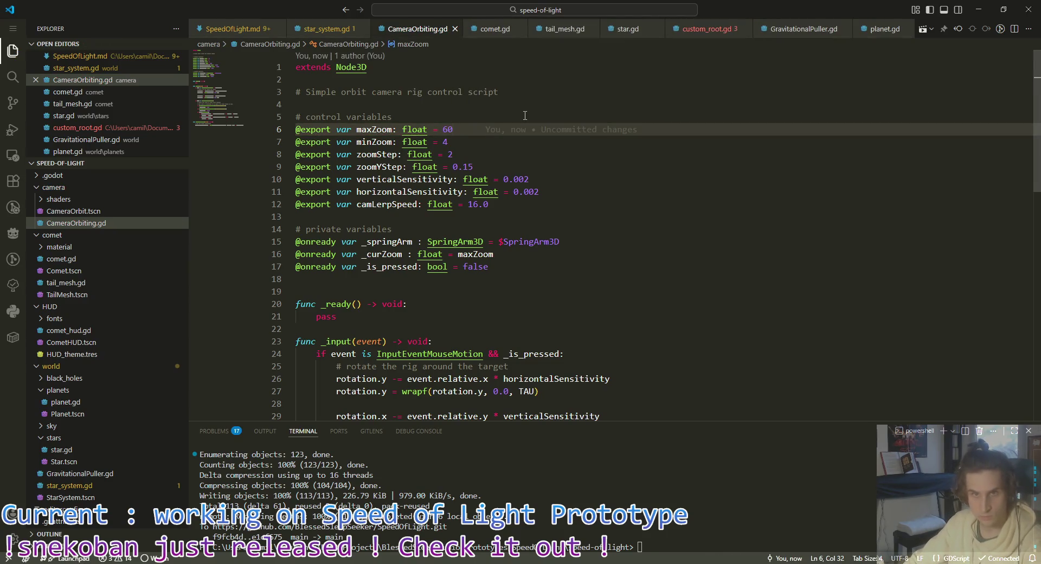
Step: Close the custom_root.gd tab and look over the minZoom and zoomYStep settings before returning to Godot
{"action": "left_click", "coordinate": [705, 29]}
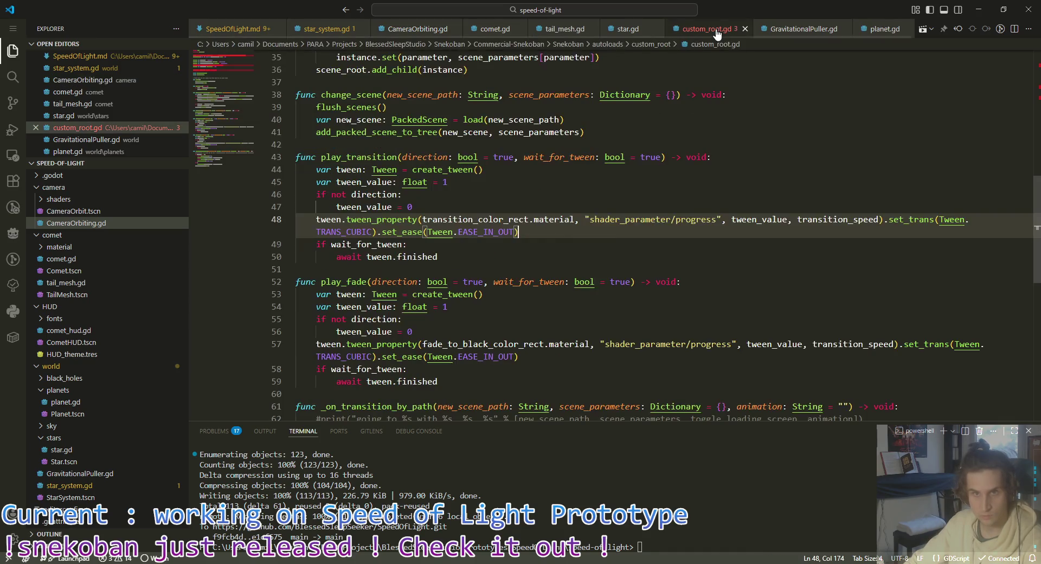
{"action": "left_click", "coordinate": [744, 28]}
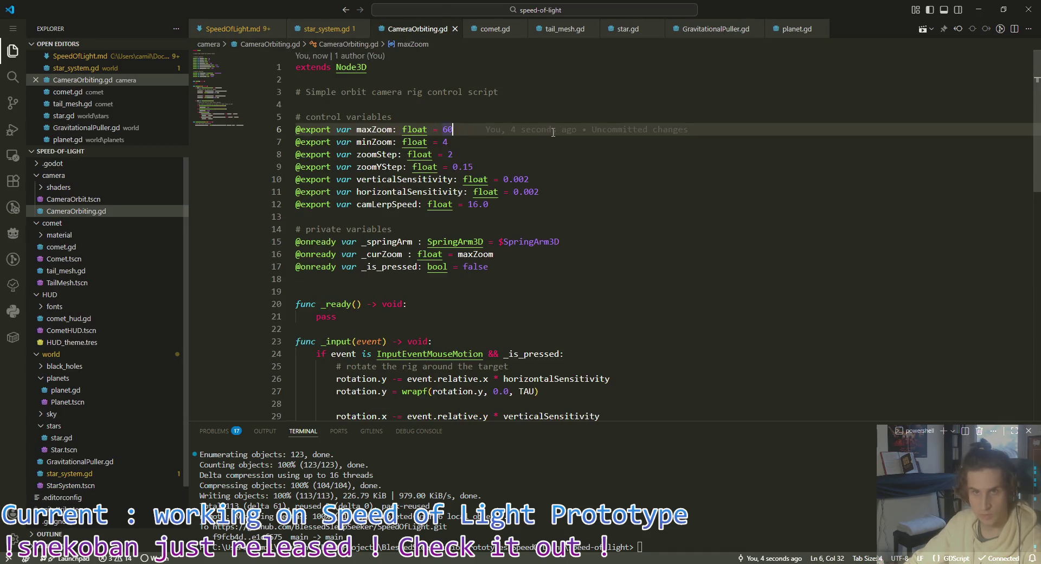
{"action": "left_click", "coordinate": [502, 137]}
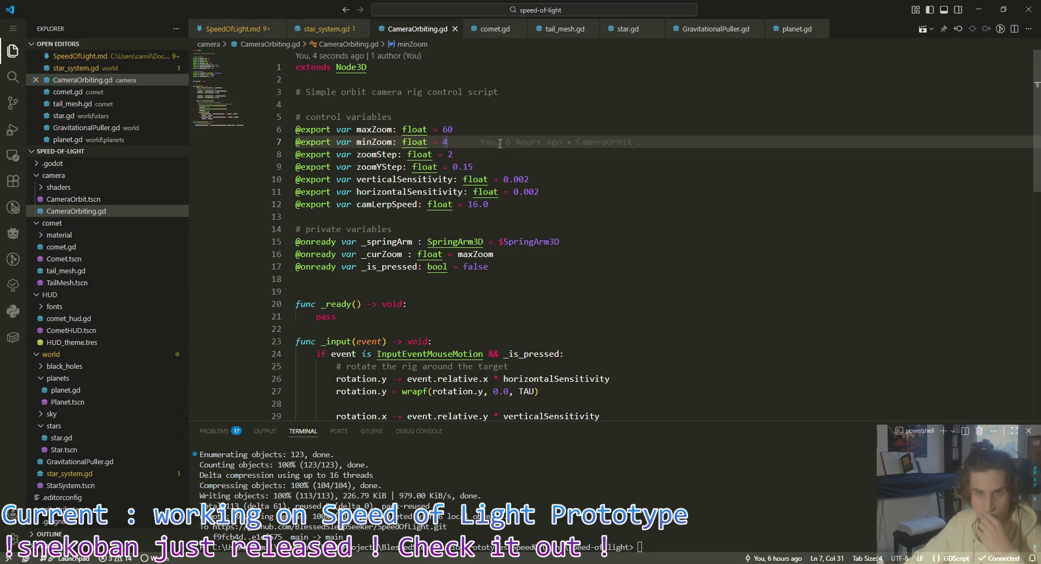
{"action": "left_click", "coordinate": [559, 154]}
{"action": "left_click", "coordinate": [552, 167]}
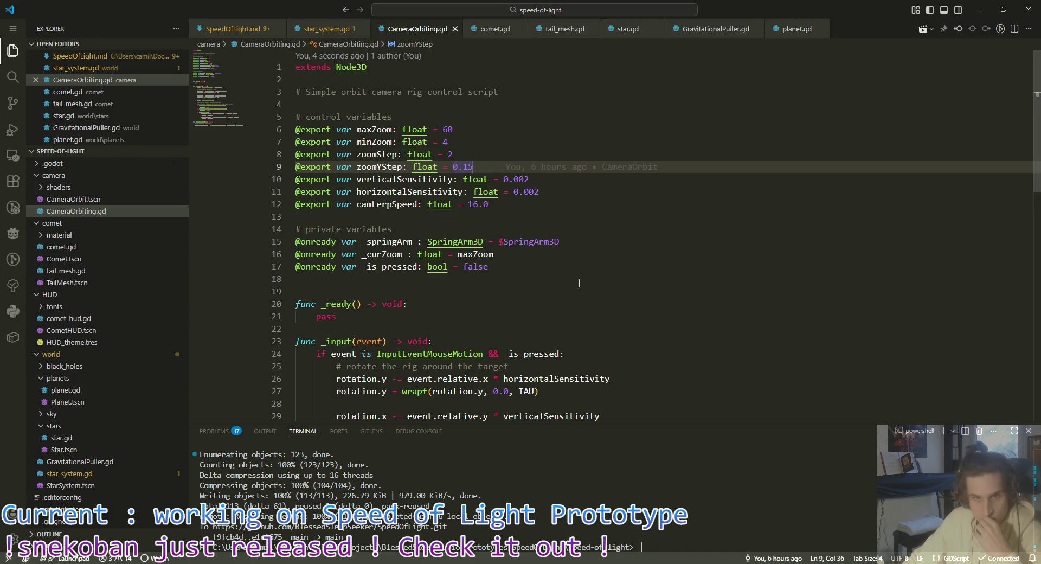
{"action": "scroll", "coordinate": [581, 281], "scroll_direction": "down", "scroll_amount": 2}
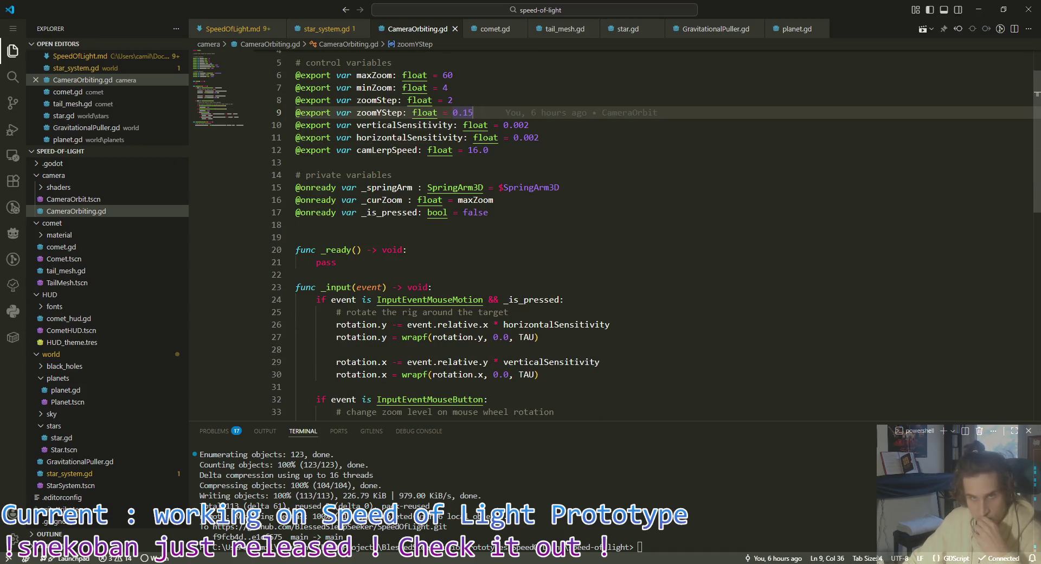
{"action": "key", "text": "alt+Tab"}
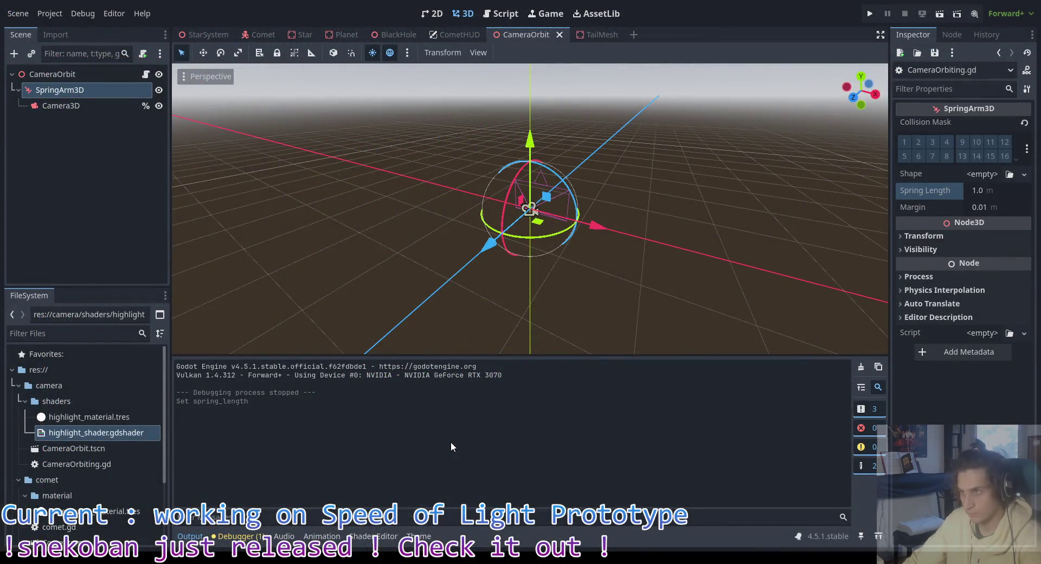
{"action": "key", "text": "F5"}
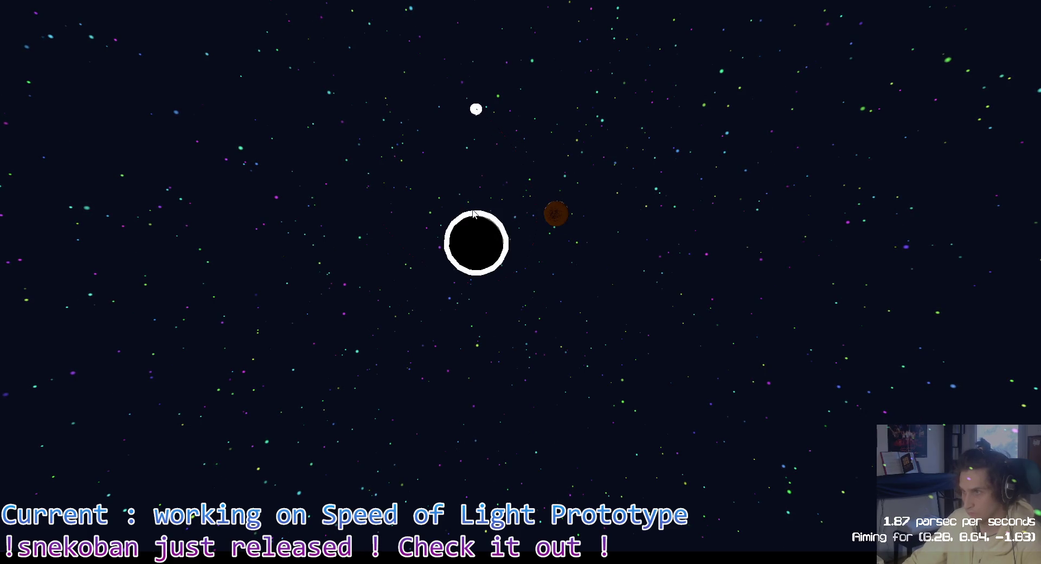
{"action": "key", "text": "Escape"}
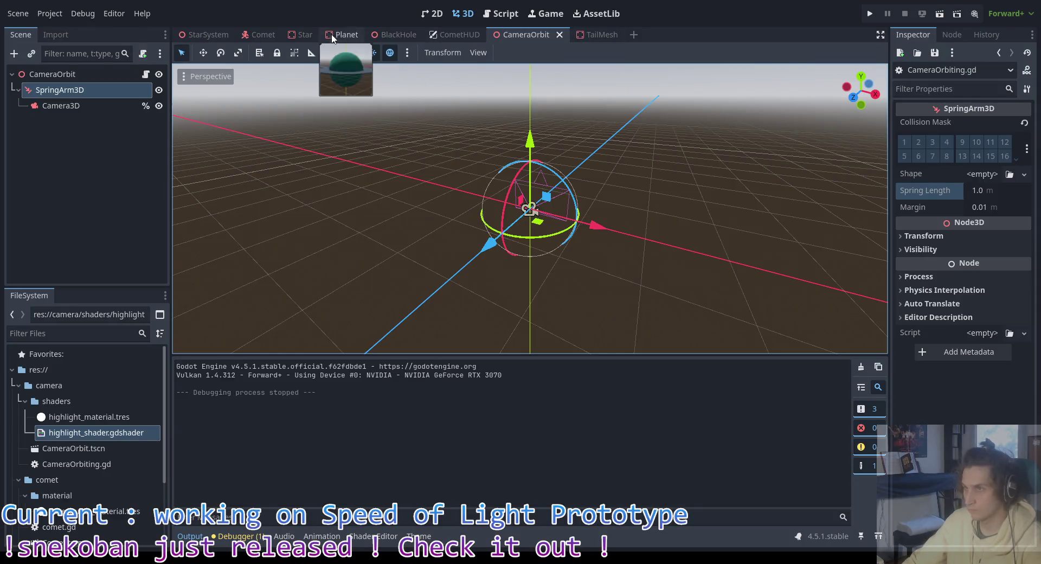
Step: In the Comet scene, clear the box mesh material's outline Next Pass shader material
{"action": "left_click", "coordinate": [262, 34]}
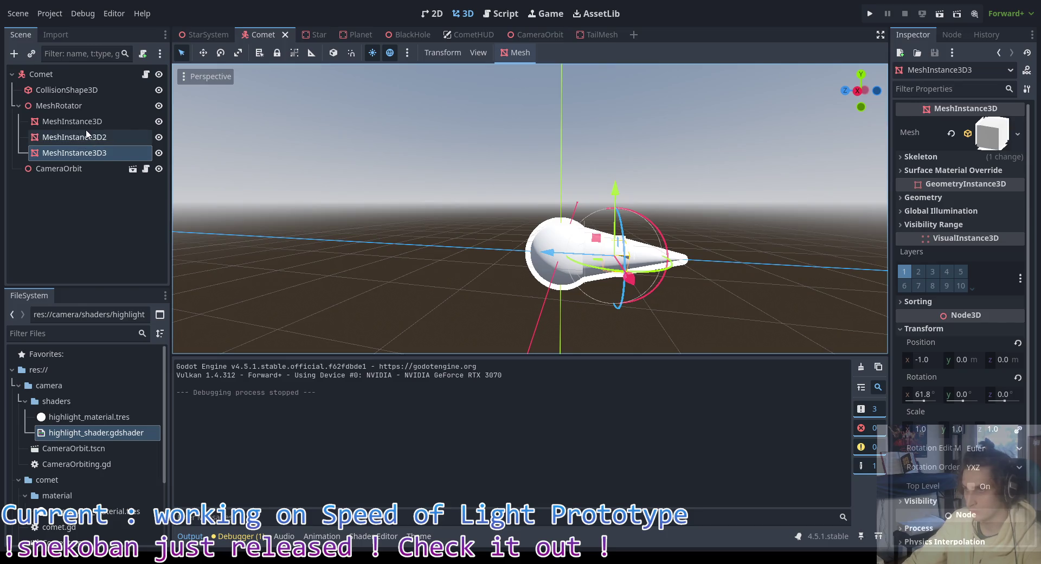
{"action": "scroll", "coordinate": [927, 374], "scroll_direction": "down", "scroll_amount": 3}
{"action": "scroll", "coordinate": [960, 370], "scroll_direction": "up", "scroll_amount": 3}
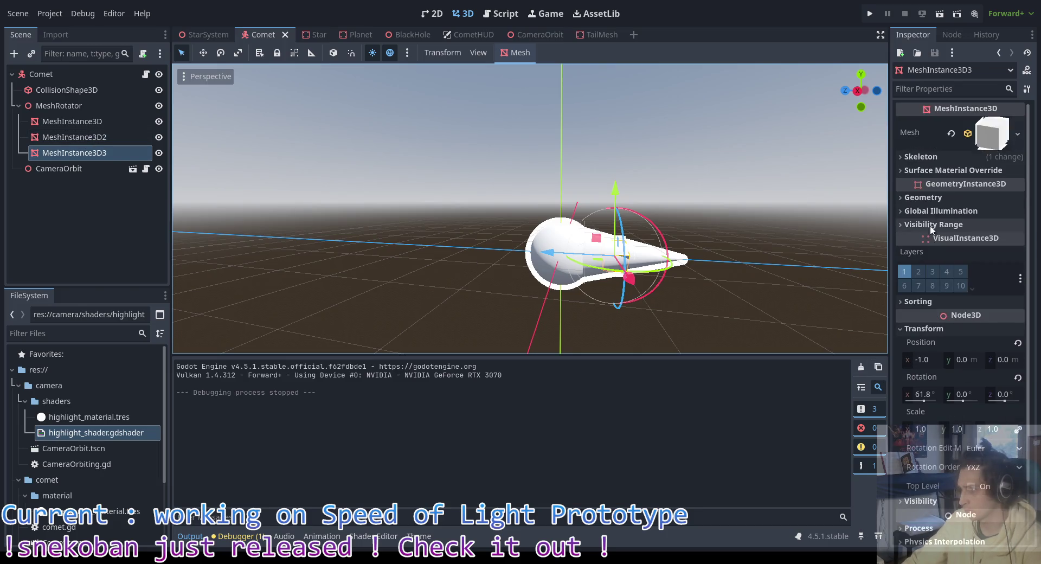
{"action": "left_click", "coordinate": [966, 135]}
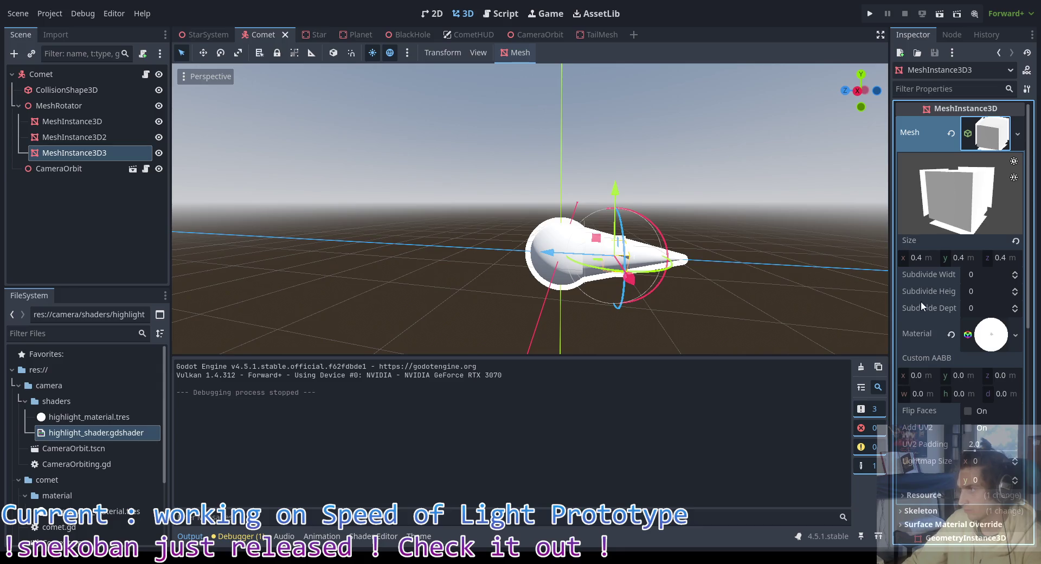
{"action": "left_click", "coordinate": [990, 334]}
{"action": "scroll", "coordinate": [981, 352], "scroll_direction": "down", "scroll_amount": 4}
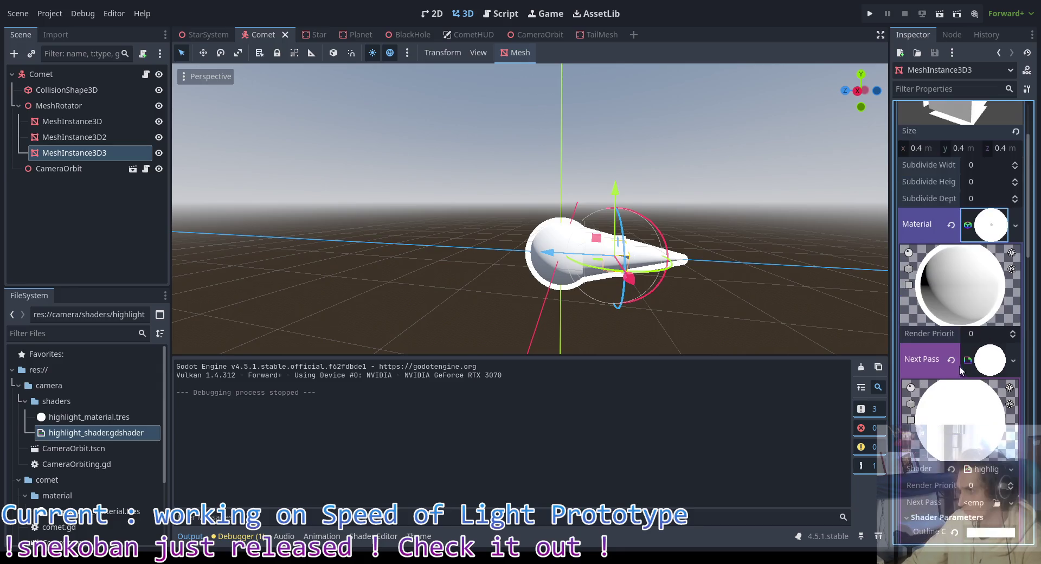
{"action": "left_click", "coordinate": [995, 364]}
{"action": "left_click", "coordinate": [996, 366]}
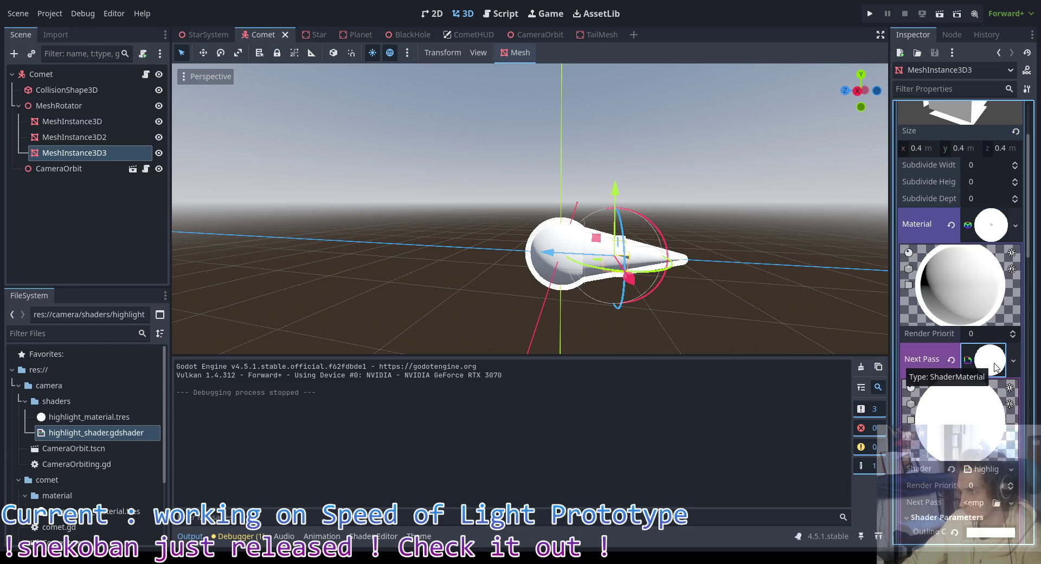
{"action": "left_click", "coordinate": [952, 359]}
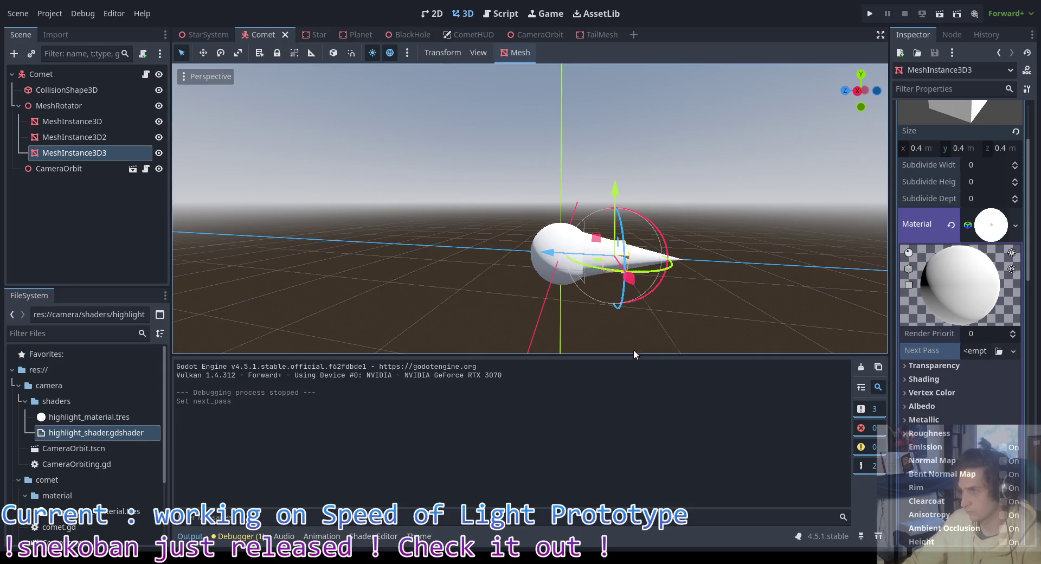
Step: Inspect the MeshInstance3D2 sphere's material, then run the project with F5
{"action": "left_click", "coordinate": [102, 137]}
{"action": "left_click", "coordinate": [992, 337]}
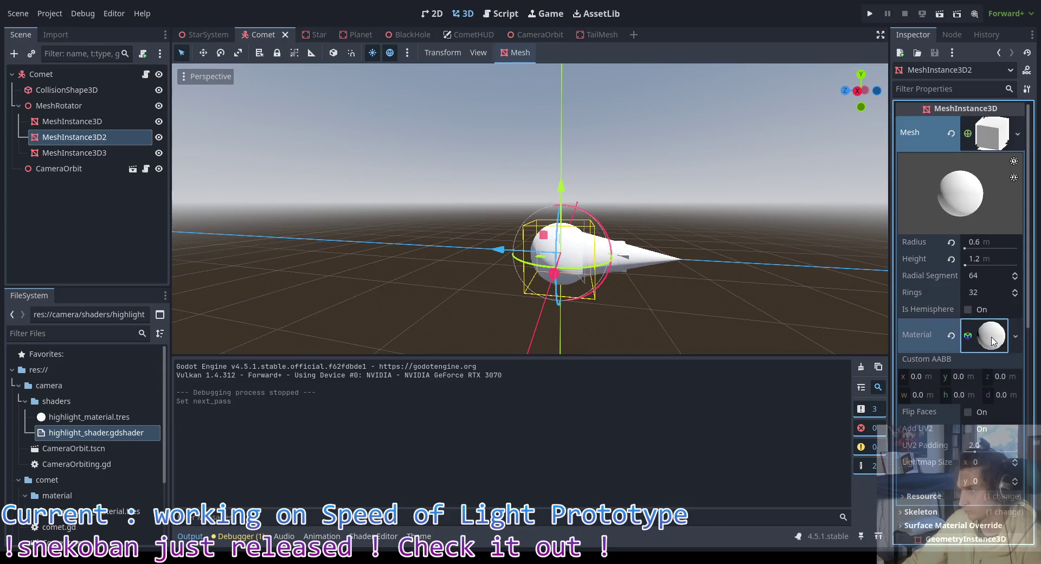
{"action": "left_click", "coordinate": [992, 339]}
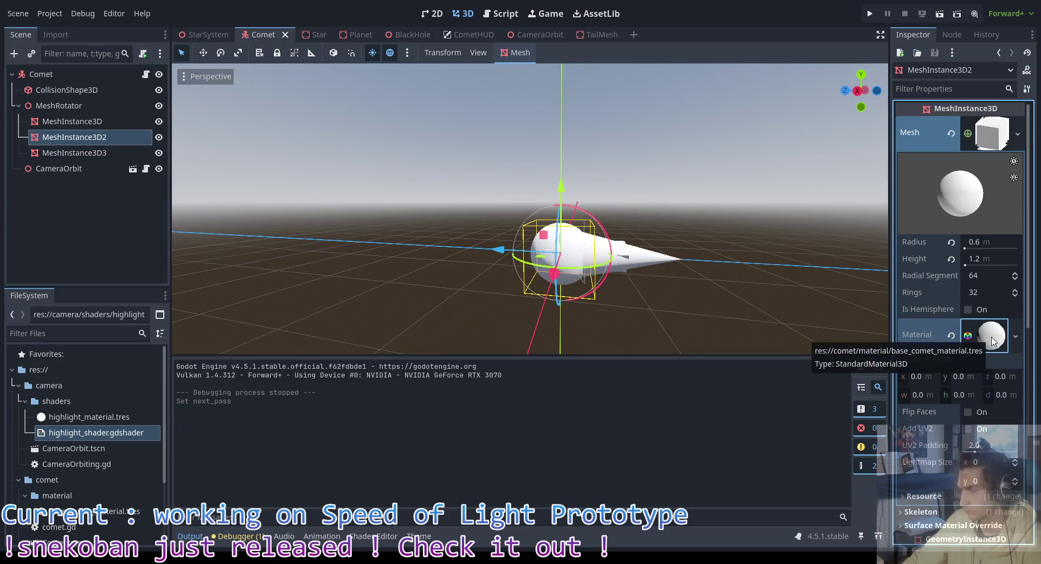
{"action": "key", "text": "F5"}
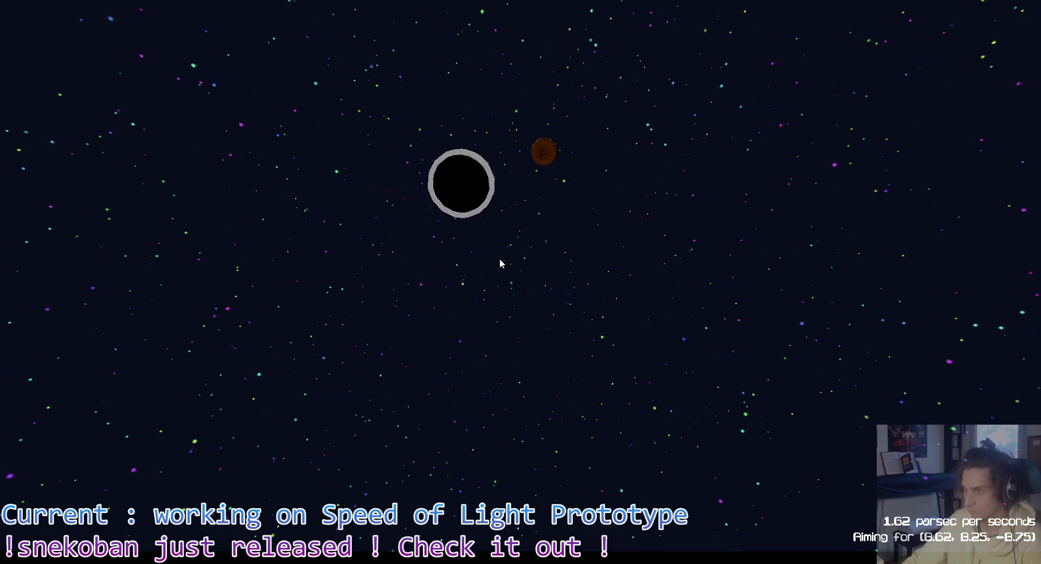
{"action": "left_click", "coordinate": [462, 200]}
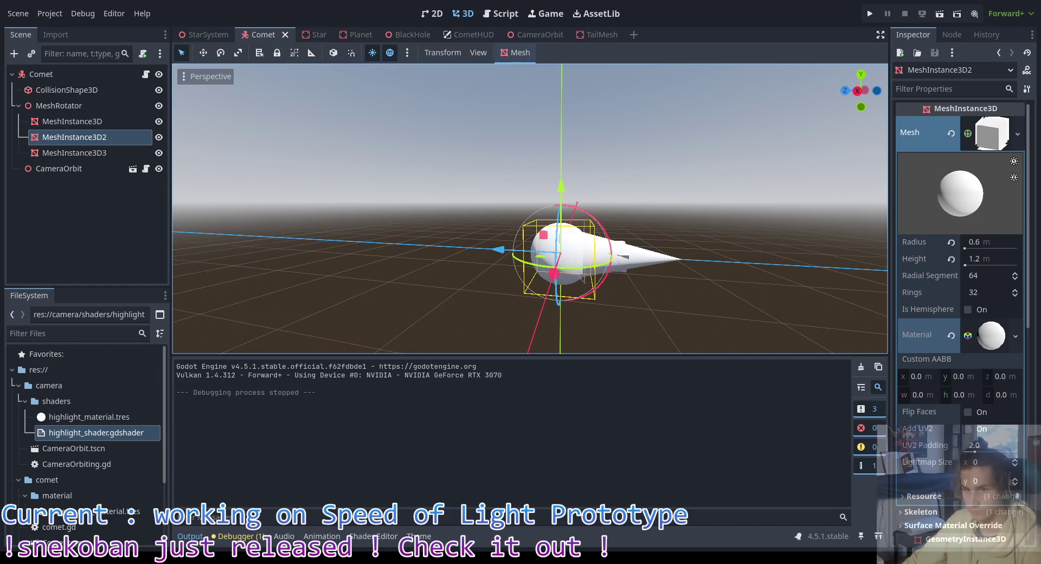
Step: Look over the zoom-in and zoom-out lines 40–43 of CameraOrbiting.gd without changes, then return to Godot
{"action": "key", "text": "alt+Tab"}
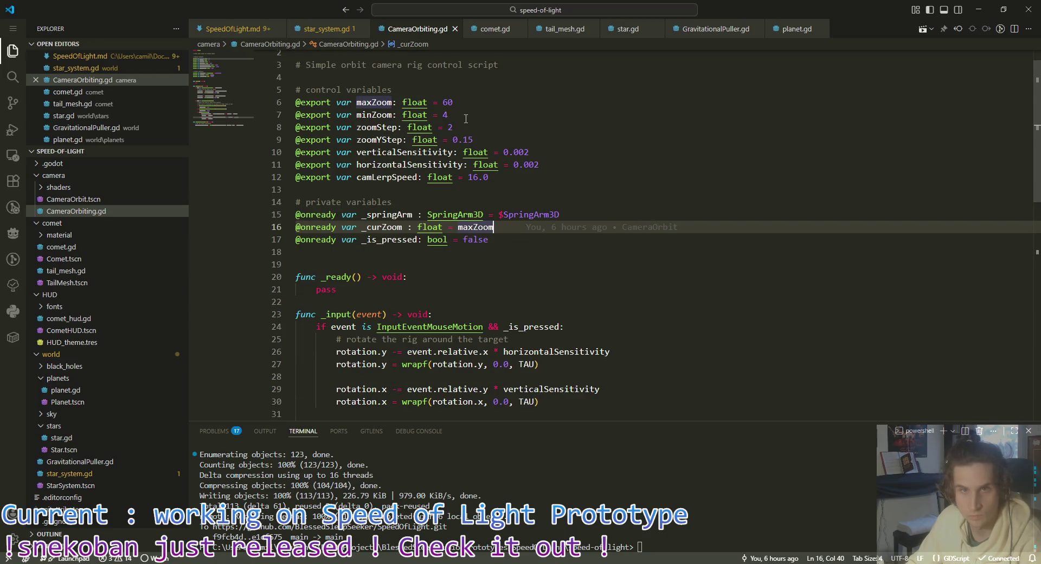
{"action": "scroll", "coordinate": [702, 260], "scroll_direction": "down", "scroll_amount": 9}
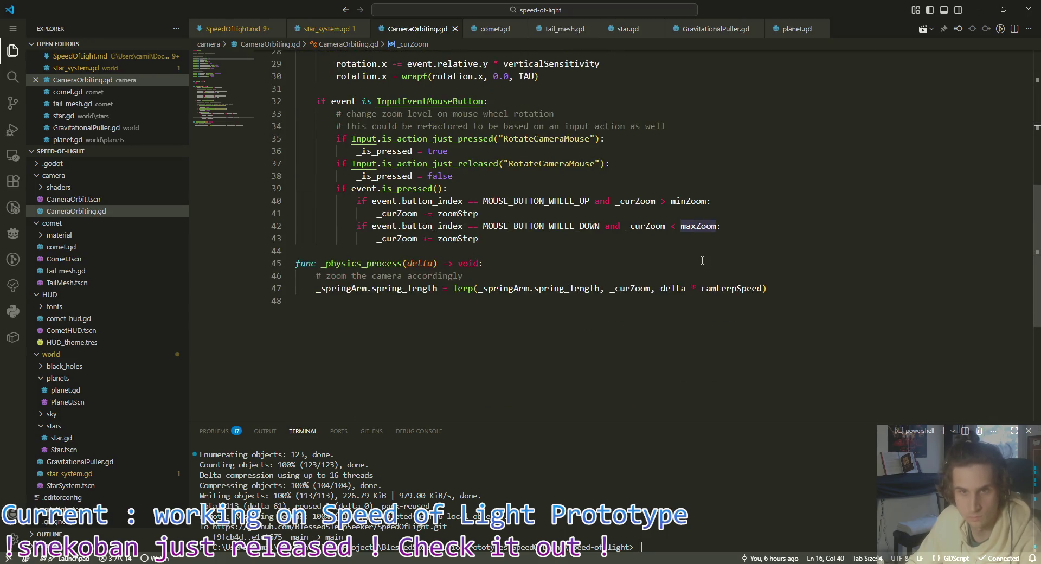
{"action": "left_click", "coordinate": [675, 253]}
{"action": "left_click", "coordinate": [547, 267]}
{"action": "key", "text": "Up"}
{"action": "key", "text": "Up"}
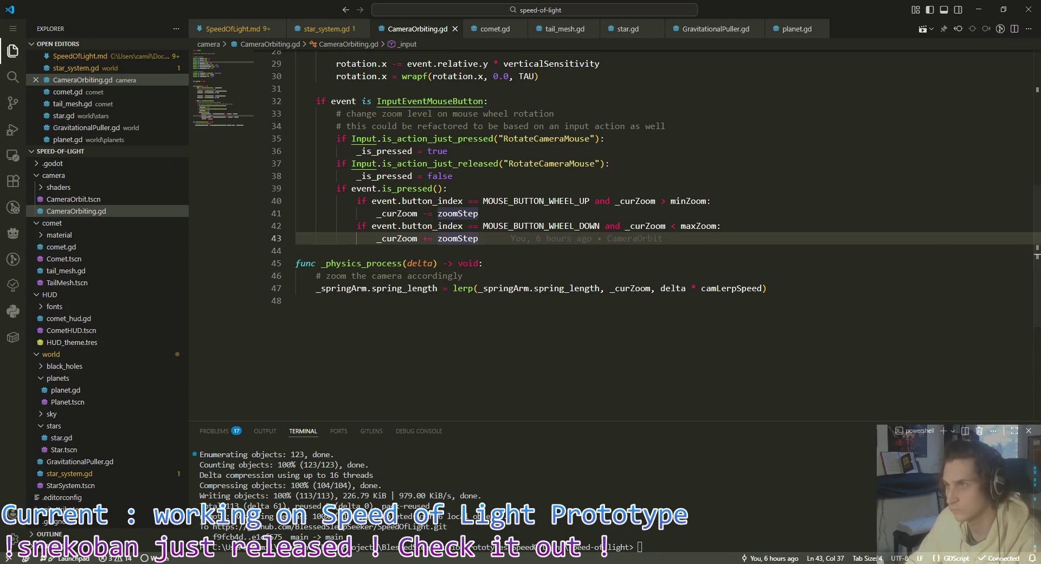
{"action": "key", "text": "alt+Tab"}
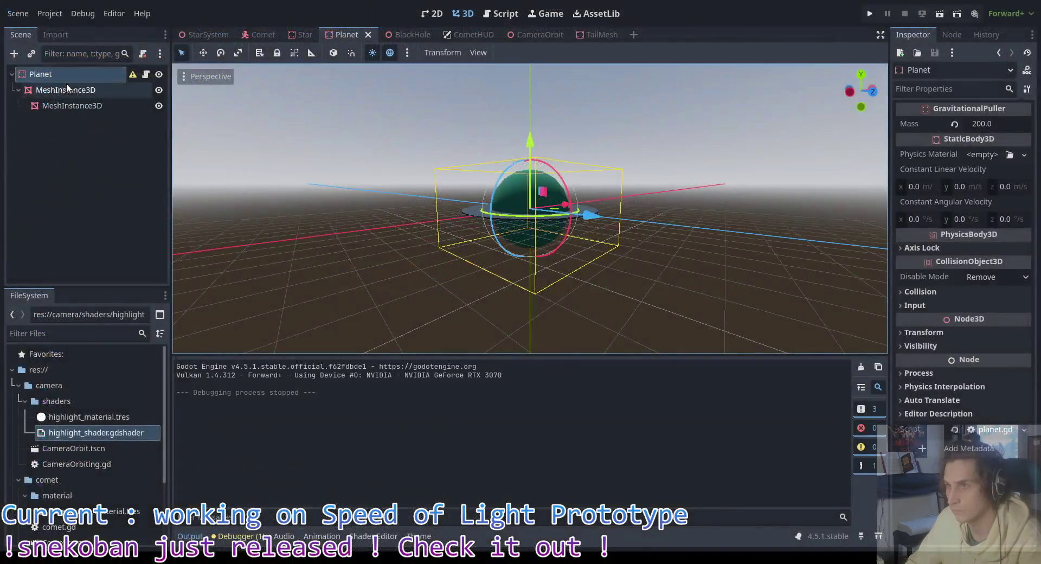
Step: Toggle the Comet root node's visibility off and back on, then bring up comet.gd in VS Code
{"action": "left_click", "coordinate": [301, 34]}
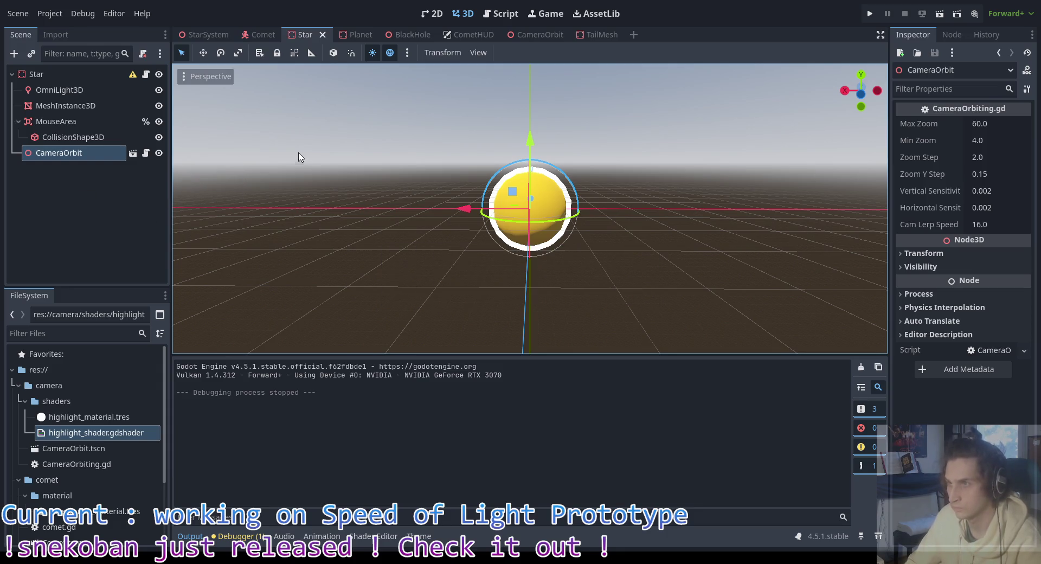
{"action": "left_click", "coordinate": [263, 35]}
{"action": "left_click", "coordinate": [111, 75]}
{"action": "left_click", "coordinate": [157, 74]}
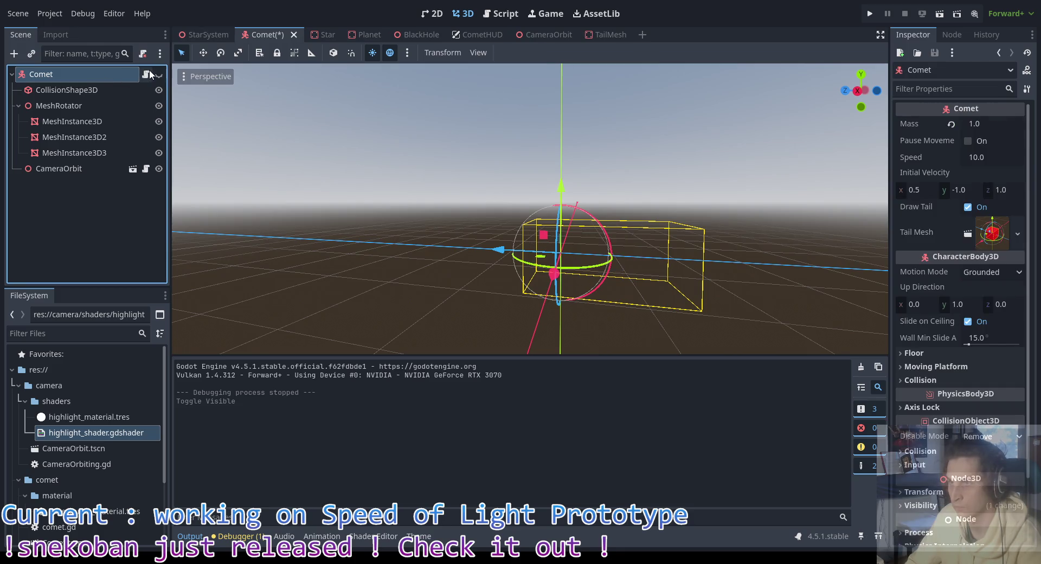
{"action": "left_click", "coordinate": [159, 75]}
{"action": "key", "text": "alt+Tab"}
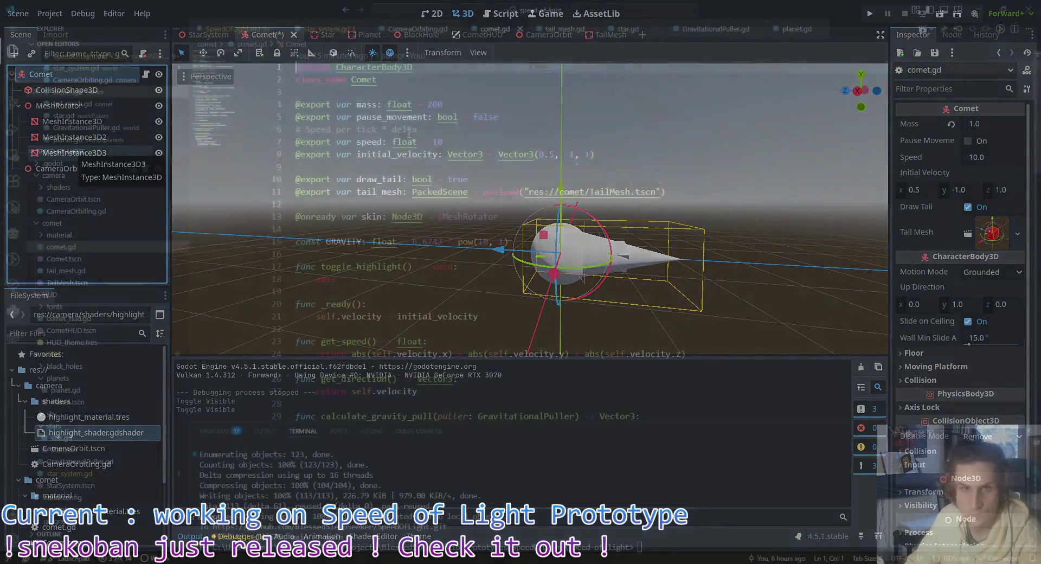
{"action": "left_click", "coordinate": [573, 217]}
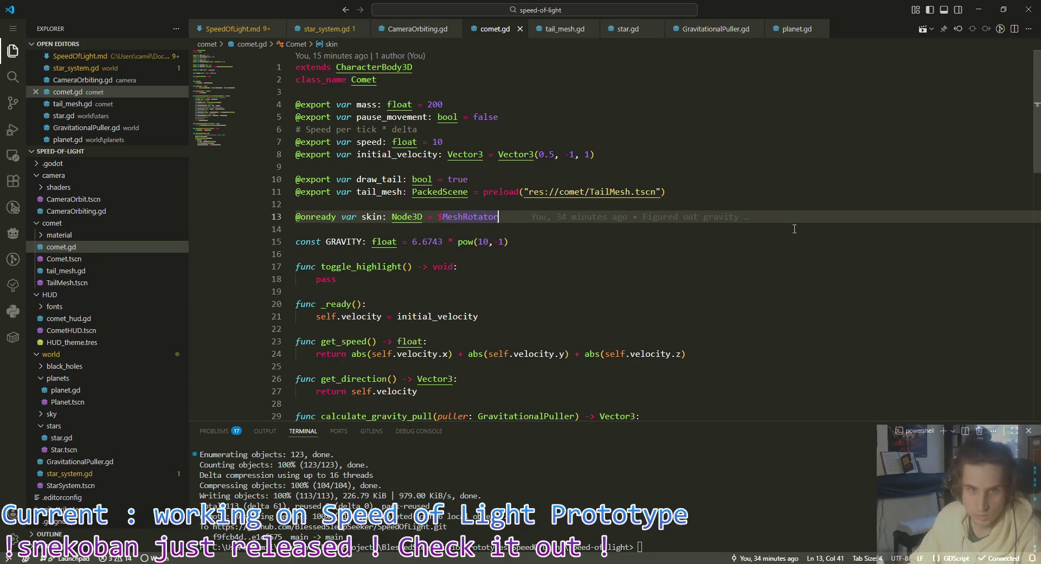
{"action": "key", "text": "Return"}
{"action": "type", "text": "@onready var "}
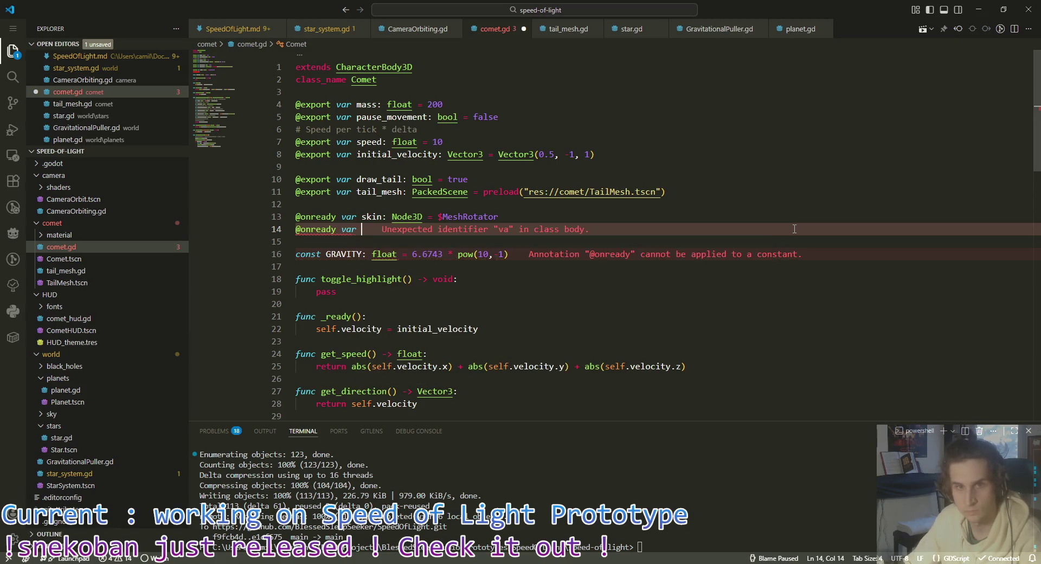
{"action": "type", "text": "camera_"}
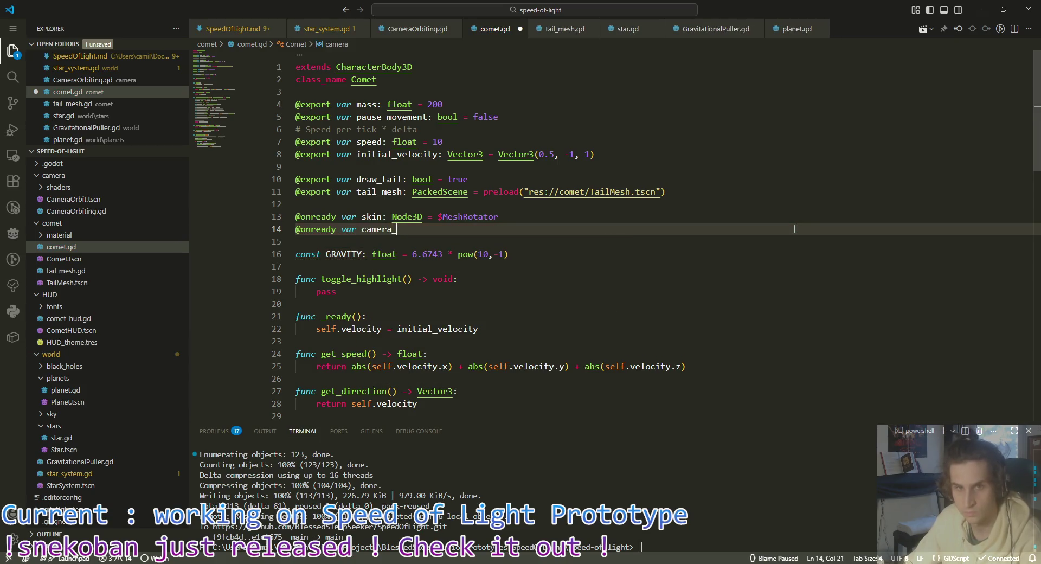
{"action": "key", "text": "BackSpace"}
{"action": "type", "text": ": Cam"}
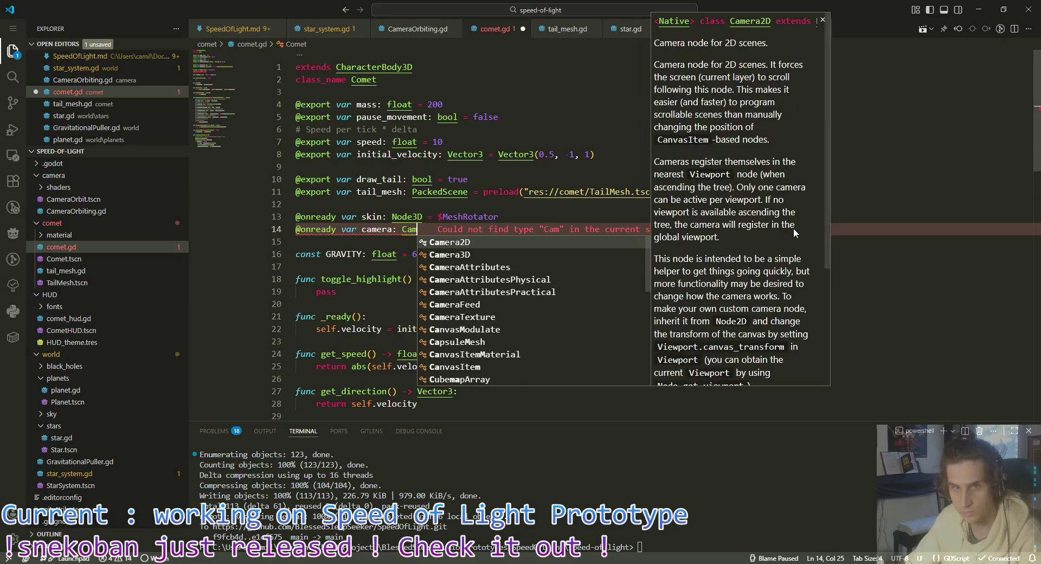
{"action": "type", "text": "eraOrbit"}
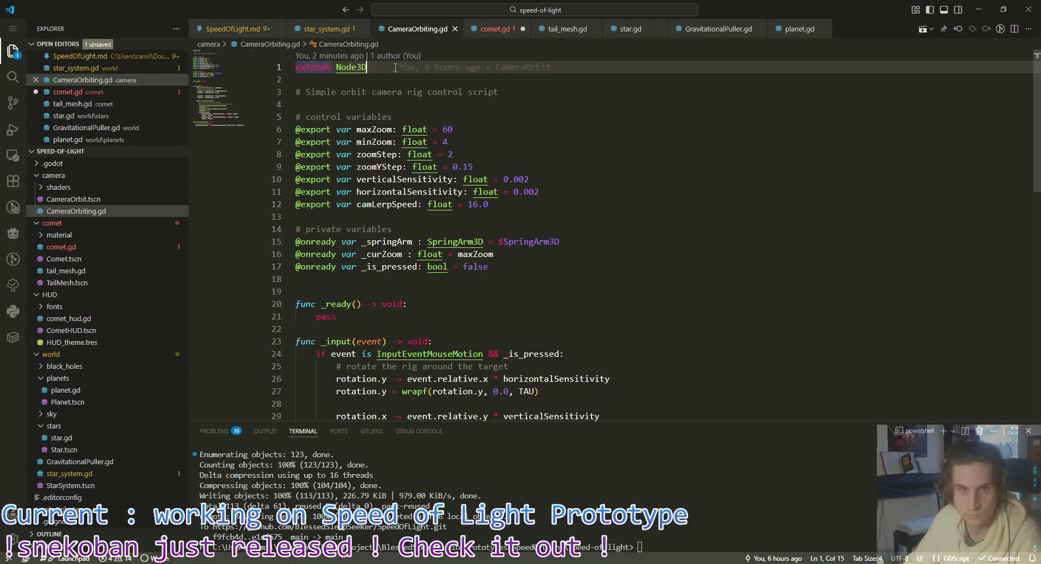
Step: Declare 'class_name CameraOrbit' on a new line below extends Node3D in CameraOrbiting.gd
{"action": "left_click", "coordinate": [397, 67]}
{"action": "key", "text": "Return"}
{"action": "type", "text": "class_name "}
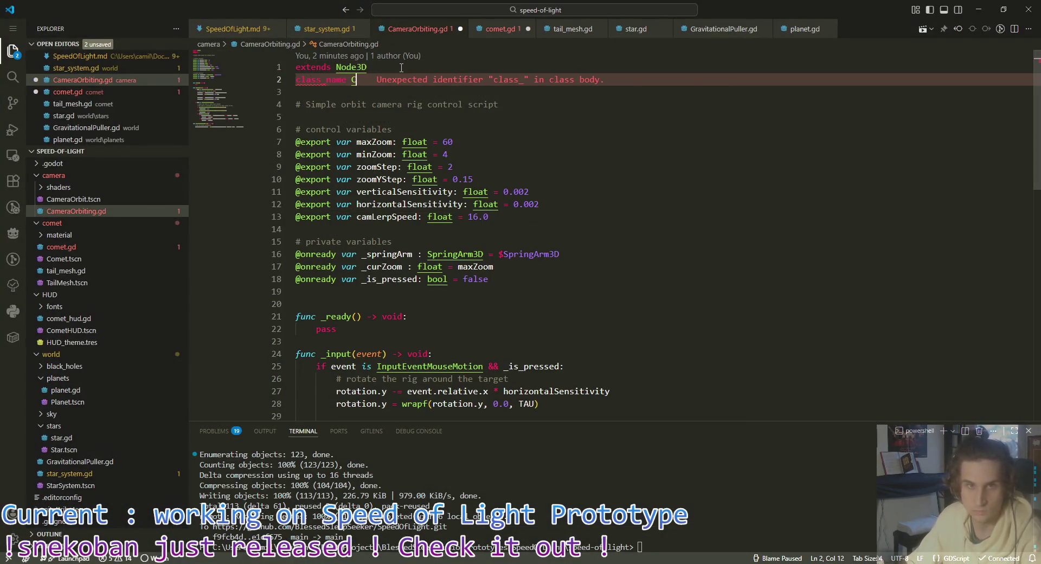
{"action": "type", "text": "CameraOrbit"}
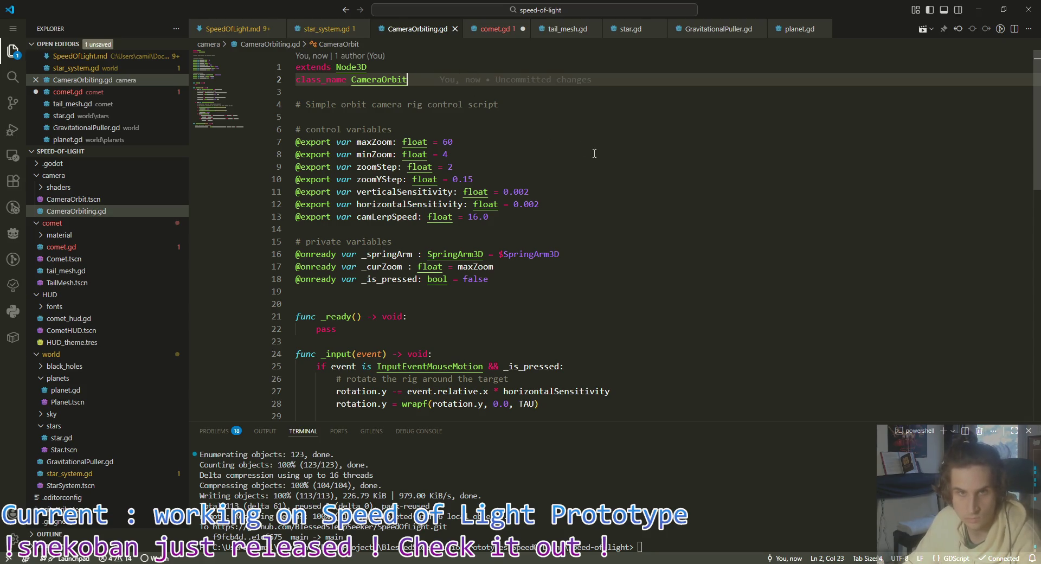
{"action": "scroll", "coordinate": [599, 217], "scroll_direction": "down", "scroll_amount": 1}
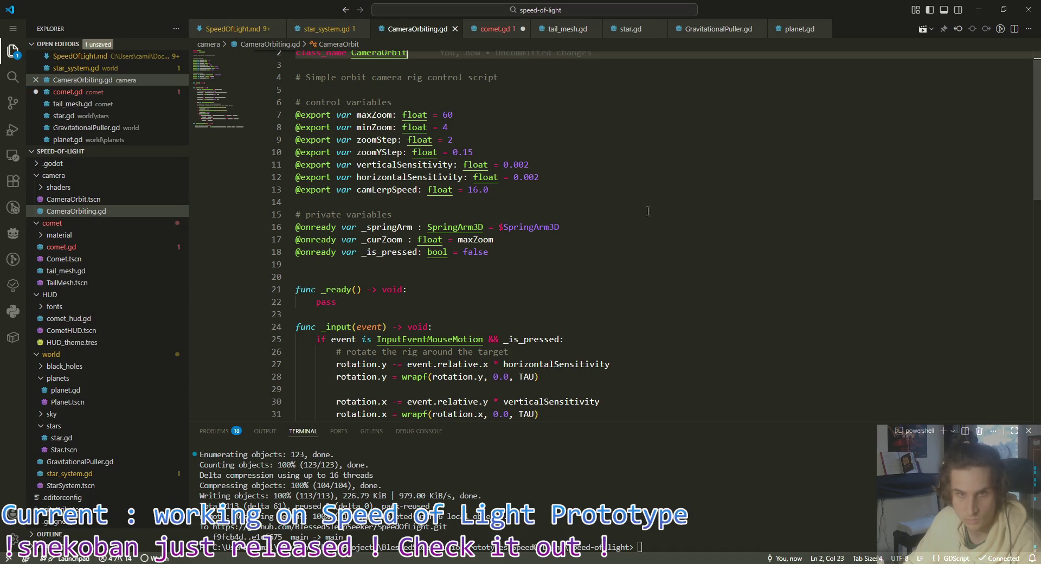
{"action": "key", "text": "alt+Tab"}
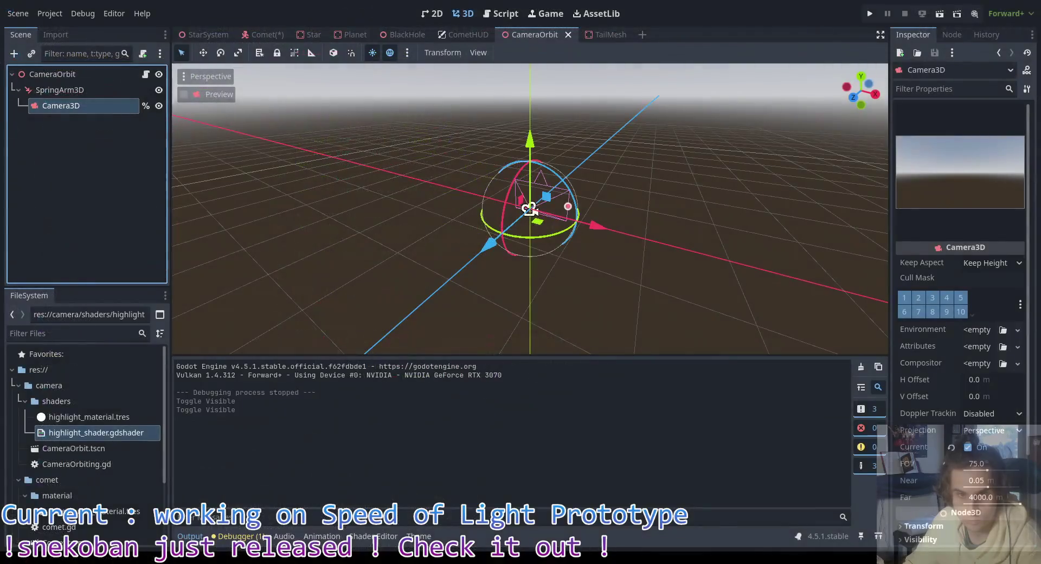
{"action": "key", "text": "alt+Tab"}
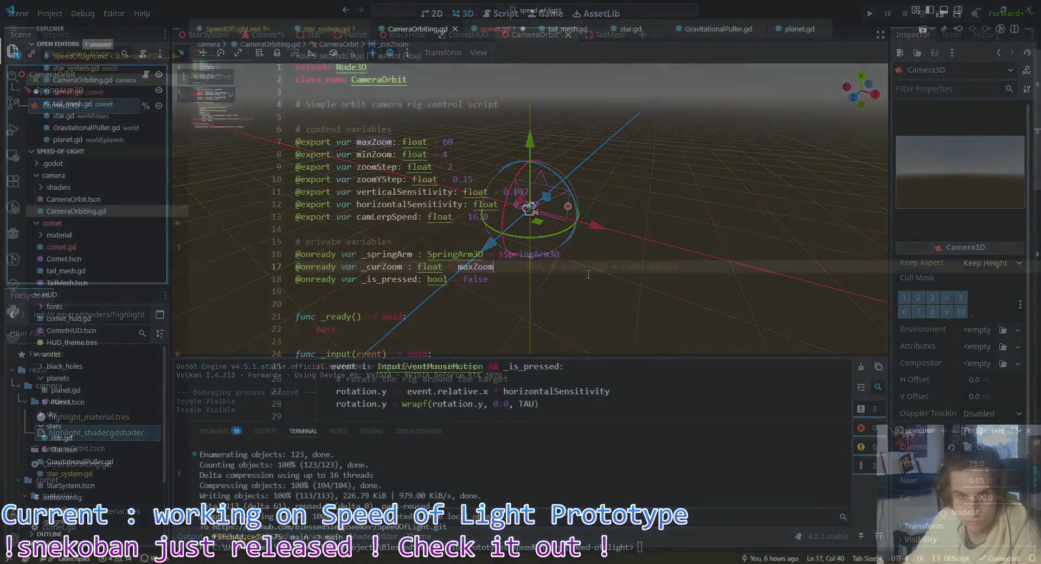
{"action": "left_click", "coordinate": [619, 255]}
{"action": "key", "text": "Return"}
{"action": "type", "text": "@onready "}
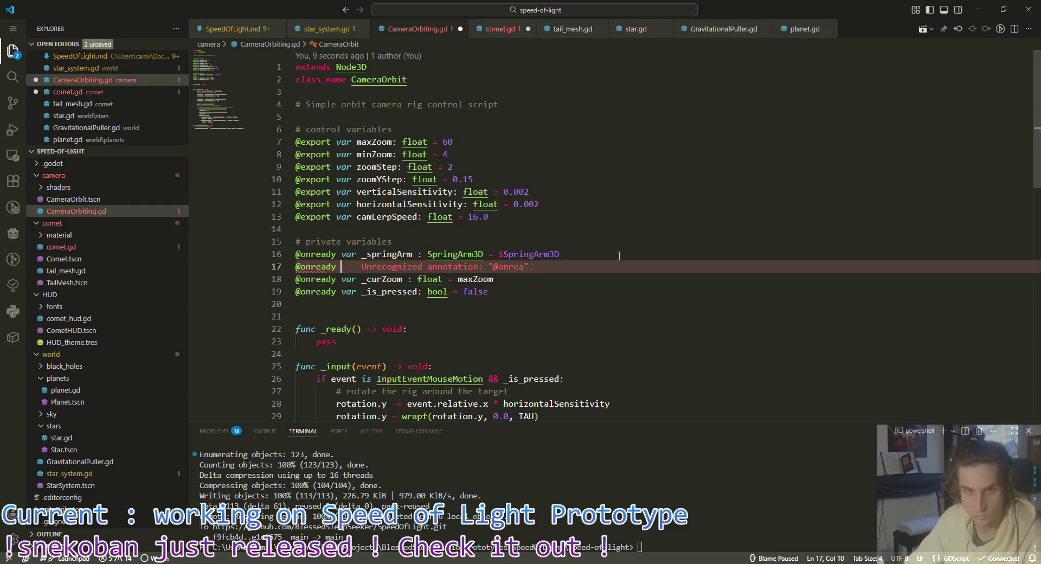
{"action": "type", "text": "var _camera"}
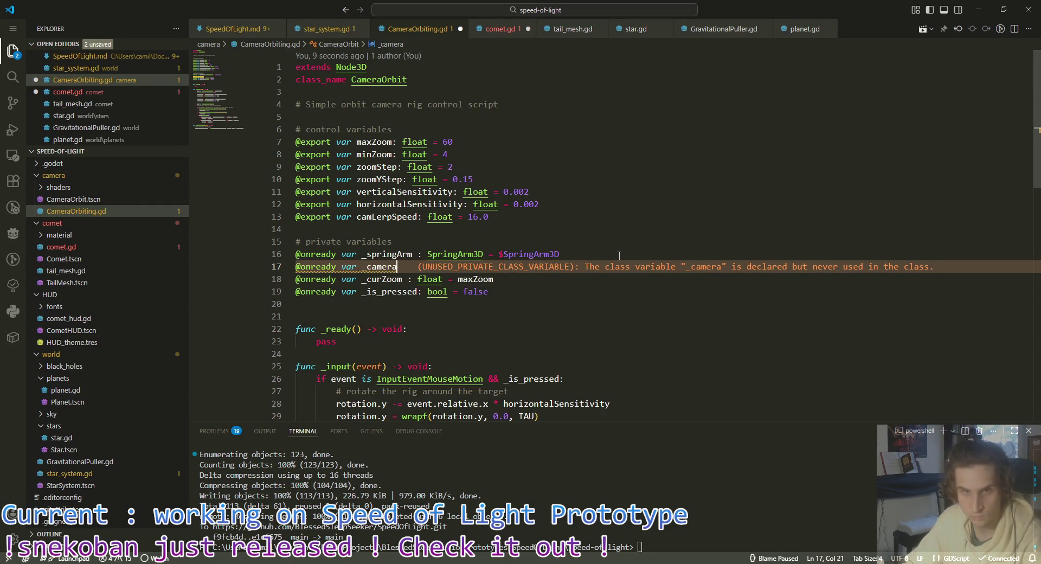
{"action": "type", "text": ": Camera"}
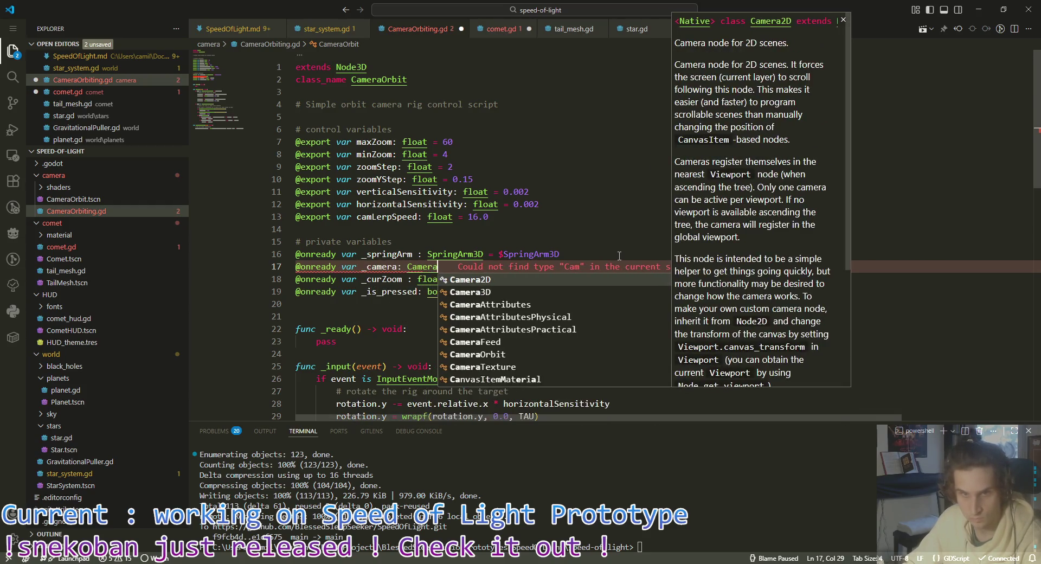
{"action": "type", "text": "3D = %Camera3D"}
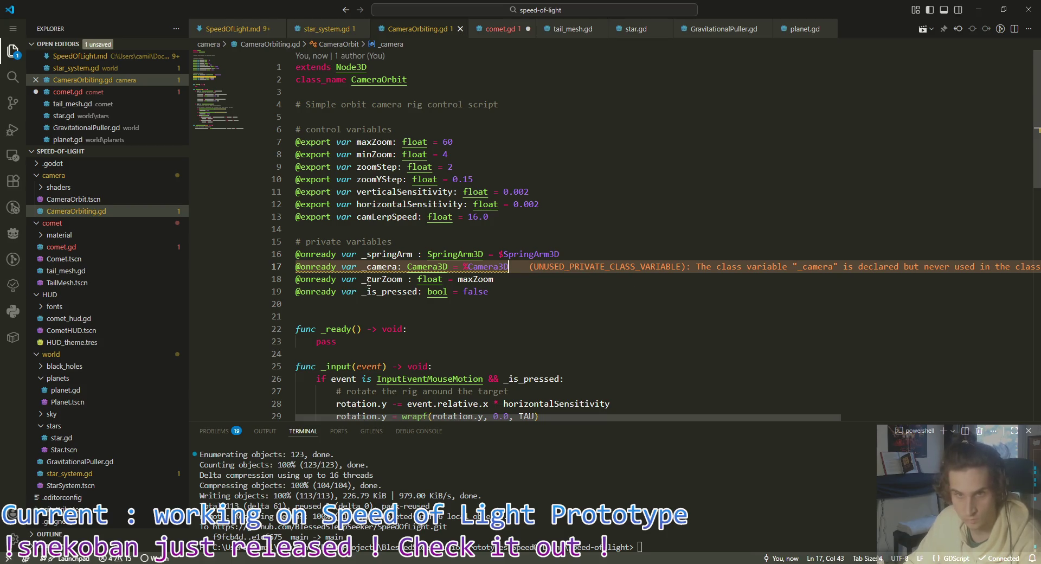
{"action": "key", "text": "BackSpace"}
{"action": "key", "text": "alt+Up"}
{"action": "key", "text": "alt+Up"}
{"action": "key", "text": "alt+Up"}
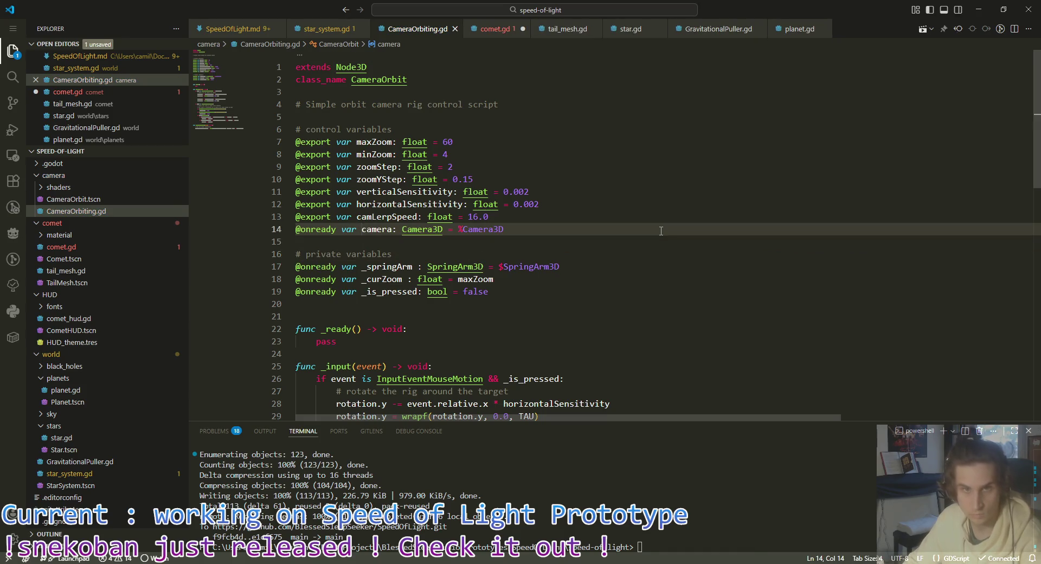
{"action": "key", "text": "alt+Down"}
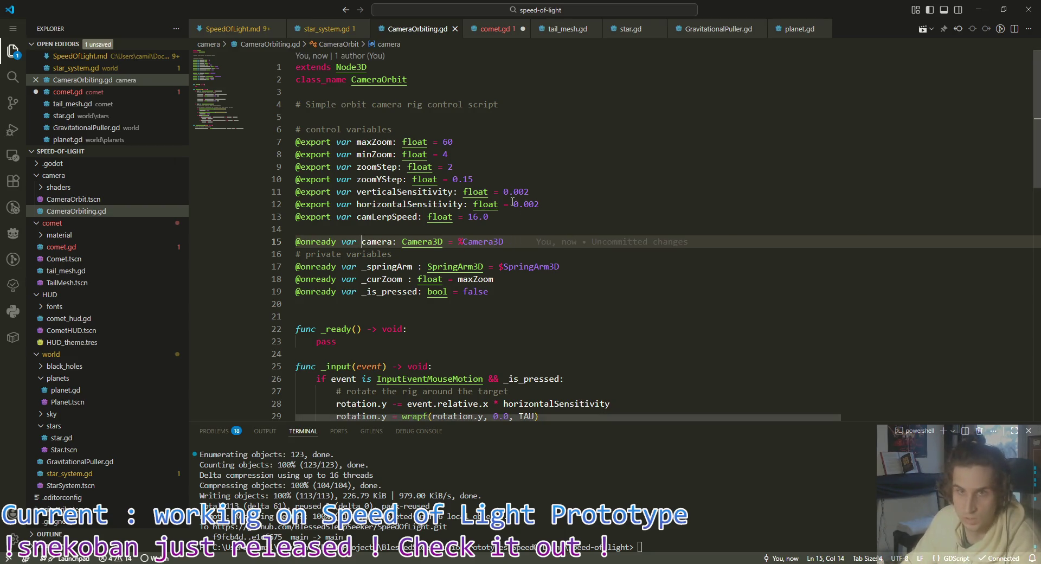
Step: Start assigning comet.gd's CameraOrbit camera variable by adding '=' on line 14
{"action": "left_click", "coordinate": [494, 28]}
{"action": "type", "text": "="}
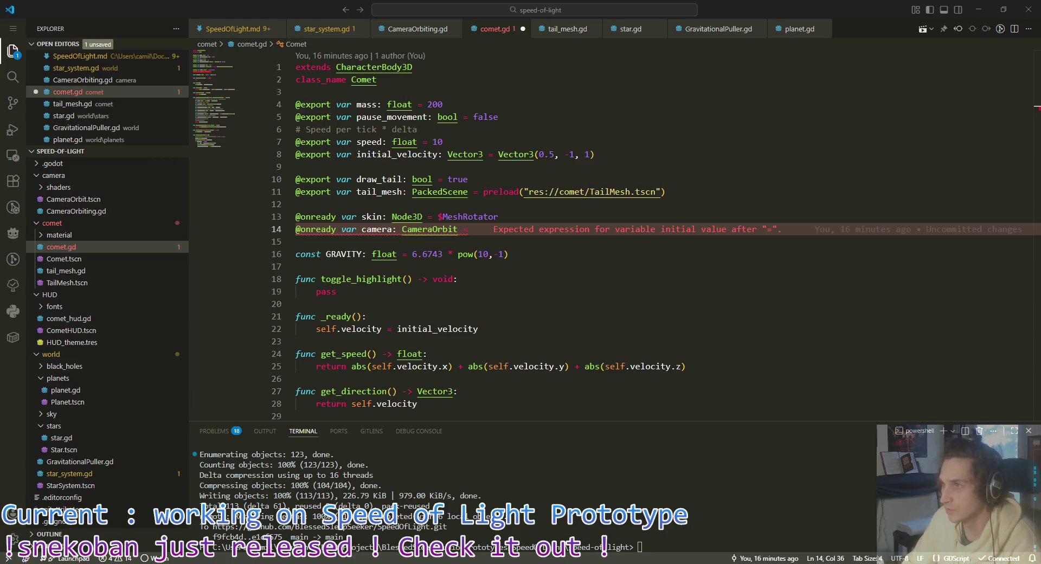
{"action": "key", "text": "alt+Tab"}
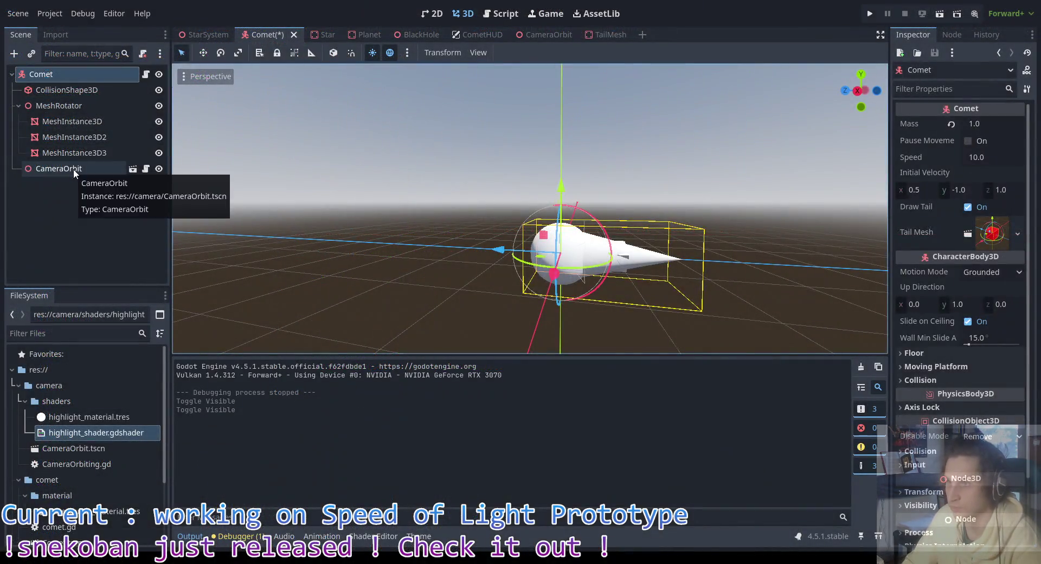
Step: Make CameraOrbit a scene-unique name in the Comet scene and save it
{"action": "right_click", "coordinate": [73, 168]}
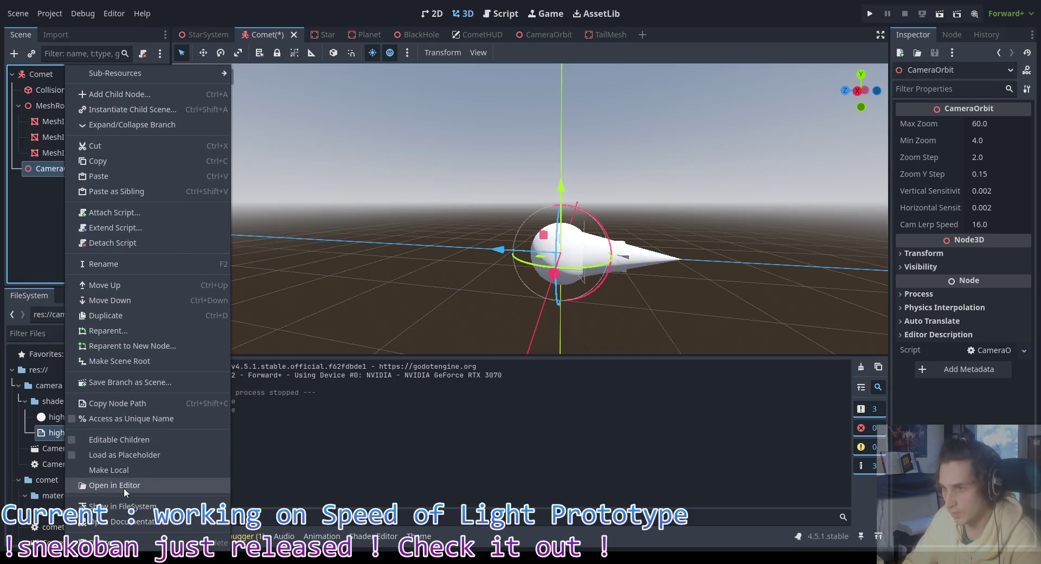
{"action": "left_click", "coordinate": [150, 419]}
{"action": "key", "text": "ctrl+s"}
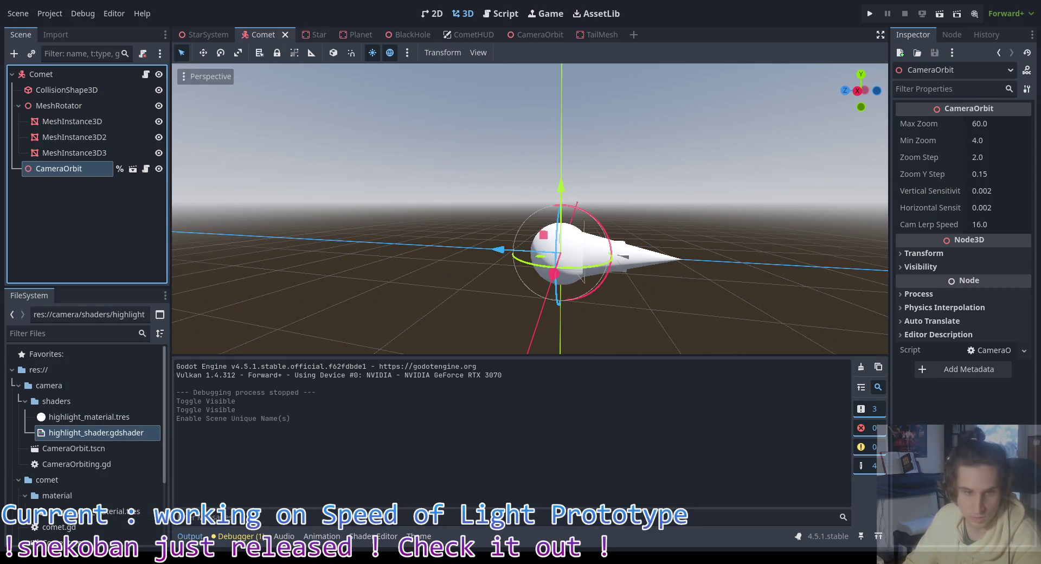
Step: Complete comet.gd's camera line with %CameraOrbit and save the script
{"action": "key", "text": "alt+Tab"}
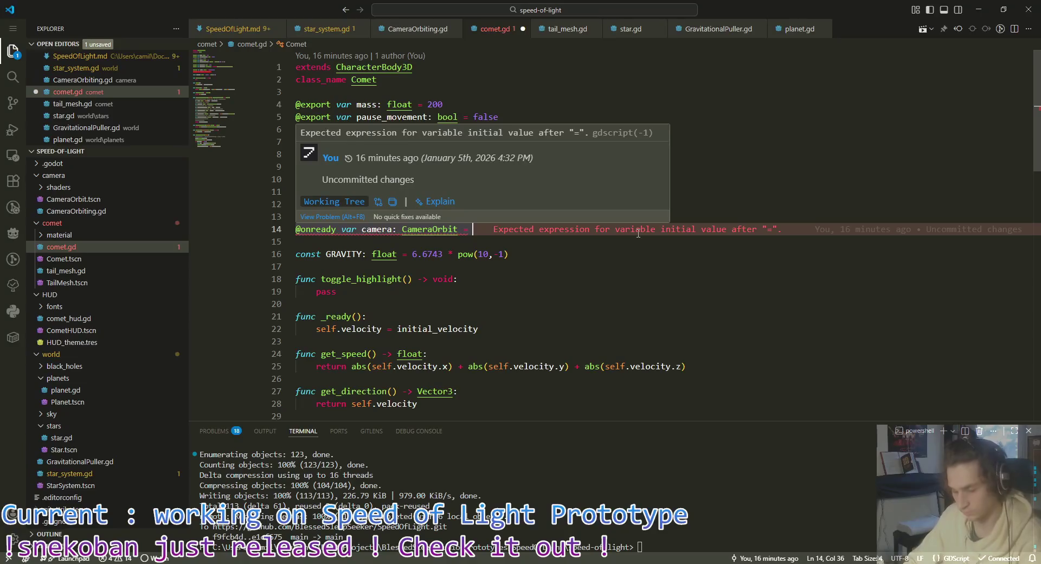
{"action": "type", "text": "%CameraOrbit"}
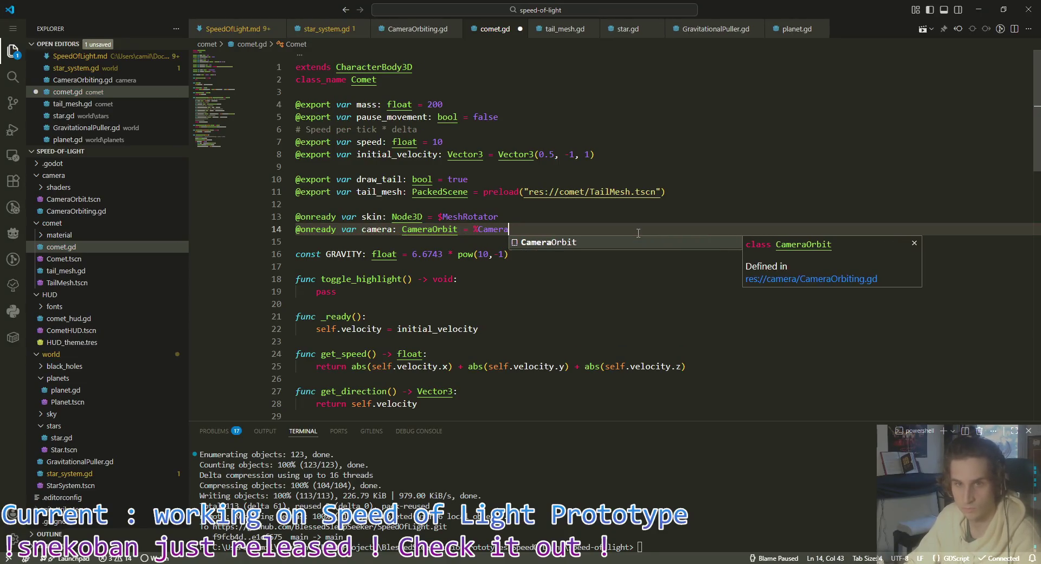
{"action": "key", "text": "ctrl+s"}
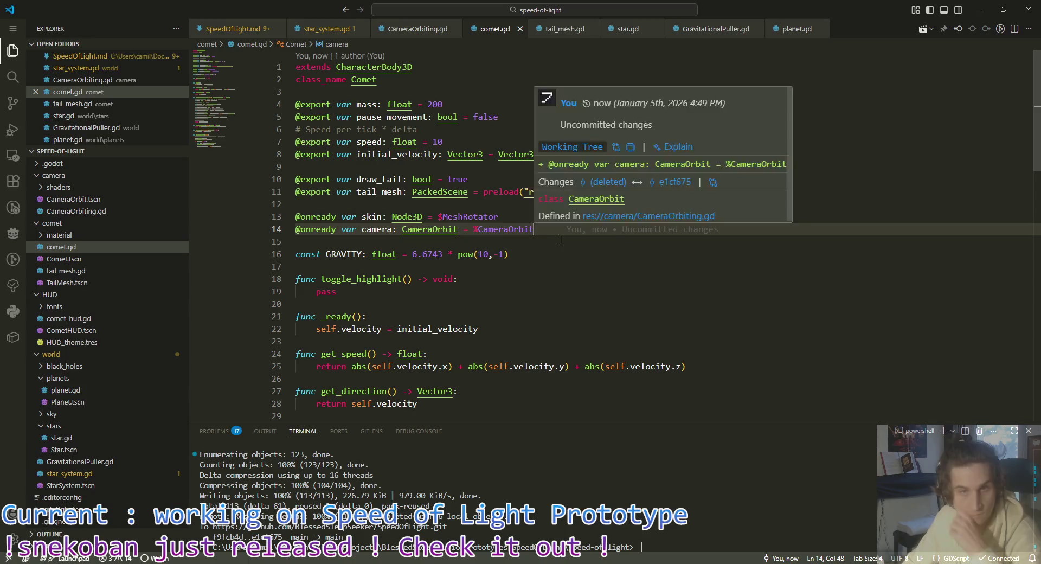
Step: Begin a 'func activate_camera' header on the blank line after calculate_gravity_pull
{"action": "left_click", "coordinate": [448, 310]}
{"action": "scroll", "coordinate": [542, 244], "scroll_direction": "down", "scroll_amount": 10}
{"action": "left_click", "coordinate": [724, 234]}
{"action": "type", "text": "func "}
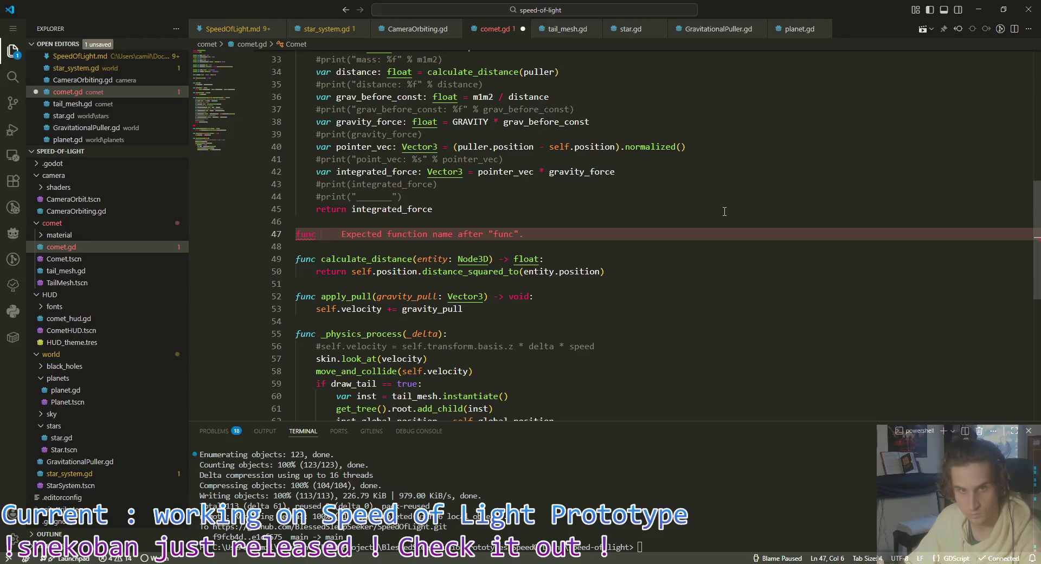
{"action": "type", "text": "activate"}
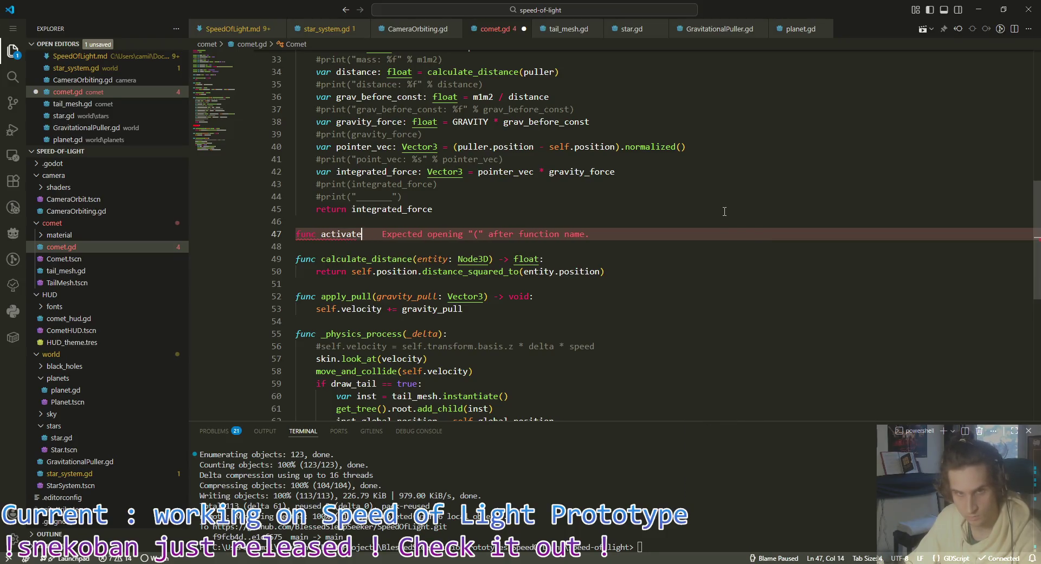
{"action": "type", "text": "_camera"}
Step: Write activate_camera() -> void with body 'camera.camera.active = true' and save comet.gd
{"action": "key", "text": "BackSpace"}
{"action": "type", "text": "() -> vo"}
{"action": "key", "text": "Return"}
{"action": "type", "text": ":"}
{"action": "key", "text": "Return"}
{"action": "type", "text": "camera.camera"}
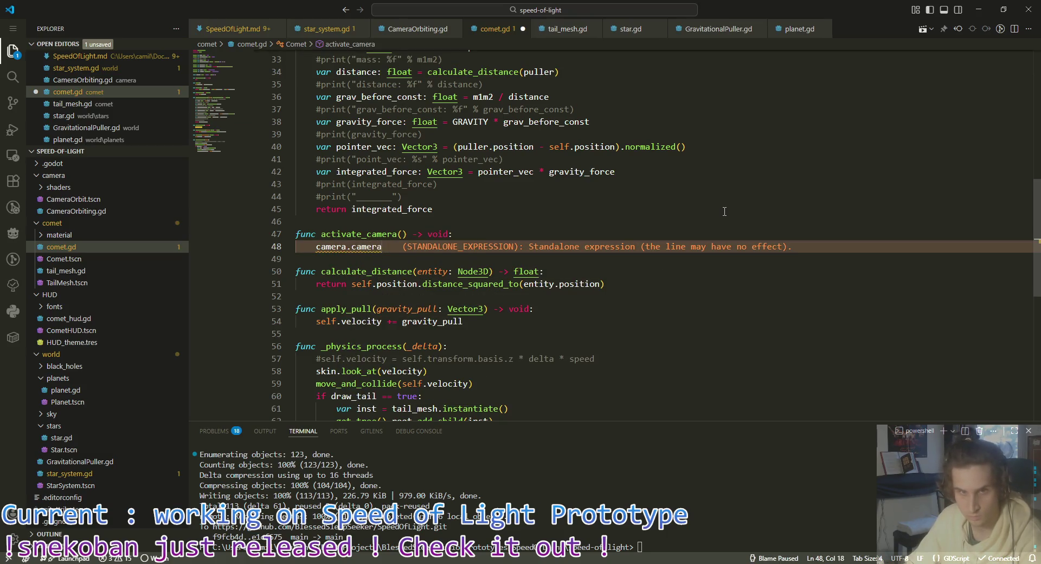
{"action": "type", "text": ".active"}
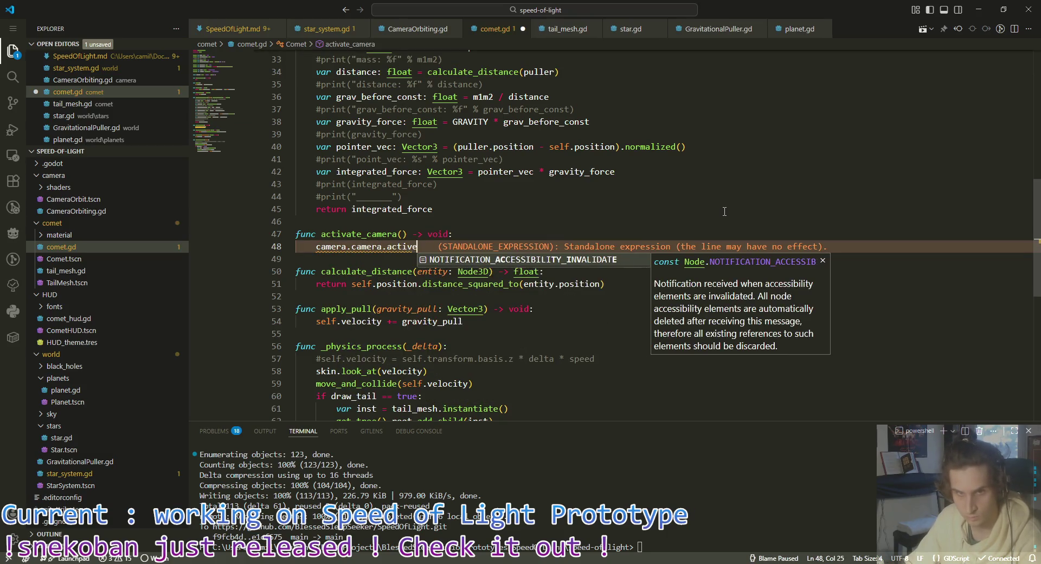
{"action": "key", "text": "BackSpace"}
{"action": "key", "text": "BackSpace"}
{"action": "key", "text": "BackSpace"}
{"action": "type", "text": "active"}
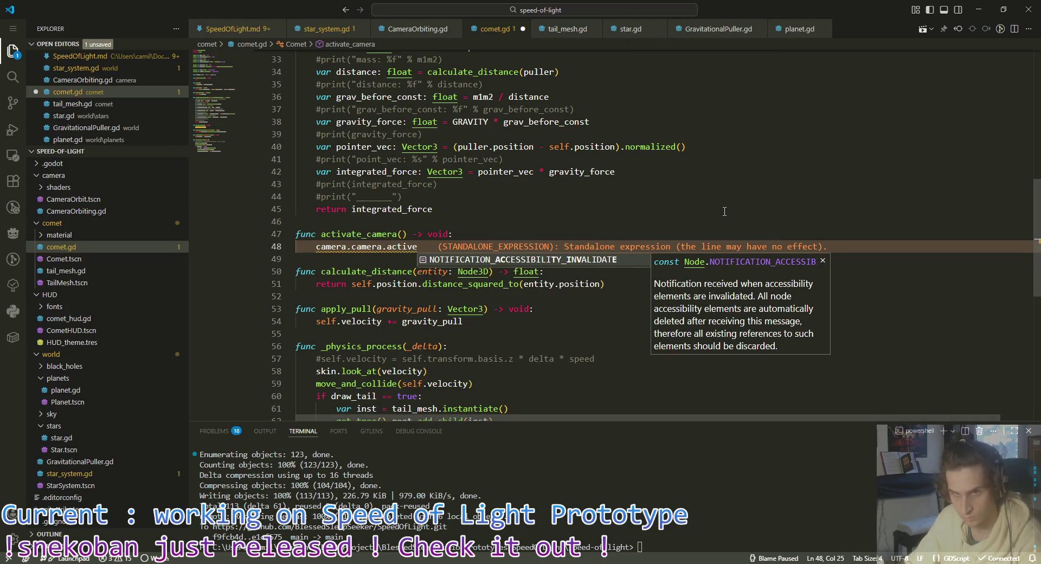
{"action": "type", "text": " = true"}
{"action": "key", "text": "Down"}
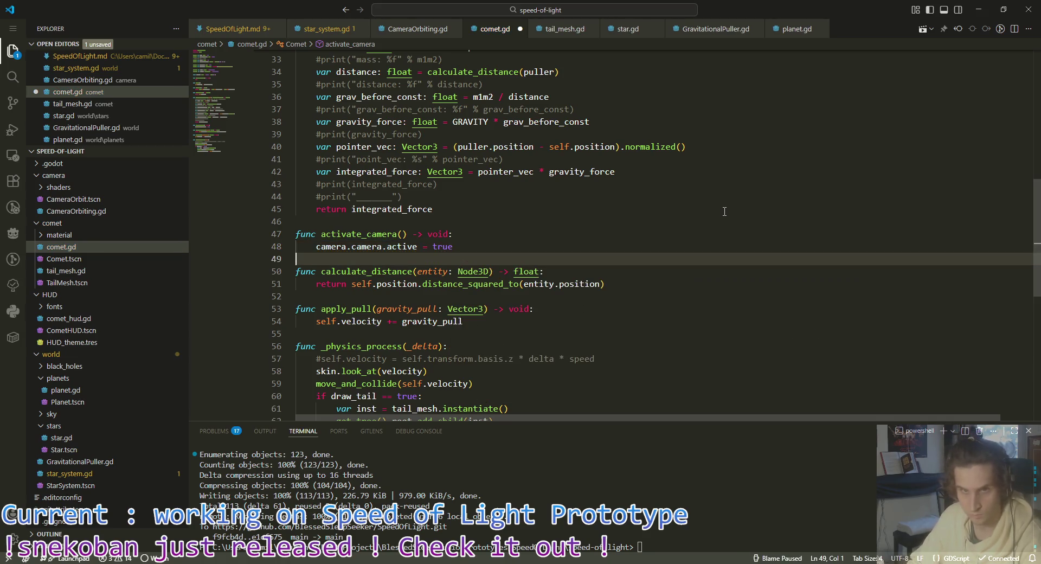
{"action": "key", "text": "ctrl+s"}
Step: Call activate_camera() inside _ready below the velocity line and save
{"action": "left_click", "coordinate": [467, 246]}
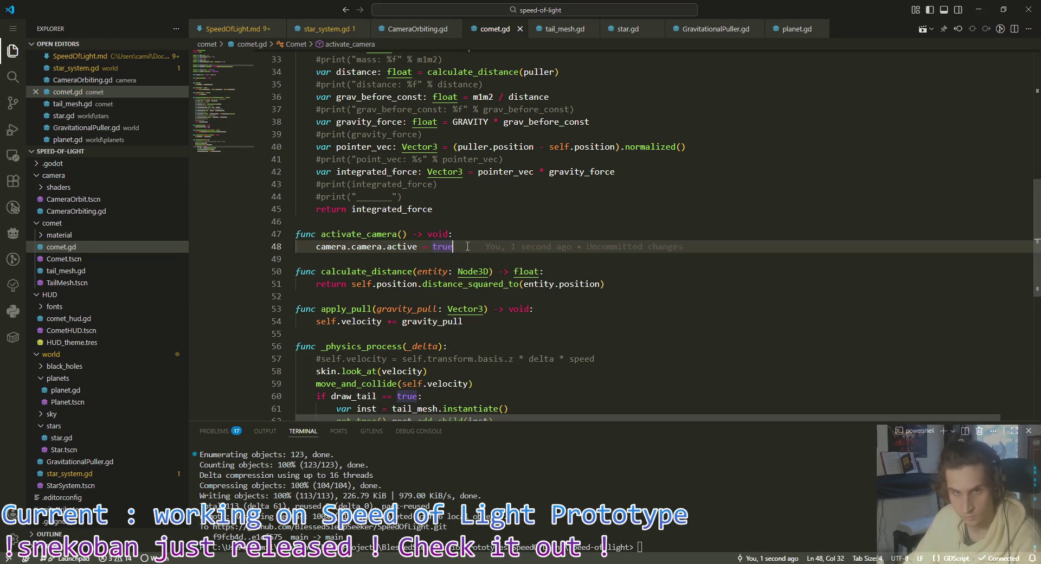
{"action": "scroll", "coordinate": [468, 246], "scroll_direction": "up", "scroll_amount": 7}
{"action": "left_click", "coordinate": [526, 193]}
{"action": "key", "text": "Return"}
{"action": "type", "text": "activ"}
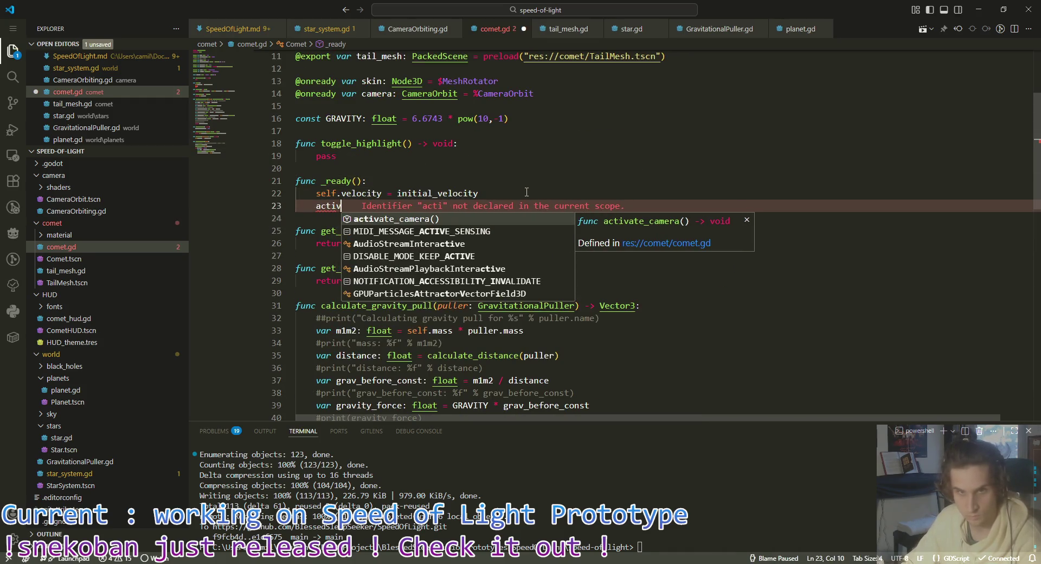
{"action": "key", "text": "Return"}
{"action": "key", "text": "ctrl+s"}
Step: Comment out the self.velocity line in _ready and run the game with F5
{"action": "scroll", "coordinate": [354, 276], "scroll_direction": "up", "scroll_amount": 2}
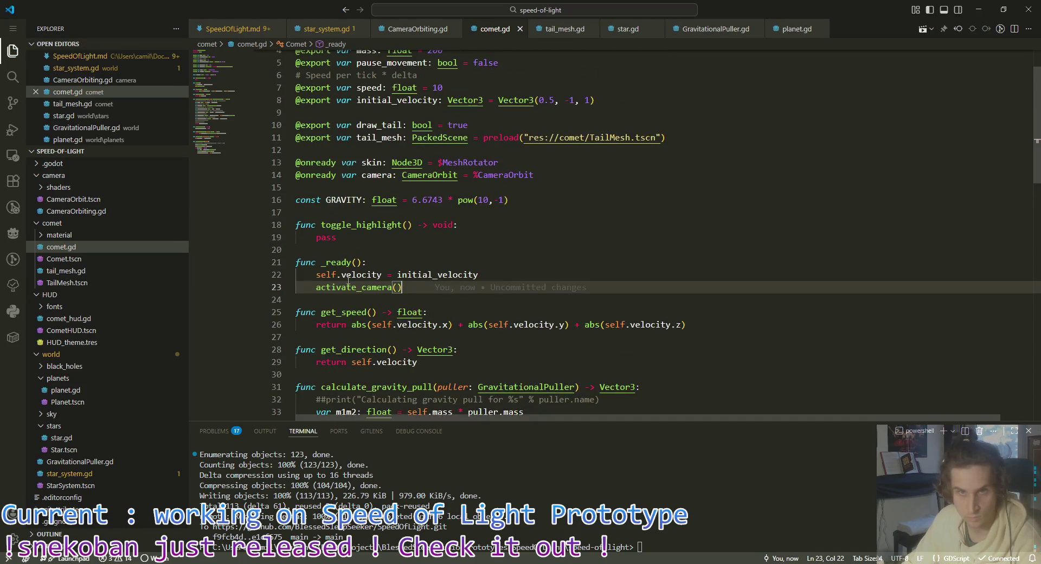
{"action": "left_click", "coordinate": [311, 276]}
{"action": "type", "text": "#"}
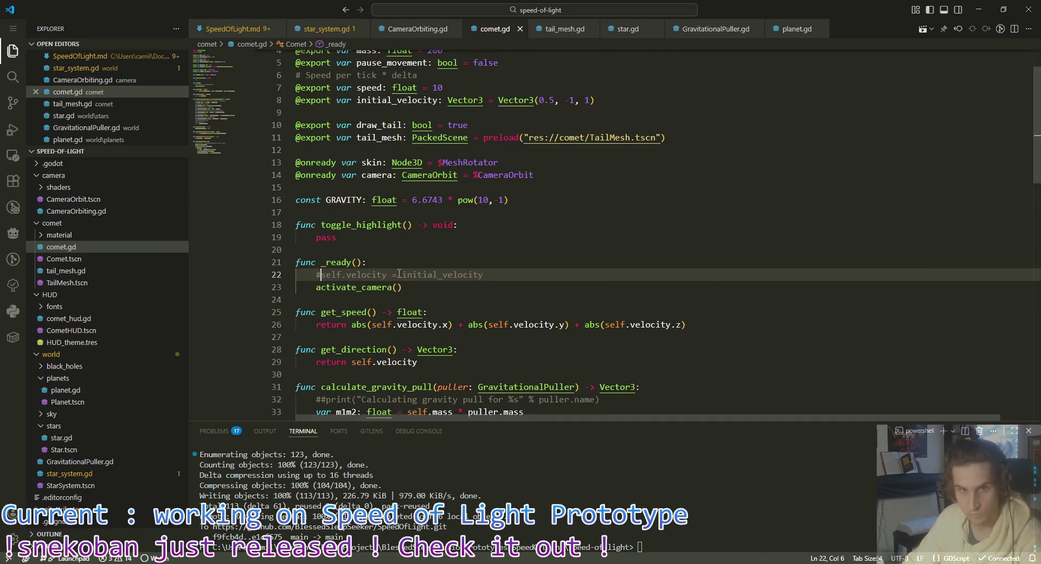
{"action": "key", "text": "F5"}
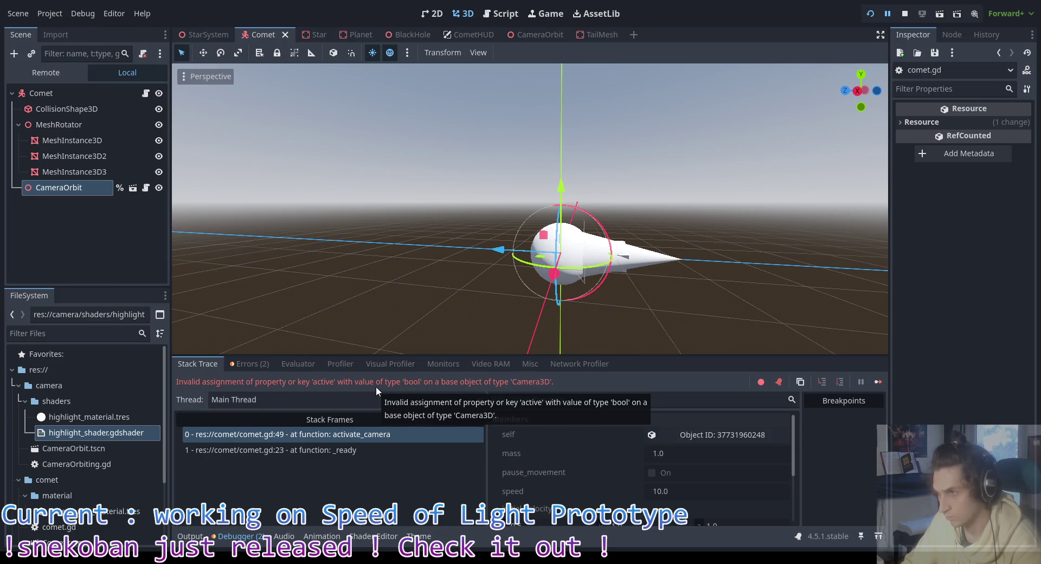
Step: Stop the game, check the CameraOrbit scene's Camera3D, and request completions for 'current' in comet.gd
{"action": "key", "text": "F8"}
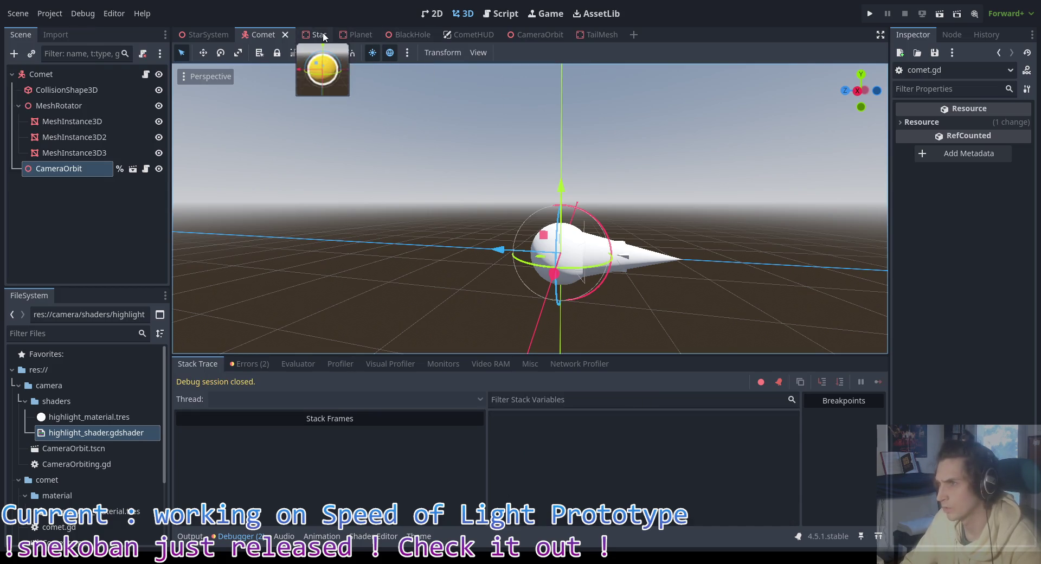
{"action": "left_click", "coordinate": [545, 33]}
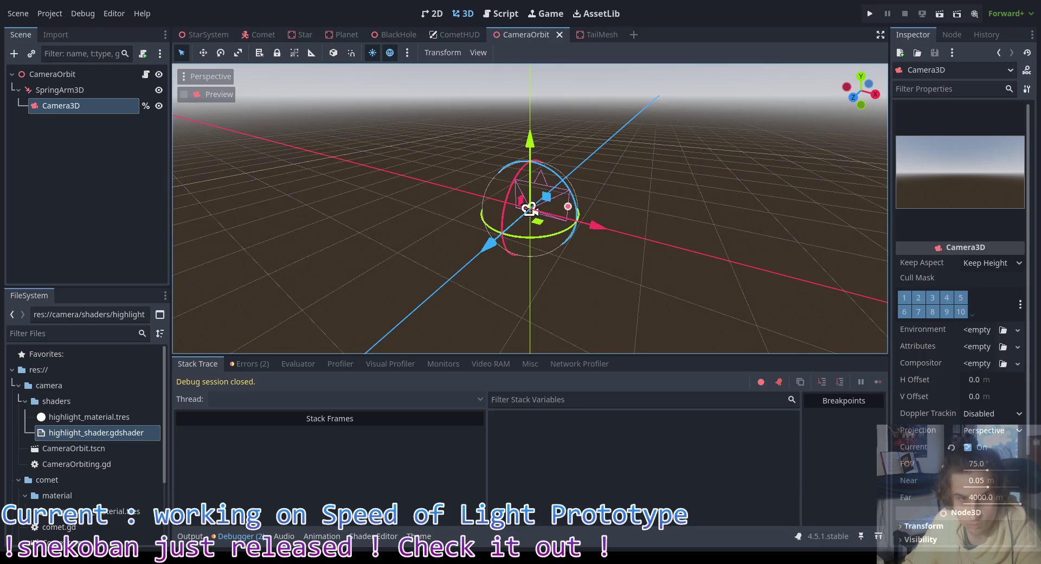
{"action": "key", "text": "alt+Tab"}
{"action": "key", "text": "ctrl+space"}
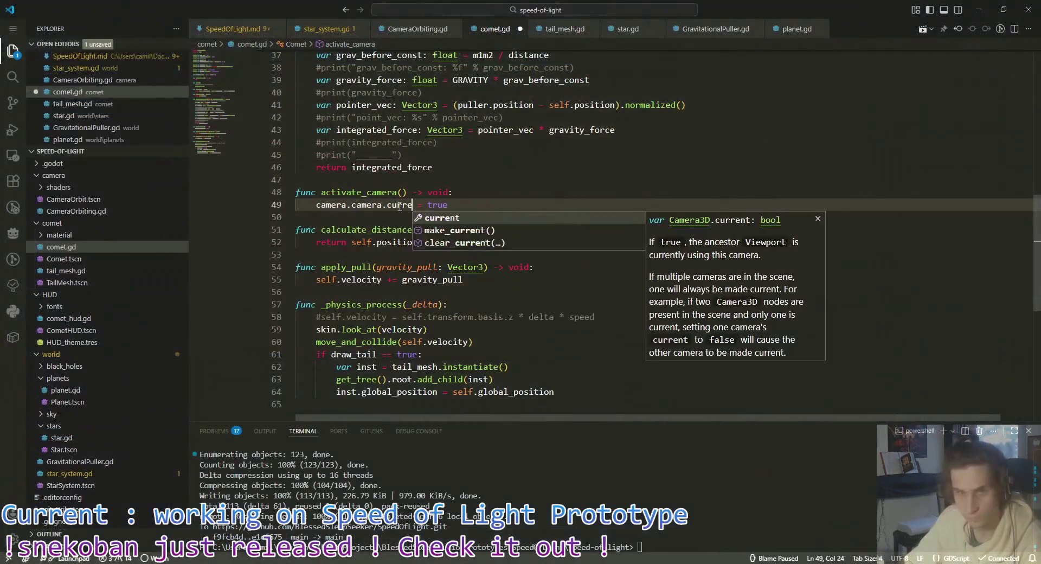
Step: Replace 'current = true' on line 49 with camera.camera.make_current() and save comet.gd
{"action": "left_click", "coordinate": [422, 211]}
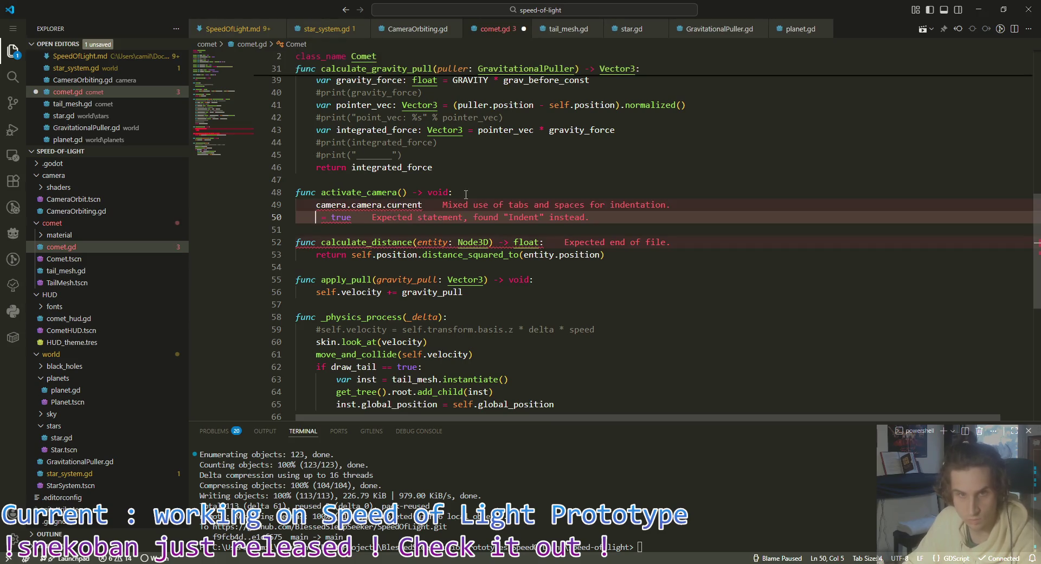
{"action": "left_click_drag", "start_coordinate": [456, 192], "coordinate": [392, 204]}
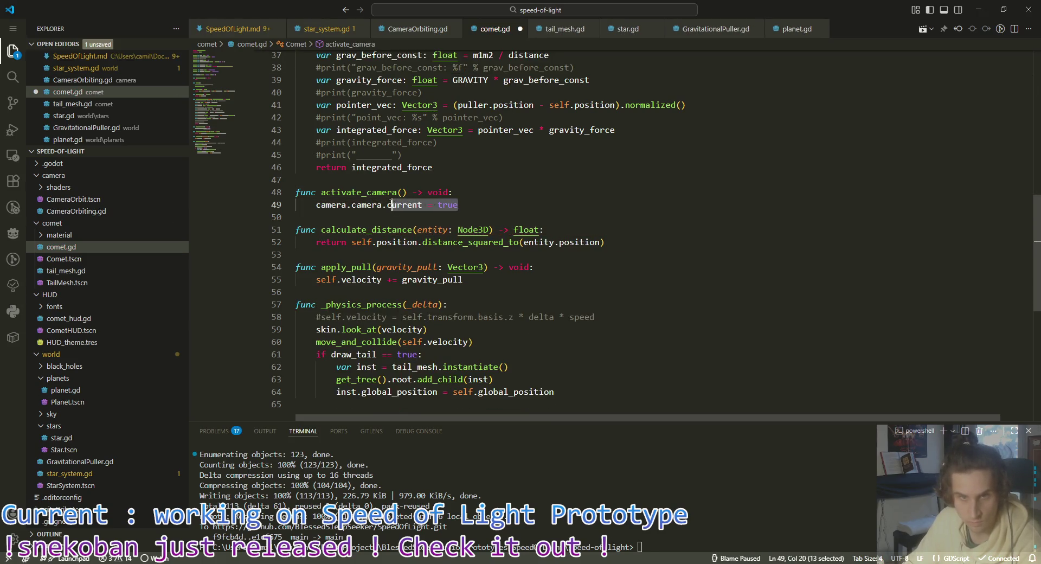
{"action": "type", "text": "make"}
{"action": "key", "text": "Return"}
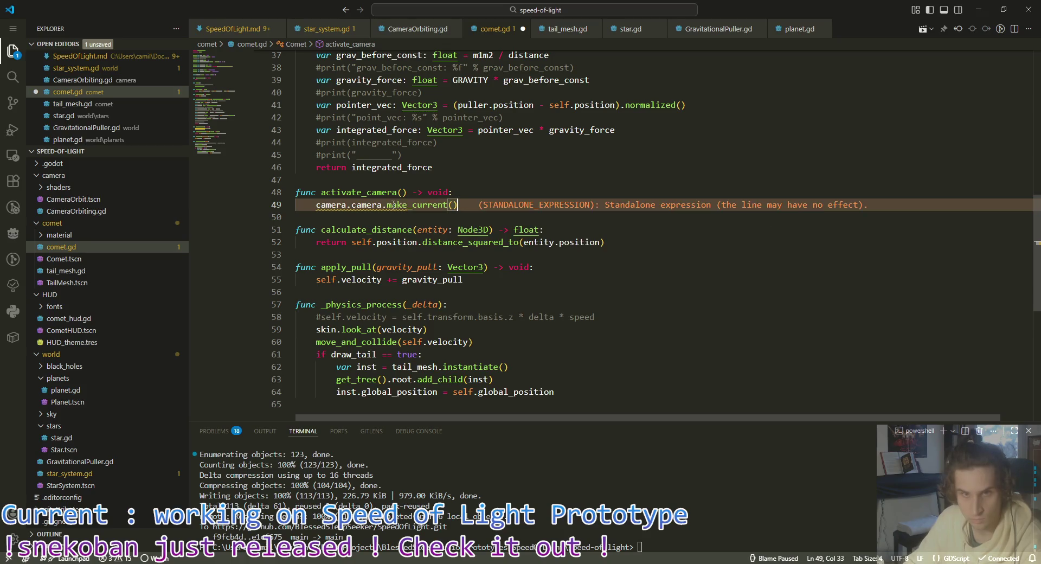
{"action": "key", "text": "ctrl+s"}
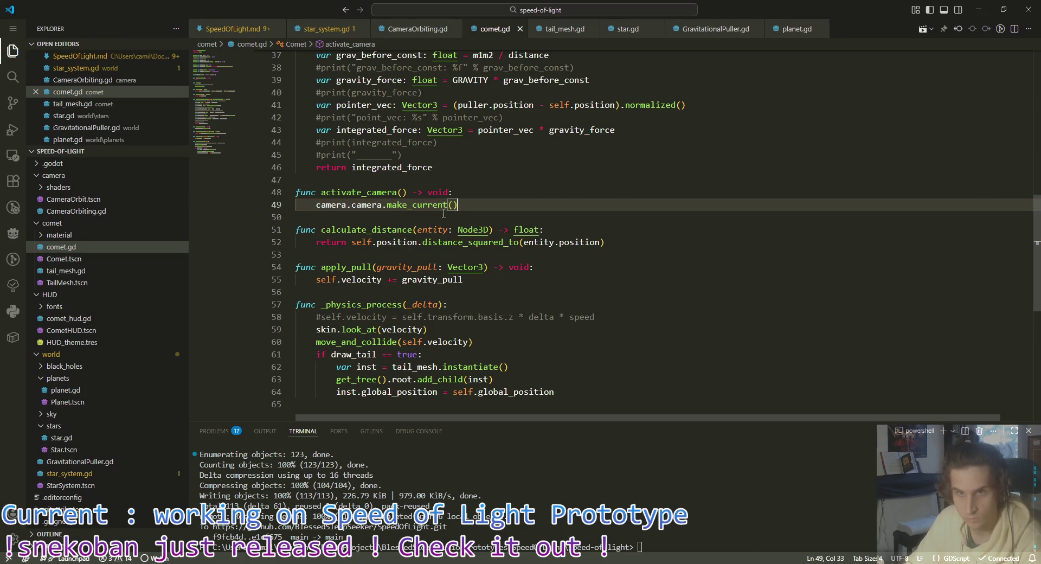
{"action": "mouse_move", "coordinate": [434, 203]}
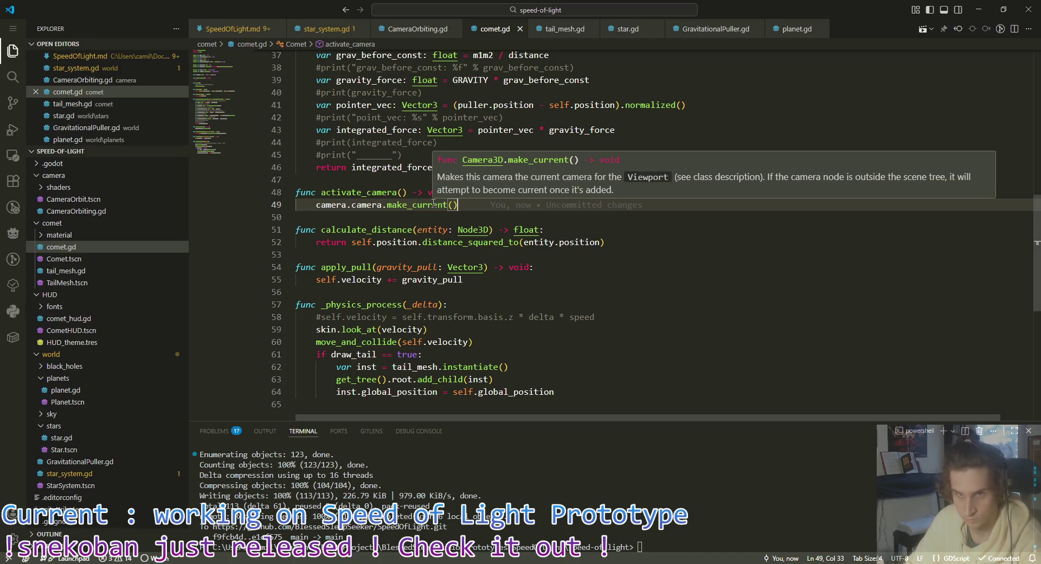
{"action": "mouse_move", "coordinate": [485, 202]}
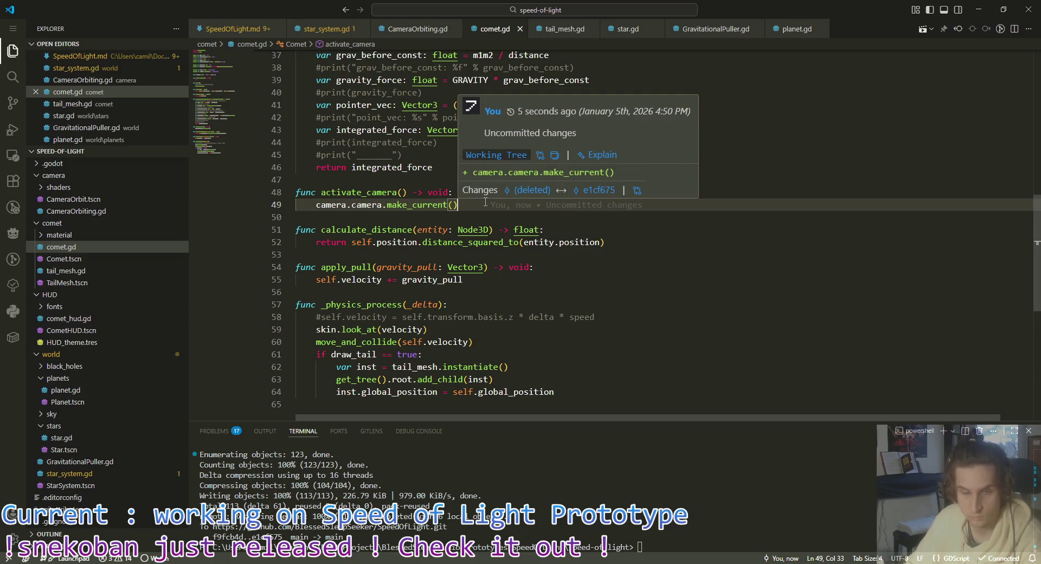
{"action": "key", "text": "alt+Tab"}
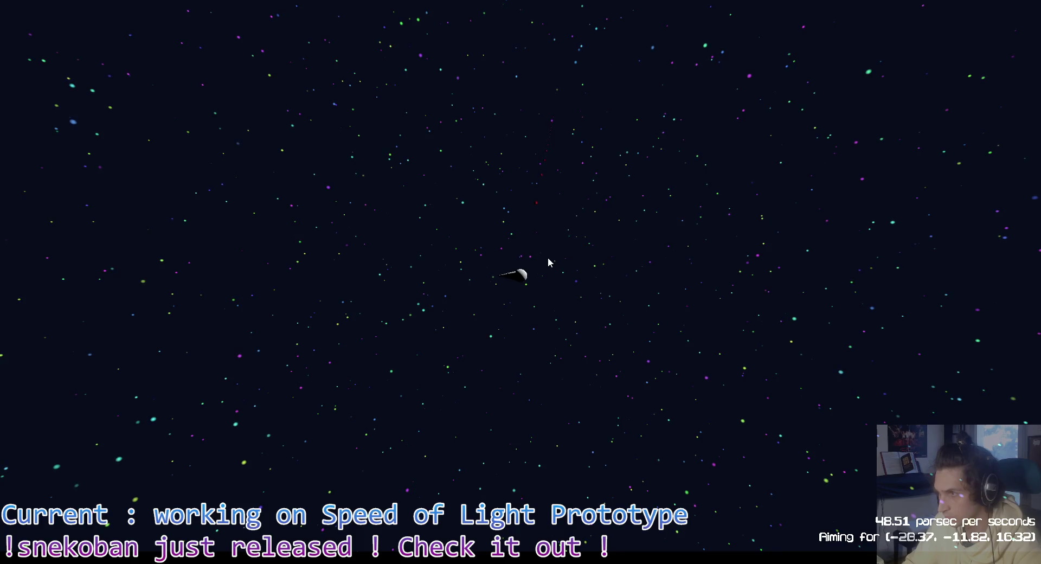
Step: Stop the running space game, glance at comet.gd, and return to Godot
{"action": "scroll", "coordinate": [520, 278], "scroll_direction": "up", "scroll_amount": 3}
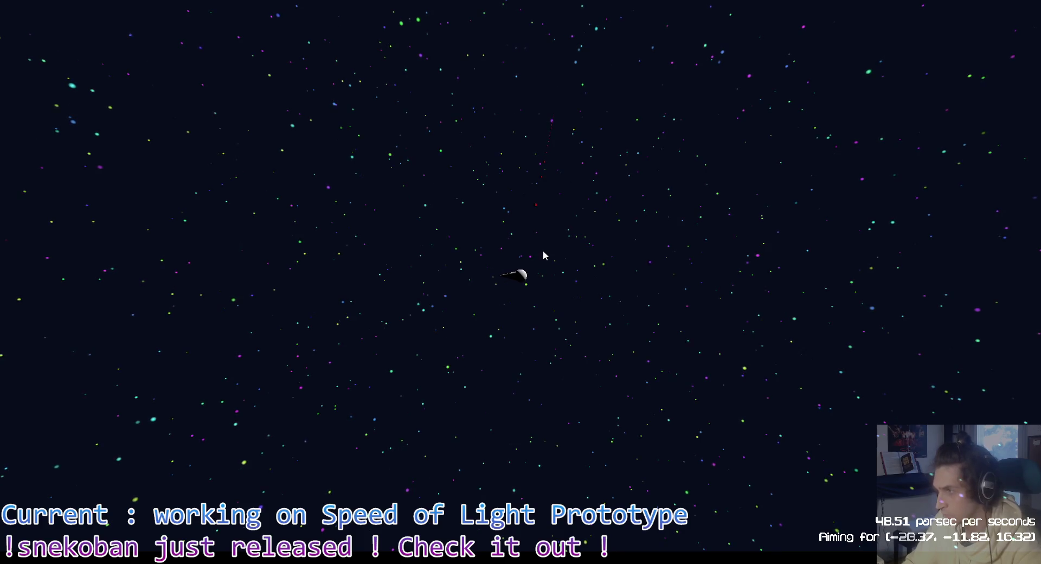
{"action": "key", "text": "F8"}
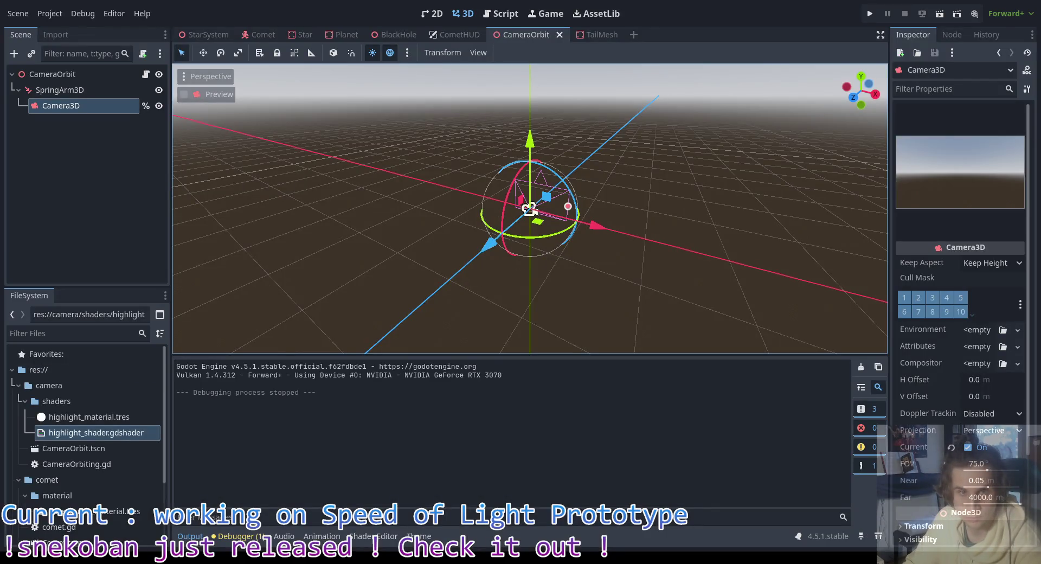
{"action": "key", "text": "alt+Tab"}
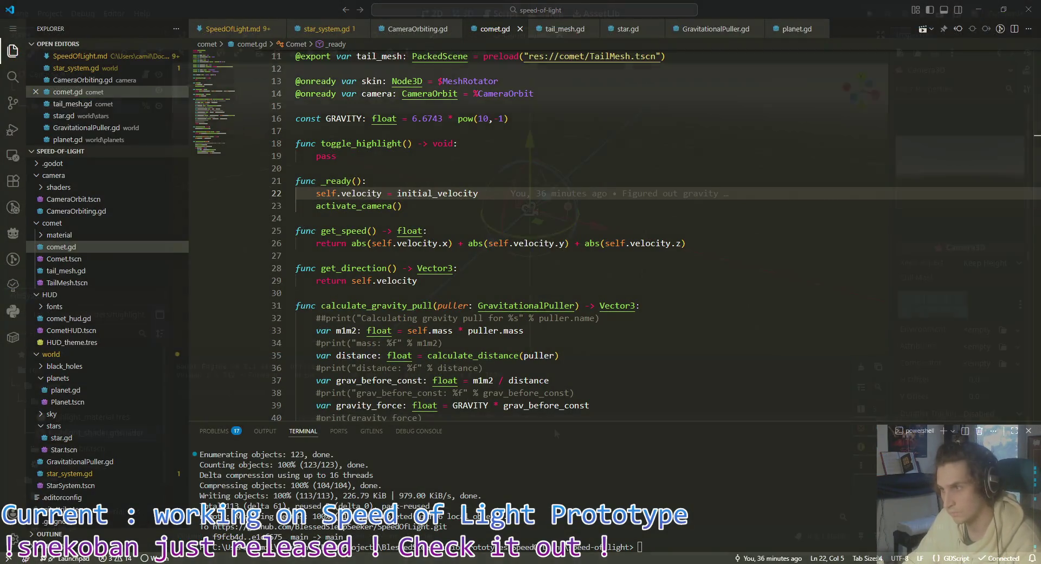
{"action": "key", "text": "alt+Tab"}
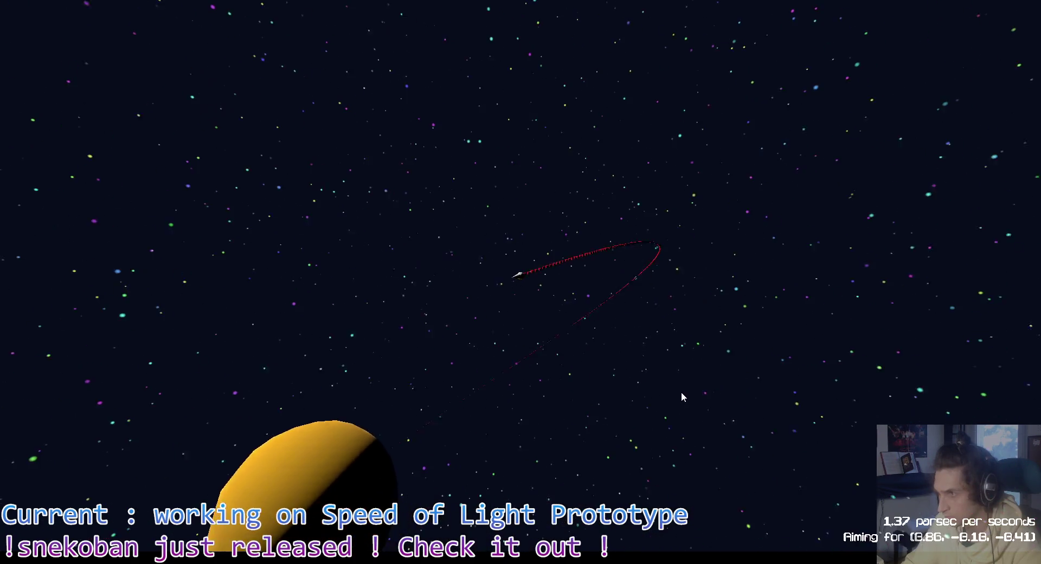
Step: Test targeting by clicking the yellow planet and a new point, then end the game
{"action": "left_click", "coordinate": [434, 447]}
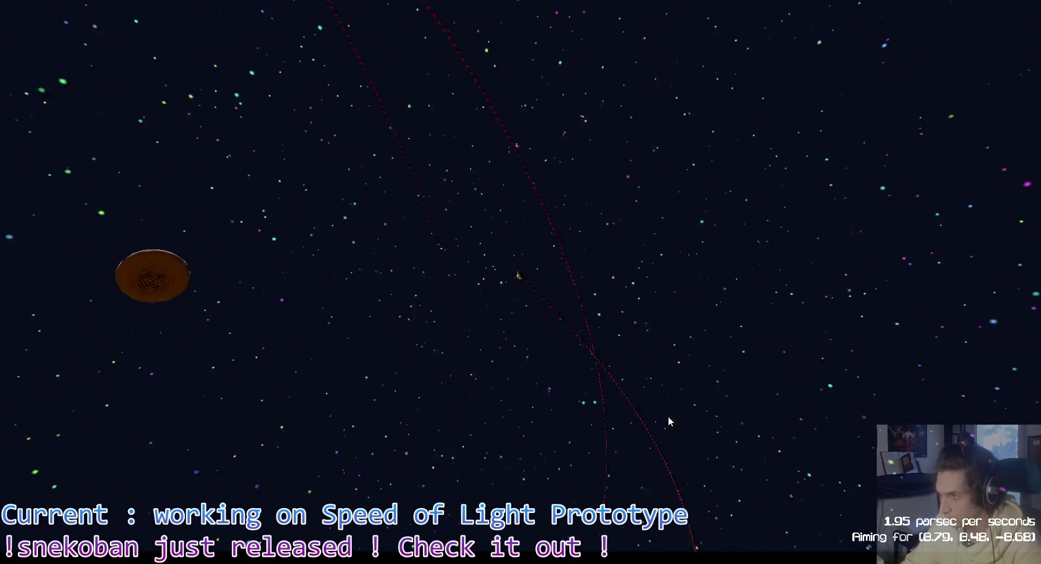
{"action": "left_click", "coordinate": [465, 211]}
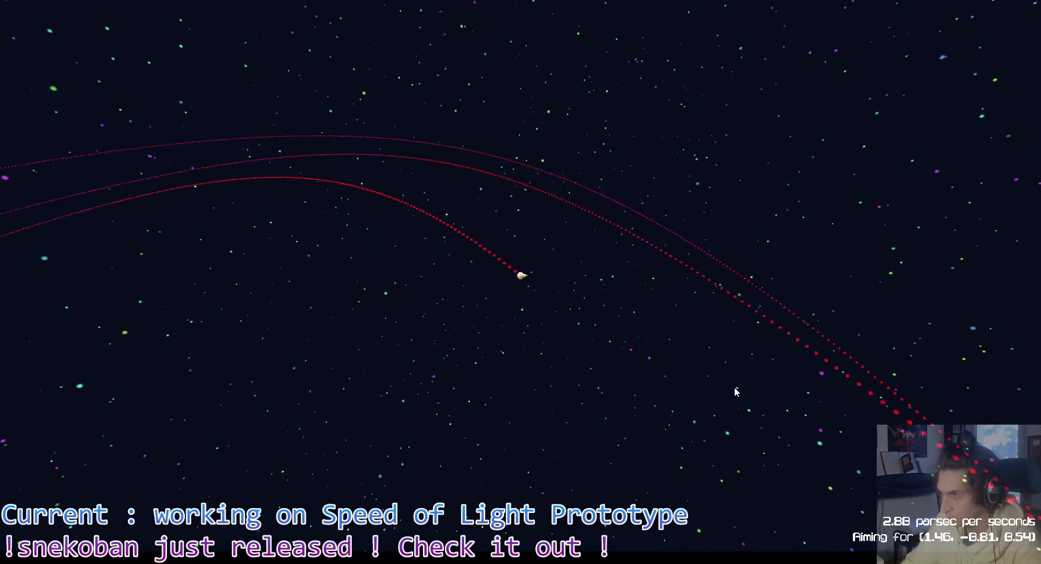
{"action": "key", "text": "Escape"}
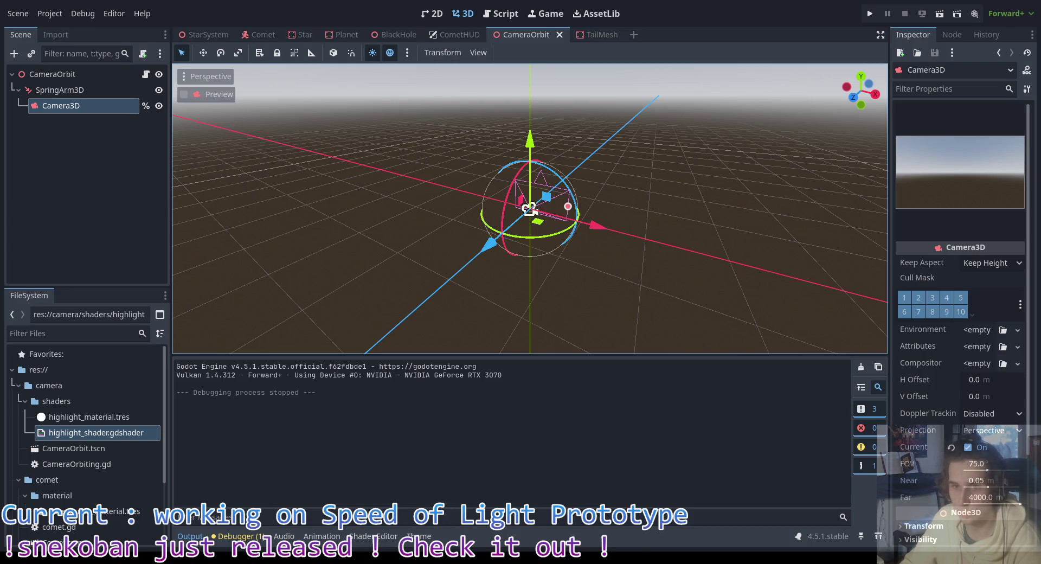
Step: Review comet.gd's apply_pull, calculate_distance and _physics_process draw_tail code in the editor
{"action": "left_click", "coordinate": [502, 266]}
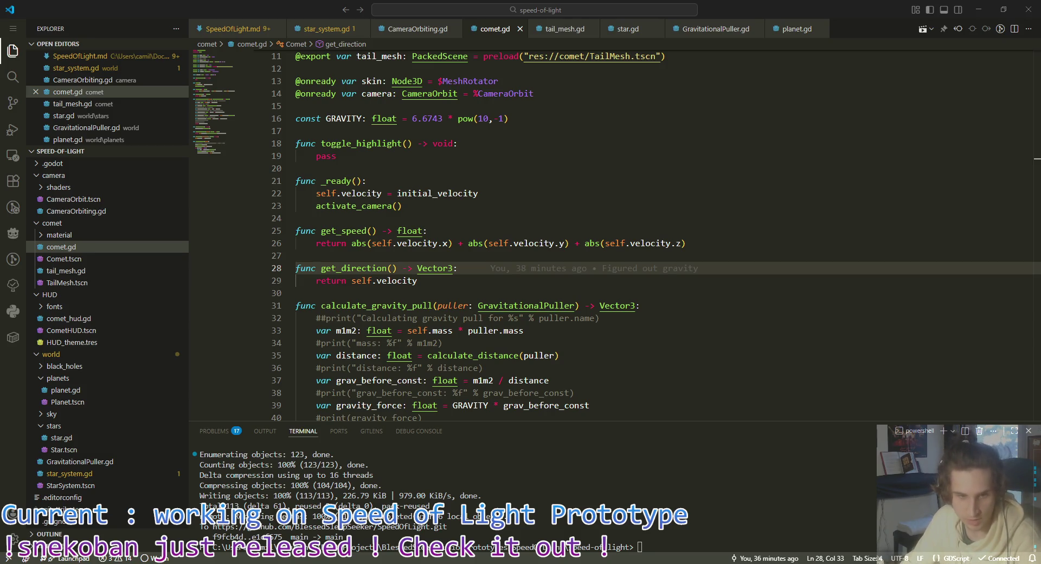
{"action": "key", "text": "alt+Tab"}
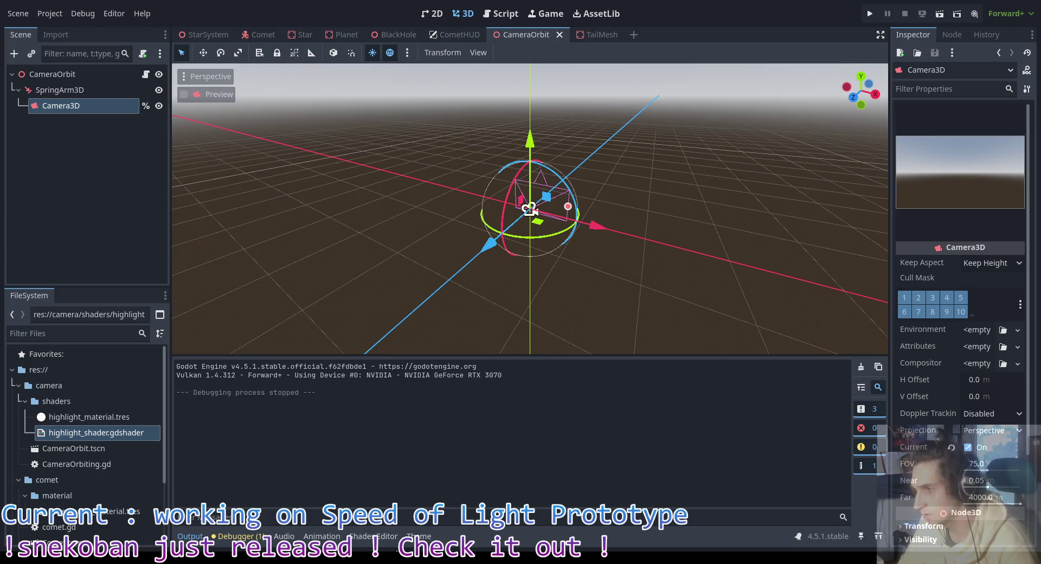
{"action": "key", "text": "alt+Tab"}
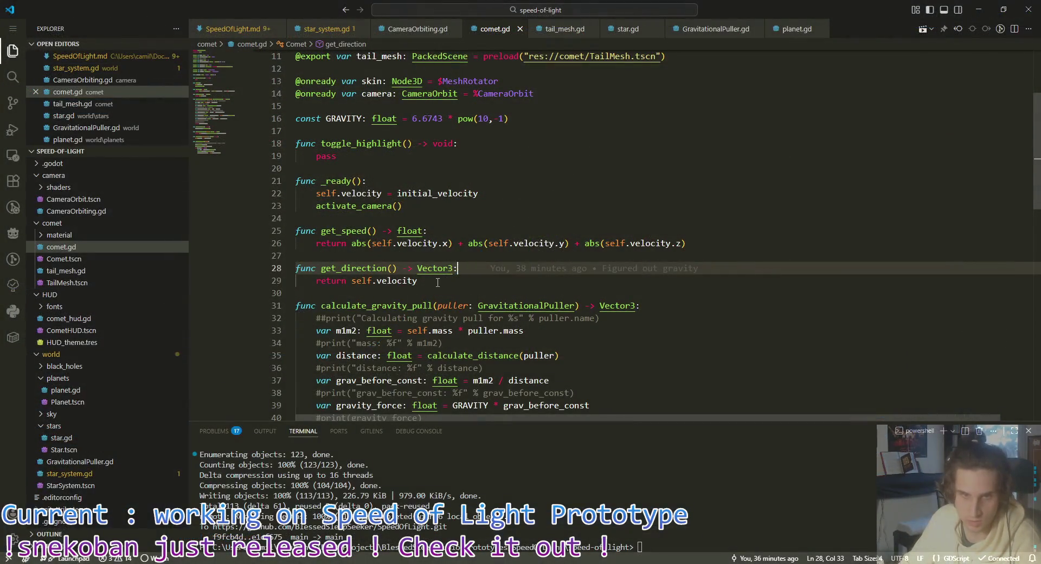
{"action": "key", "text": "Down"}
{"action": "key", "text": "Down"}
{"action": "scroll", "coordinate": [457, 290], "scroll_direction": "down", "scroll_amount": 11}
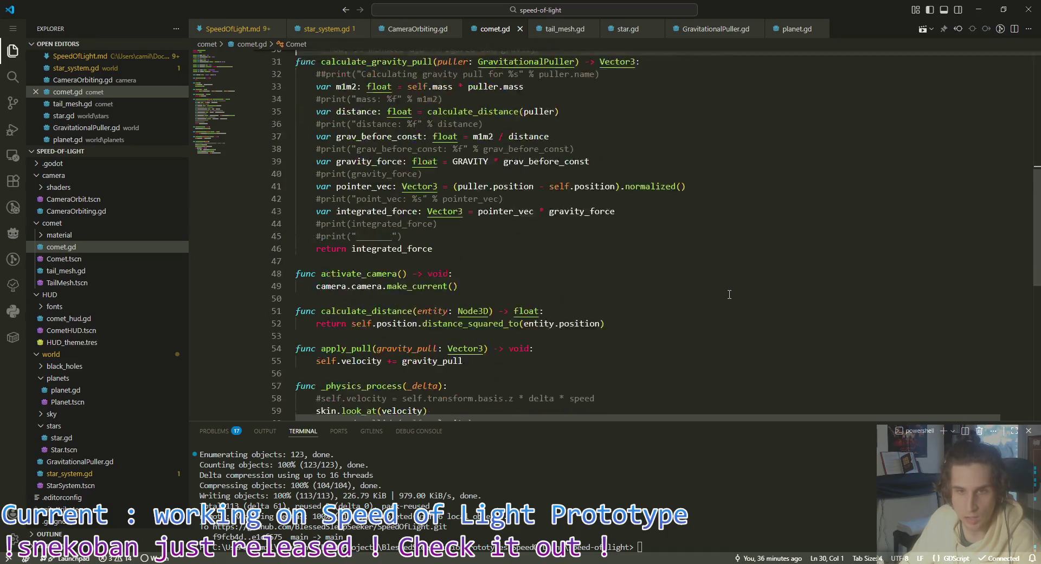
{"action": "scroll", "coordinate": [720, 296], "scroll_direction": "up", "scroll_amount": 2}
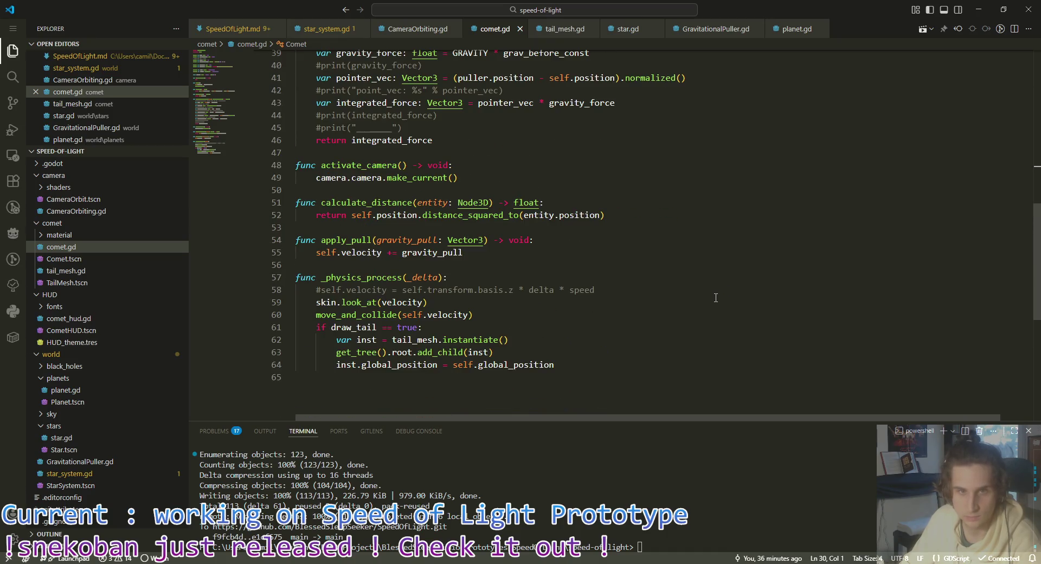
{"action": "scroll", "coordinate": [635, 325], "scroll_direction": "up", "scroll_amount": 1}
{"action": "left_click", "coordinate": [624, 321]}
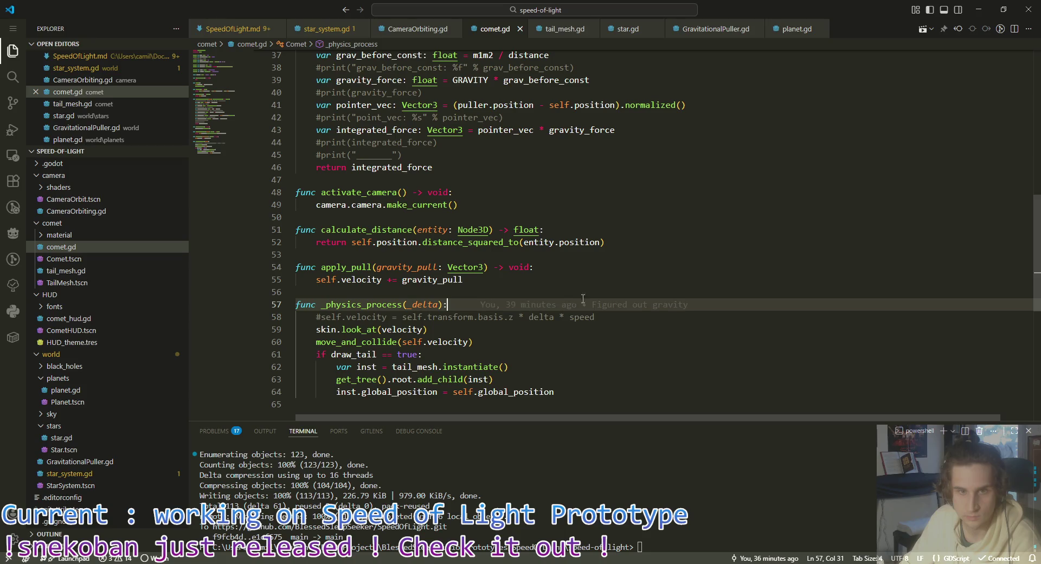
{"action": "left_click", "coordinate": [574, 266]}
{"action": "left_click", "coordinate": [645, 230]}
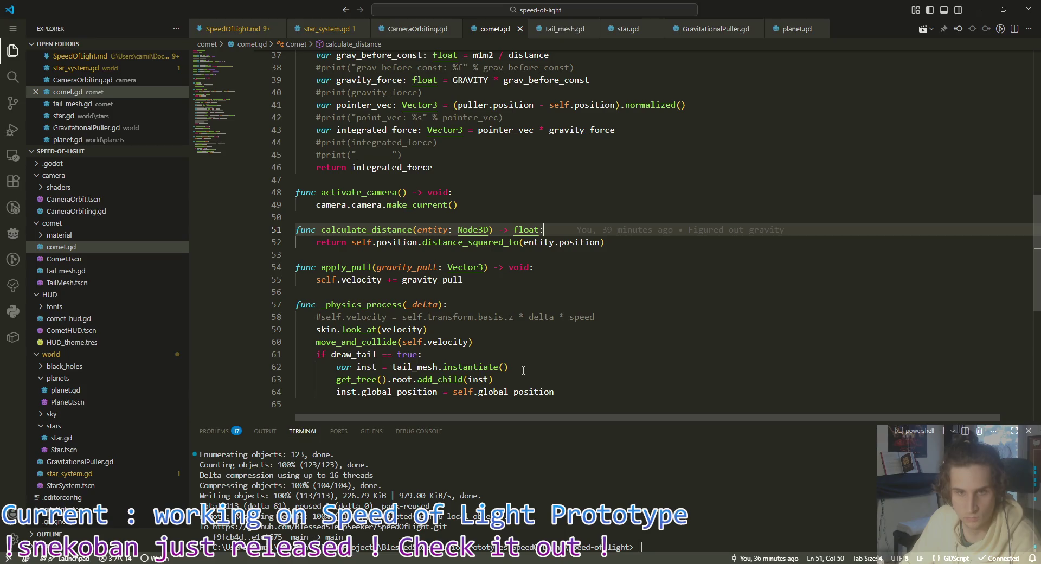
{"action": "left_click", "coordinate": [499, 356]}
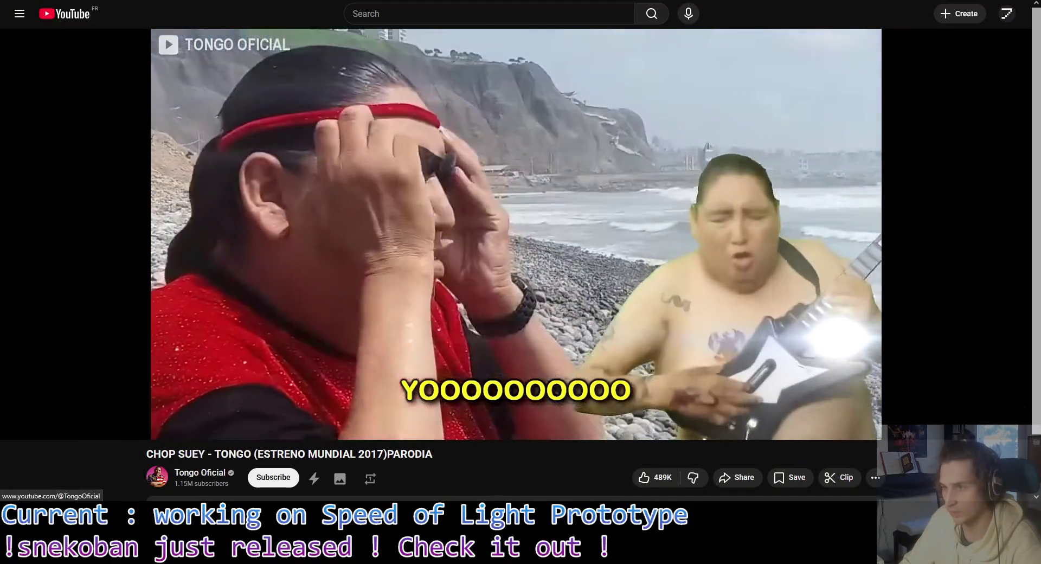
Step: Seek through the playing Chop Suey parody music video on YouTube
{"action": "mouse_move", "coordinate": [153, 454]}
{"action": "left_mouse_down"}
{"action": "mouse_move", "coordinate": [434, 456]}
{"action": "mouse_move", "coordinate": [165, 453]}
{"action": "left_mouse_up"}
{"action": "left_click", "coordinate": [401, 453]}
{"action": "left_click", "coordinate": [166, 453]}
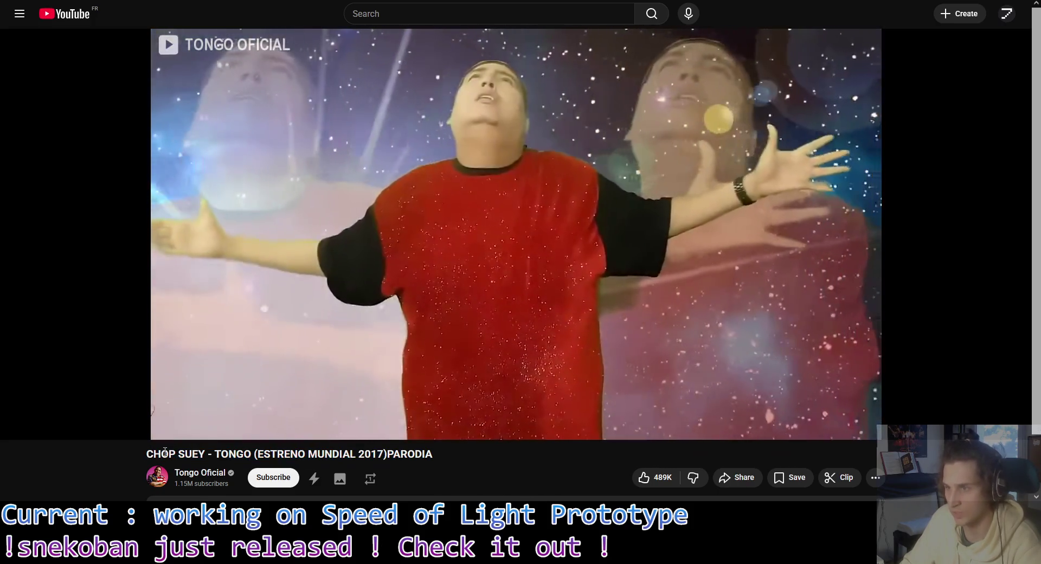
{"action": "left_click_drag", "start_coordinate": [260, 453], "coordinate": [415, 453]}
{"action": "left_click", "coordinate": [415, 453]}
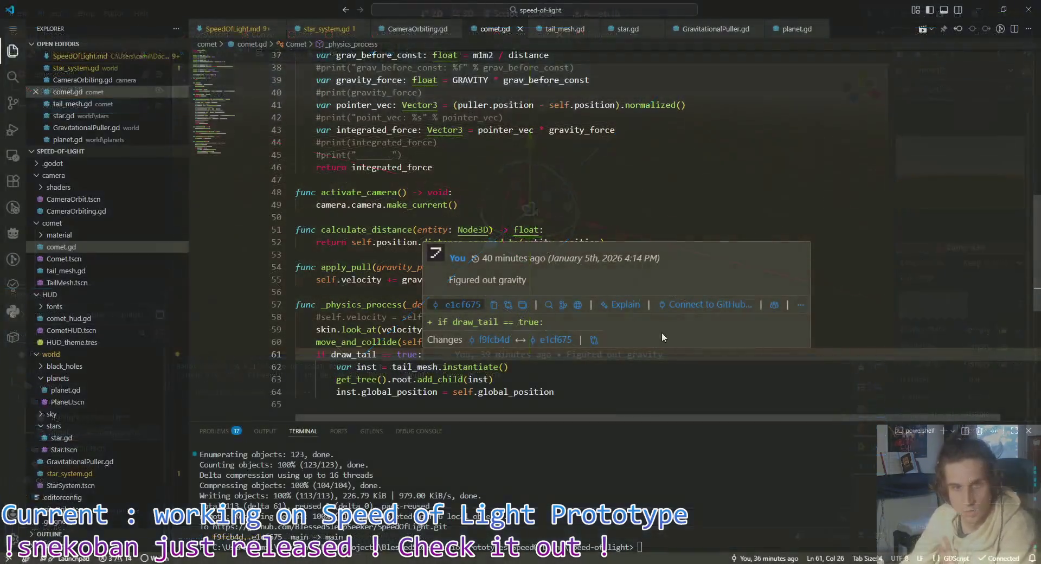
Step: Scroll comet.gd and place the cursor at the activate_camera() call in _ready
{"action": "scroll", "coordinate": [664, 255], "scroll_direction": "up", "scroll_amount": 3}
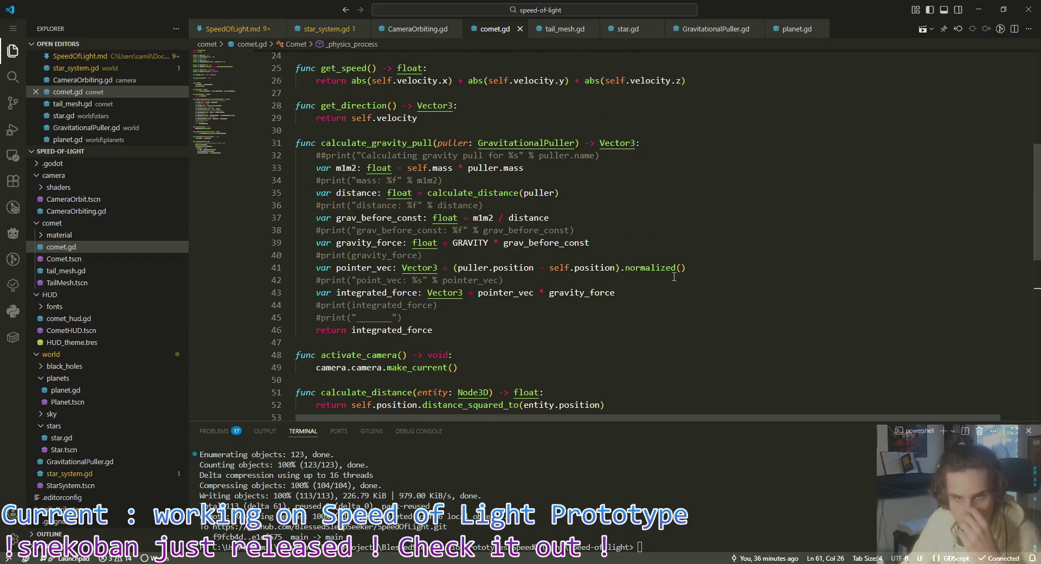
{"action": "scroll", "coordinate": [677, 280], "scroll_direction": "up", "scroll_amount": 5}
{"action": "scroll", "coordinate": [676, 279], "scroll_direction": "down", "scroll_amount": 8}
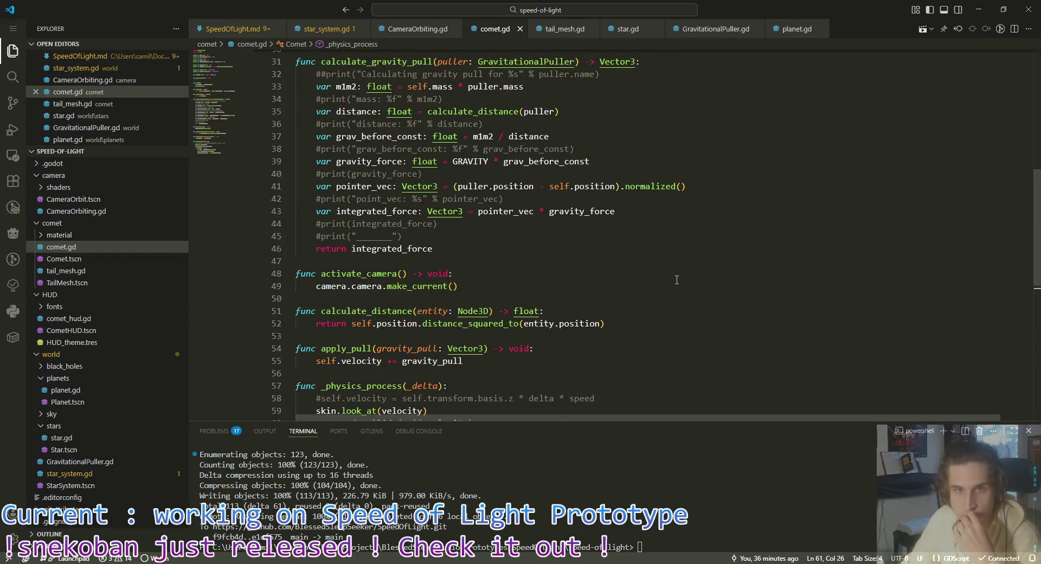
{"action": "scroll", "coordinate": [584, 233], "scroll_direction": "up", "scroll_amount": 7}
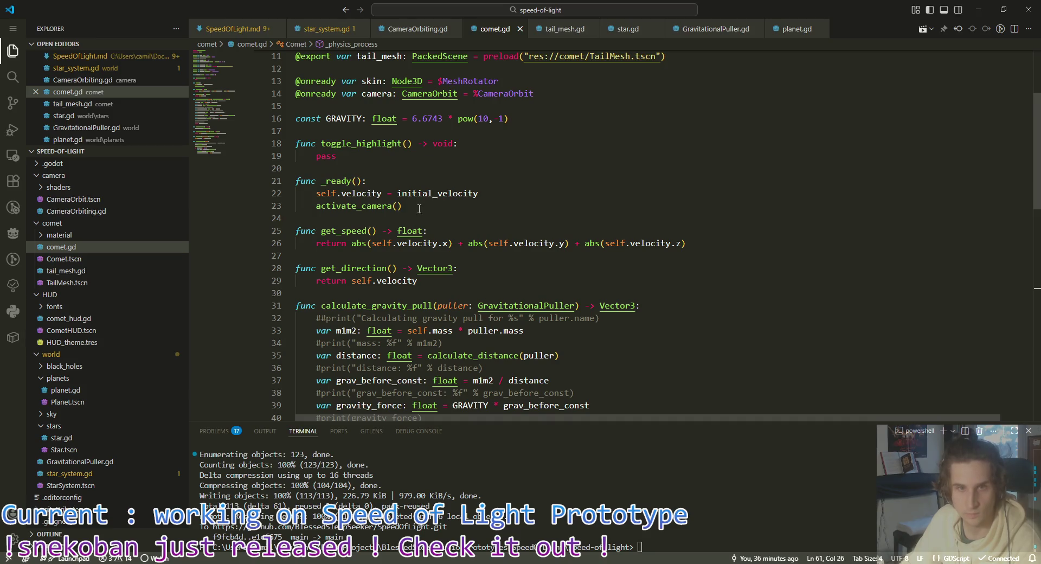
{"action": "left_click", "coordinate": [420, 209]}
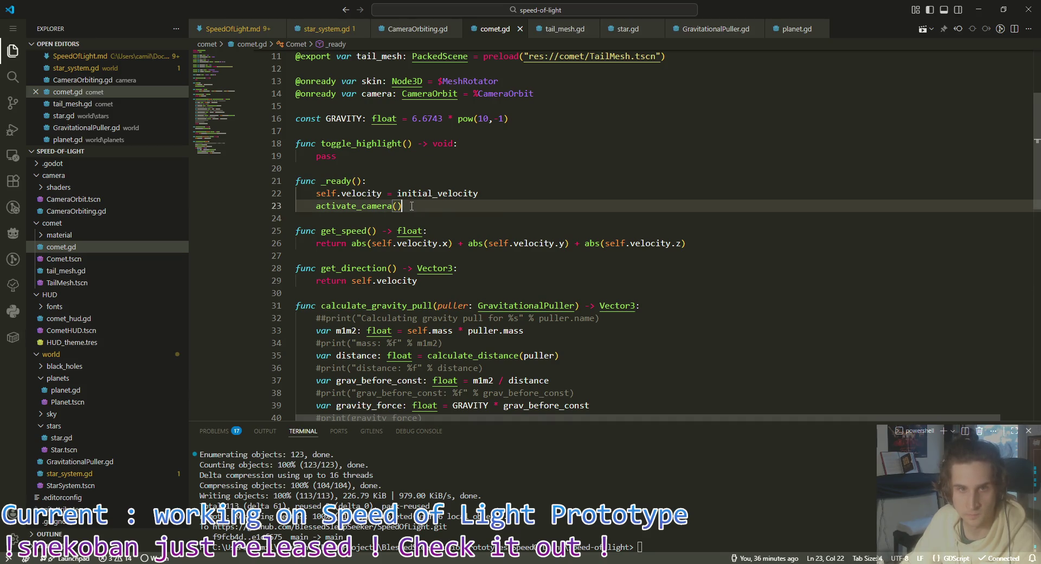
{"action": "left_click", "coordinate": [610, 32]}
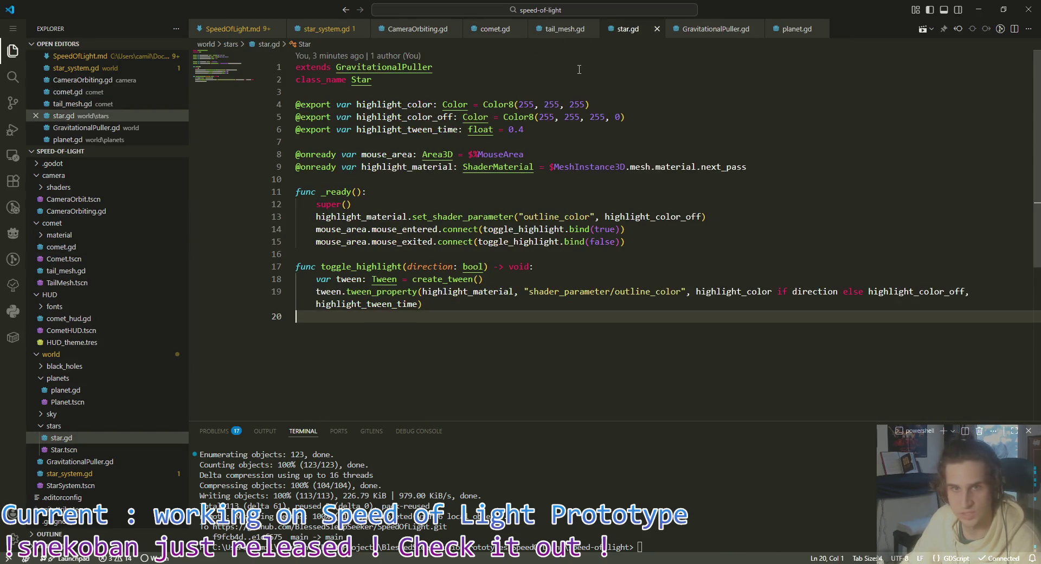
{"action": "left_click", "coordinate": [783, 169]}
{"action": "key", "text": "Return"}
{"action": "type", "text": "@onready var camera: "}
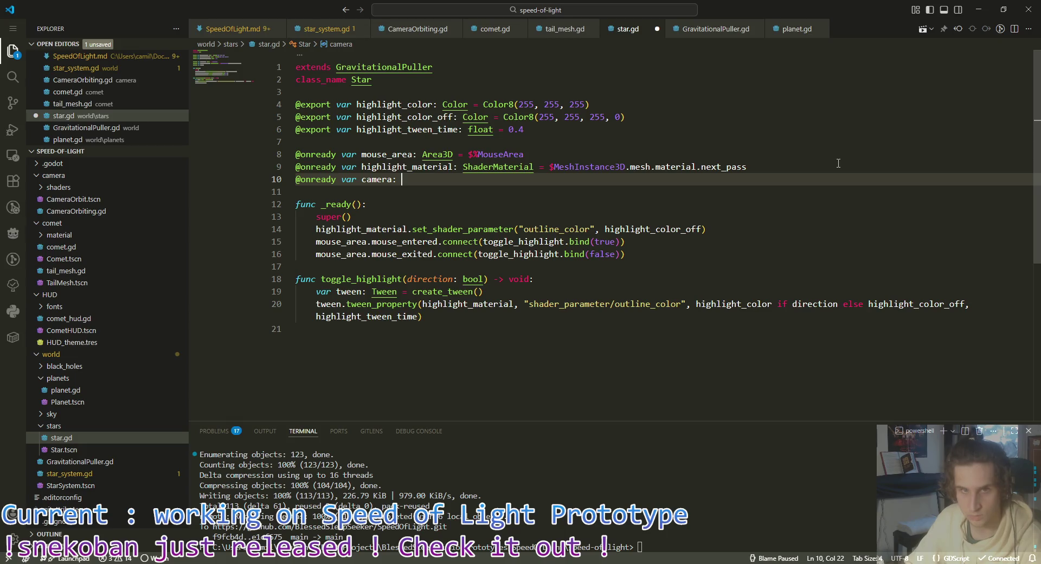
{"action": "type", "text": "Camera"}
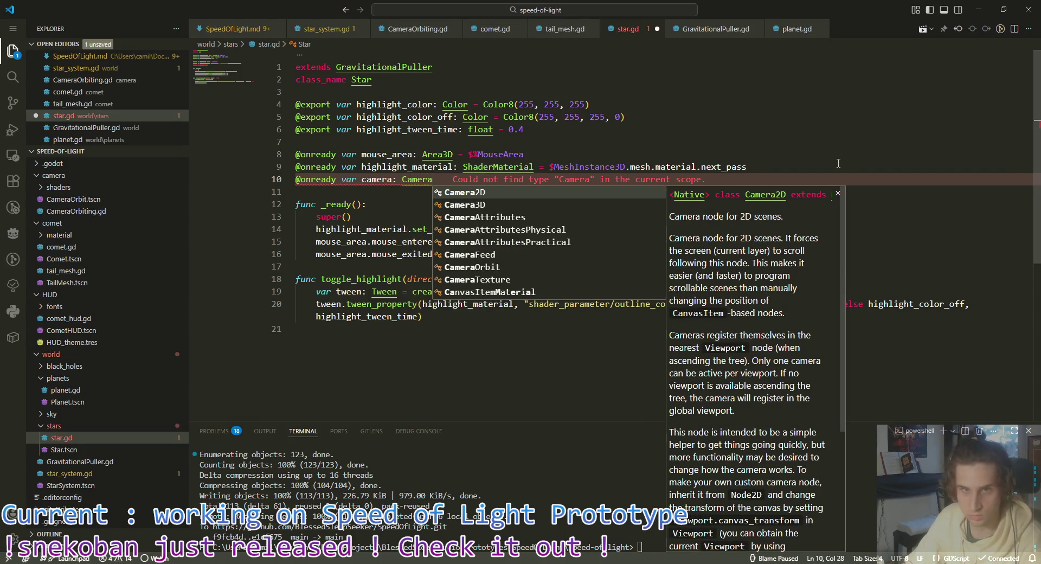
{"action": "type", "text": "Orbit "}
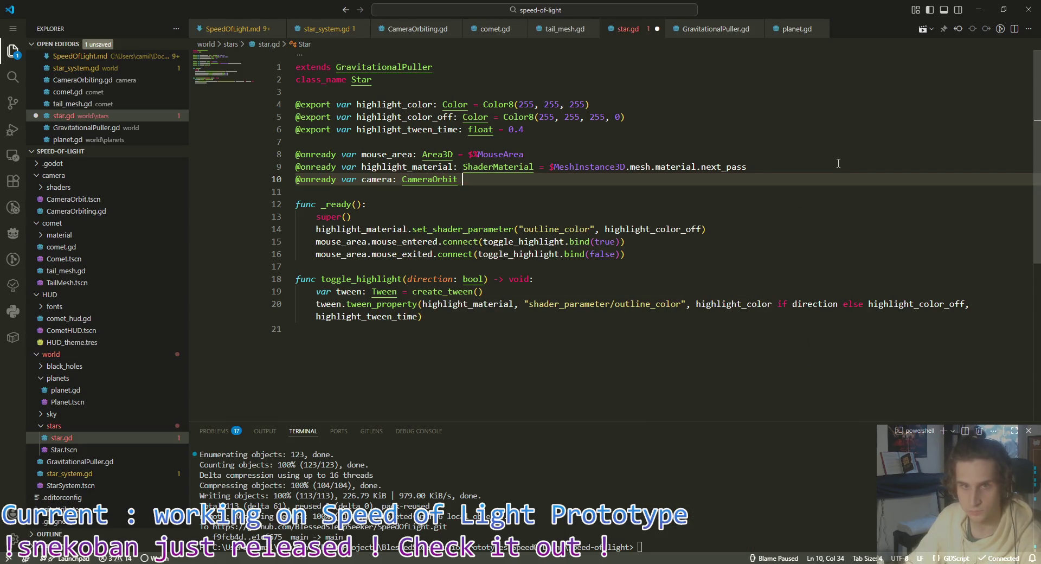
{"action": "type", "text": "= "}
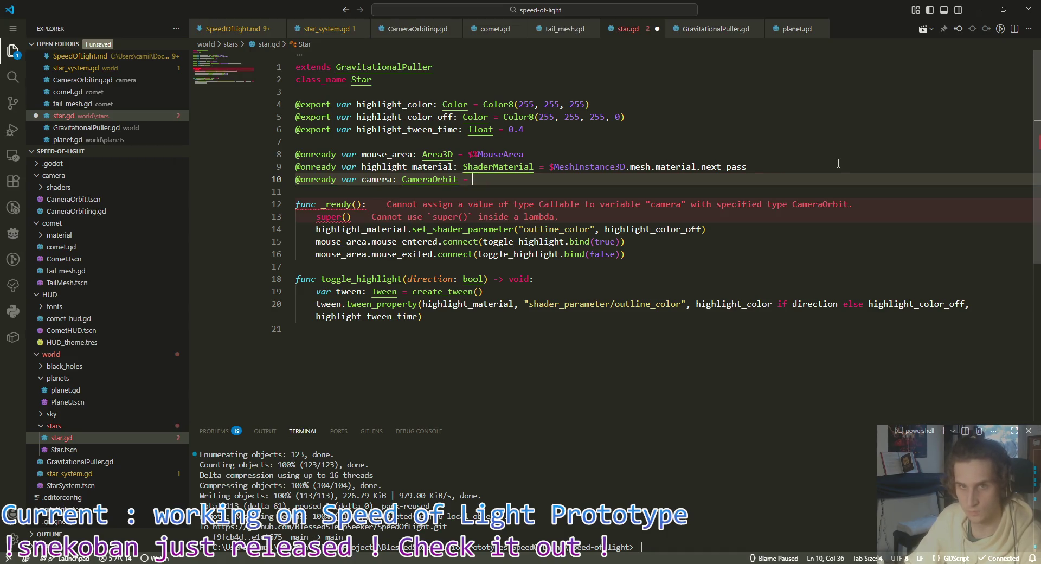
{"action": "type", "text": "%CameraOrbit"}
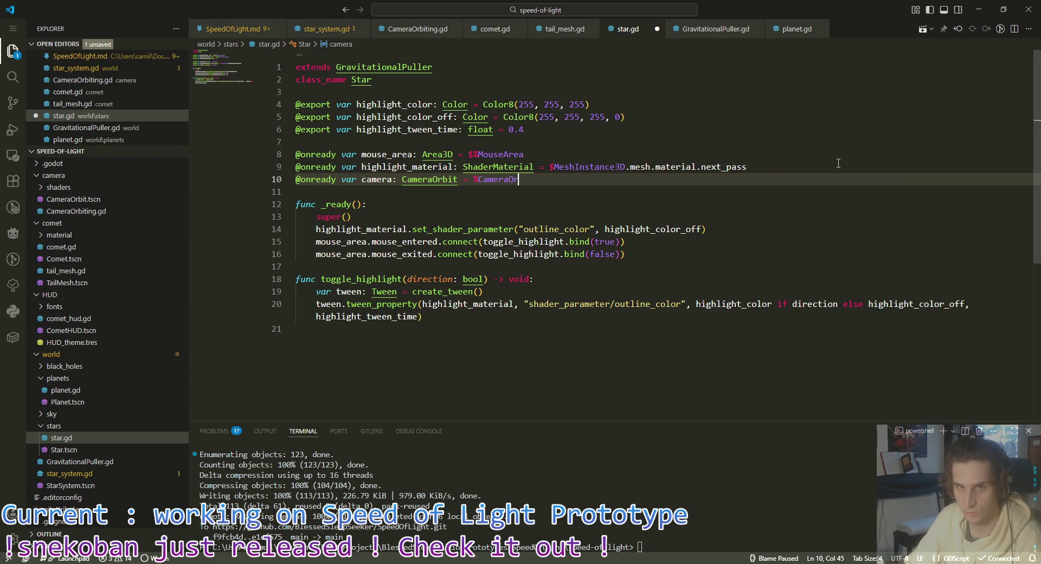
{"action": "key", "text": "ctrl+s"}
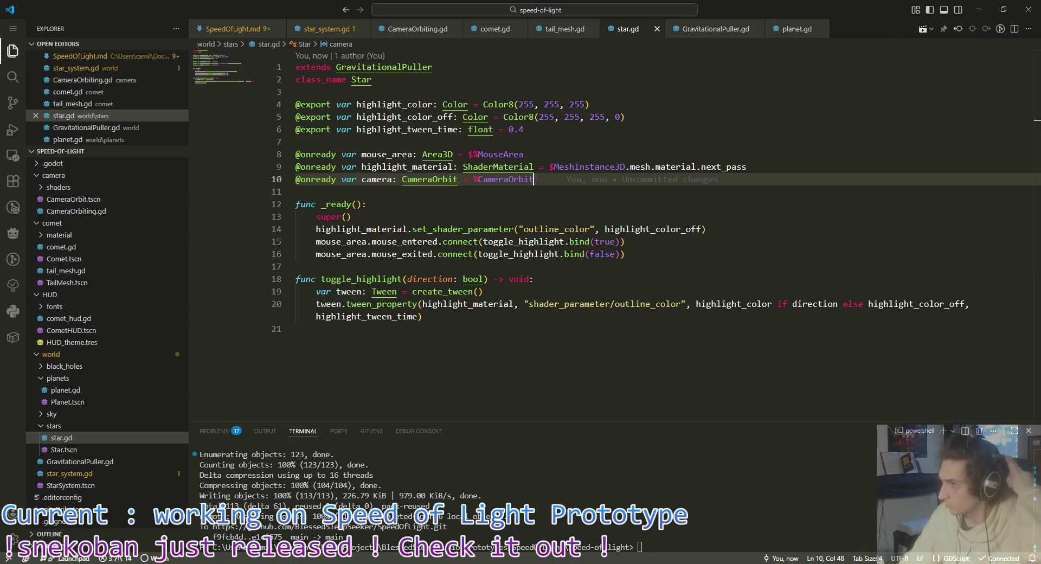
{"action": "key", "text": "alt+Tab"}
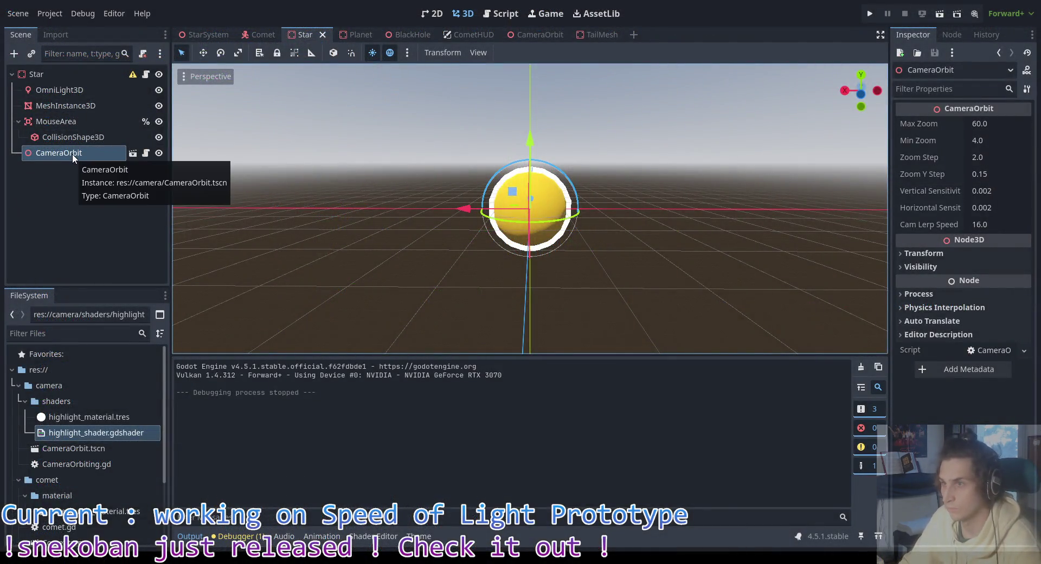
Step: Set the Star scene's CameraOrbit node to Access as Unique Name and save the scene
{"action": "right_click", "coordinate": [73, 154]}
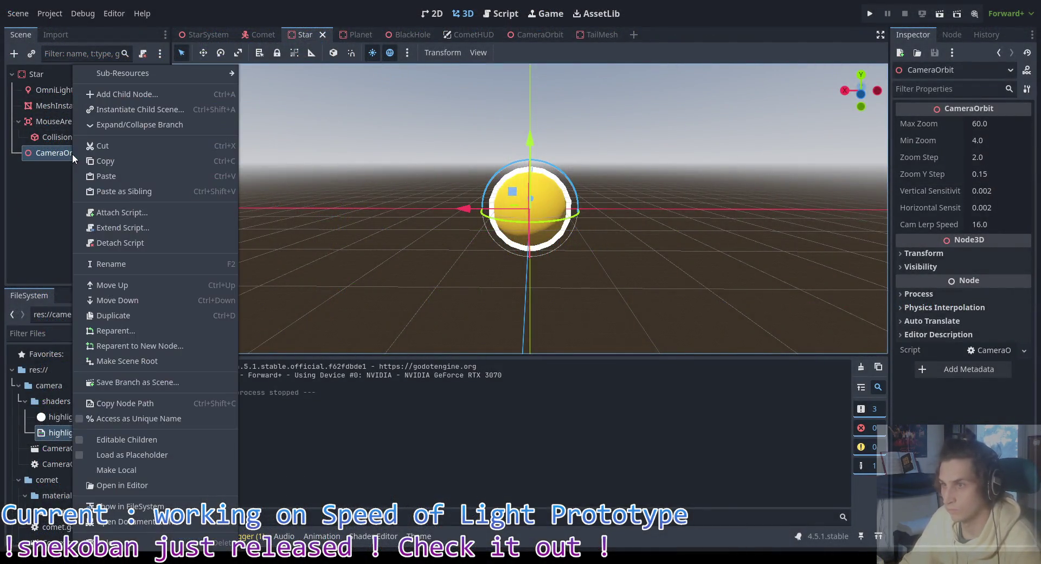
{"action": "left_click", "coordinate": [132, 419]}
{"action": "key", "text": "ctrl+s"}
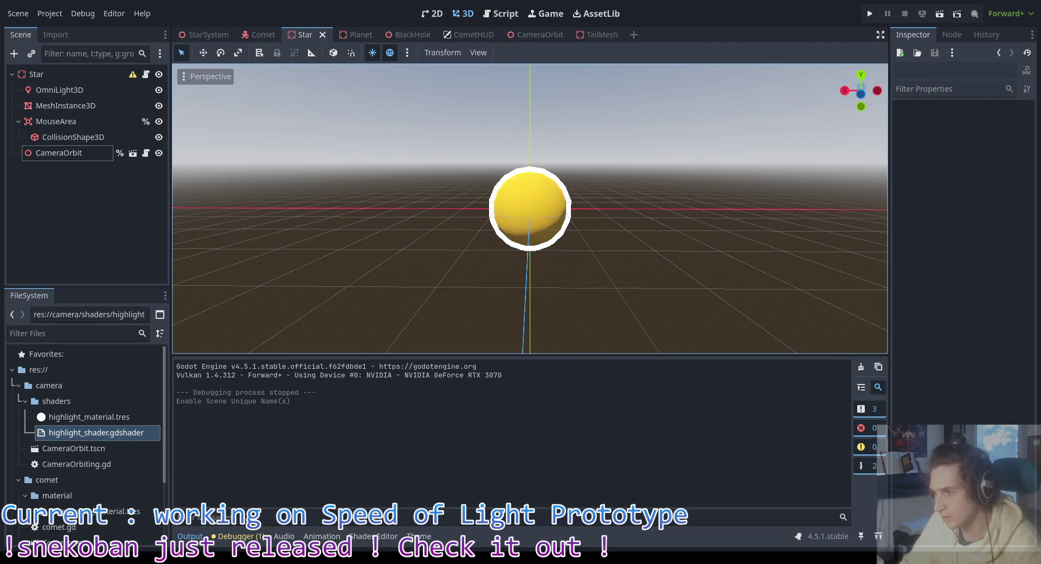
{"action": "key", "text": "alt+Tab"}
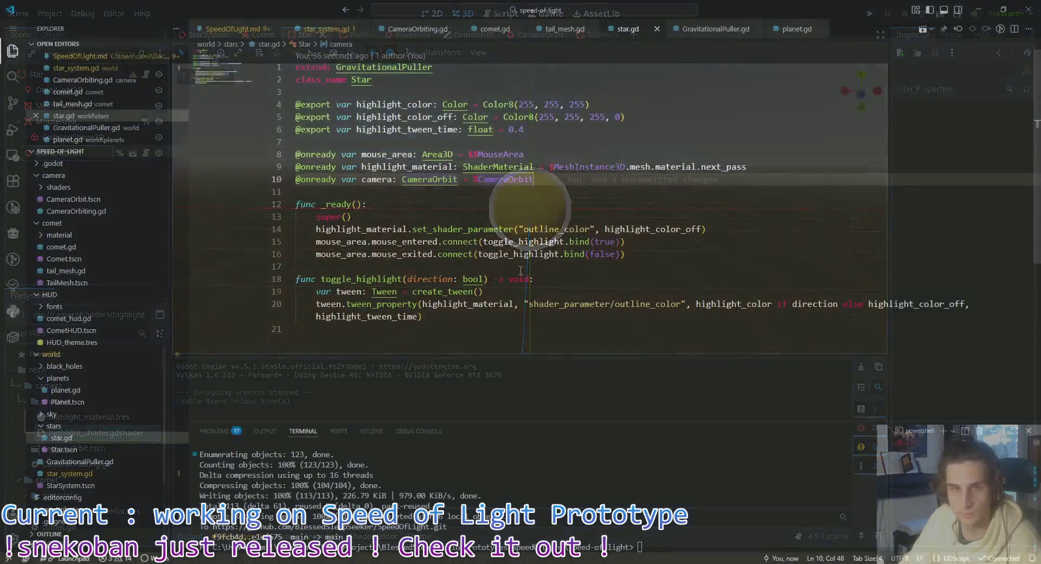
{"action": "left_click", "coordinate": [479, 205]}
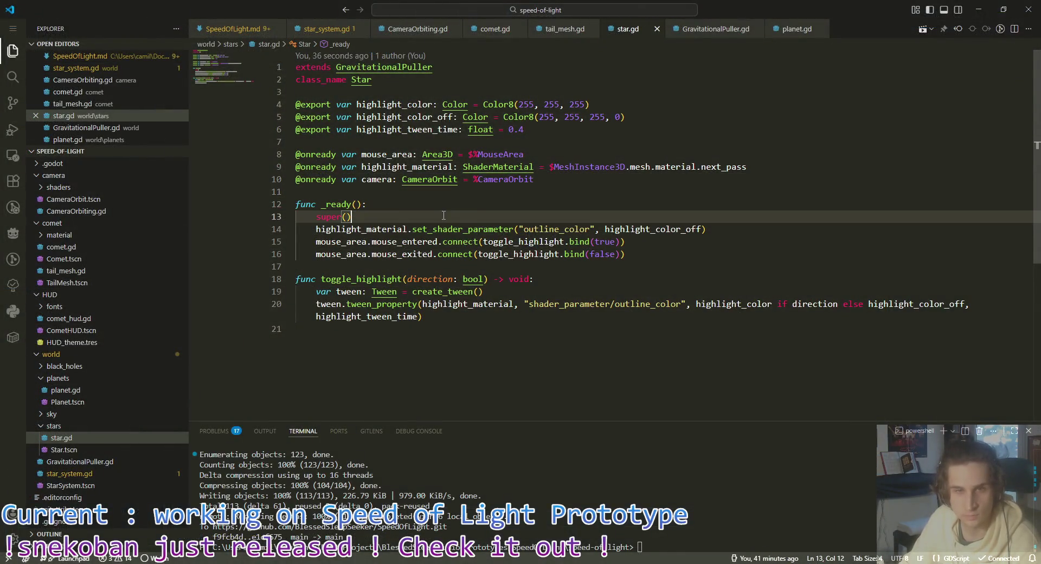
{"action": "left_click", "coordinate": [662, 262]}
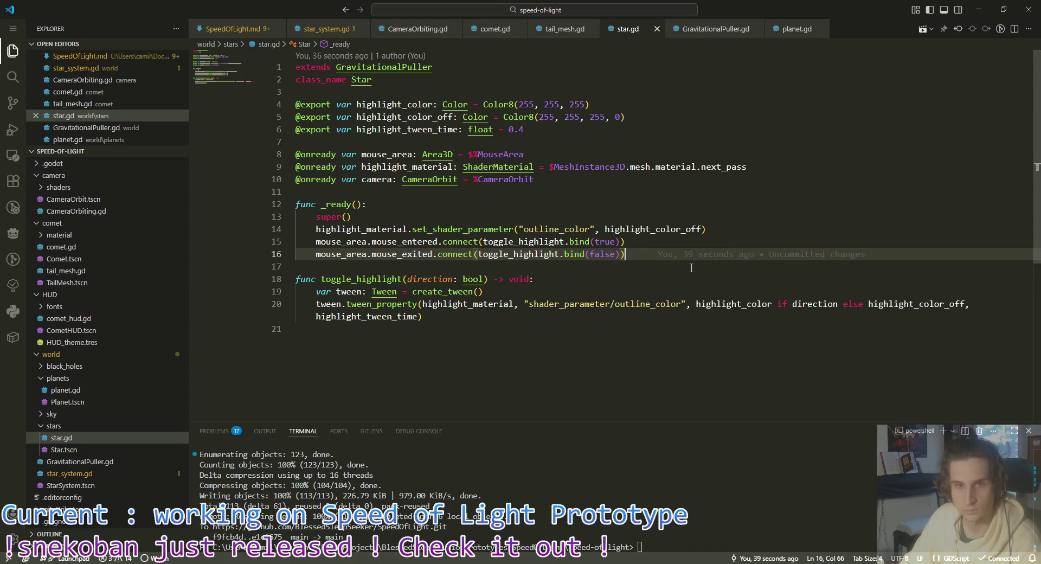
{"action": "key", "text": "alt+Tab"}
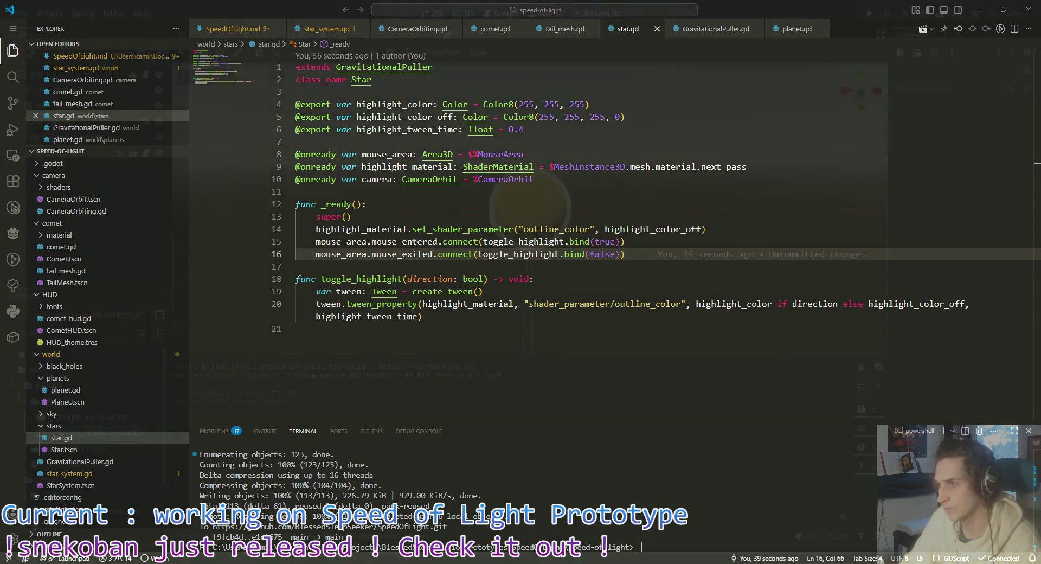
{"action": "left_click", "coordinate": [76, 120]}
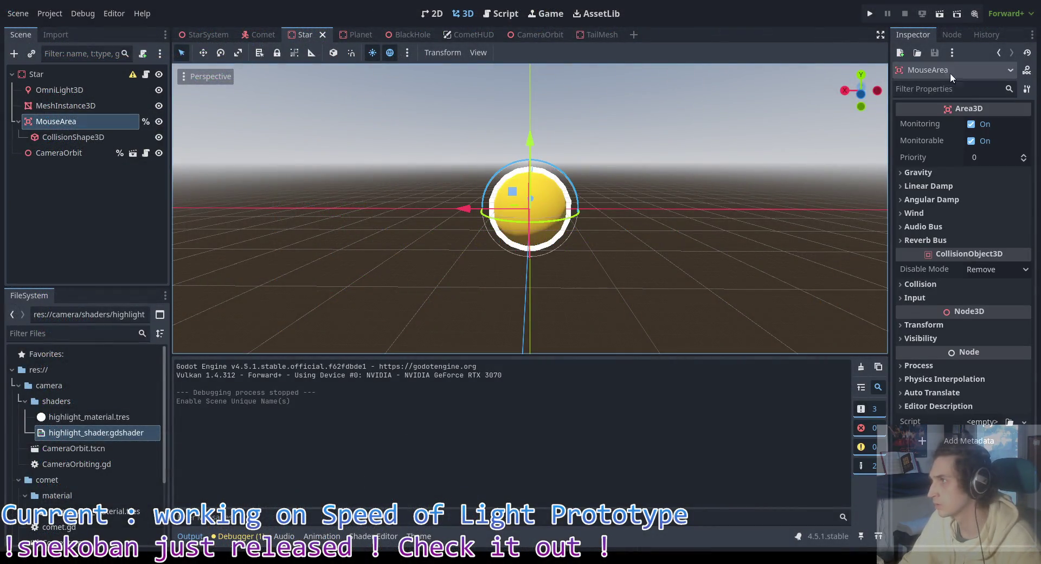
{"action": "left_click", "coordinate": [954, 34]}
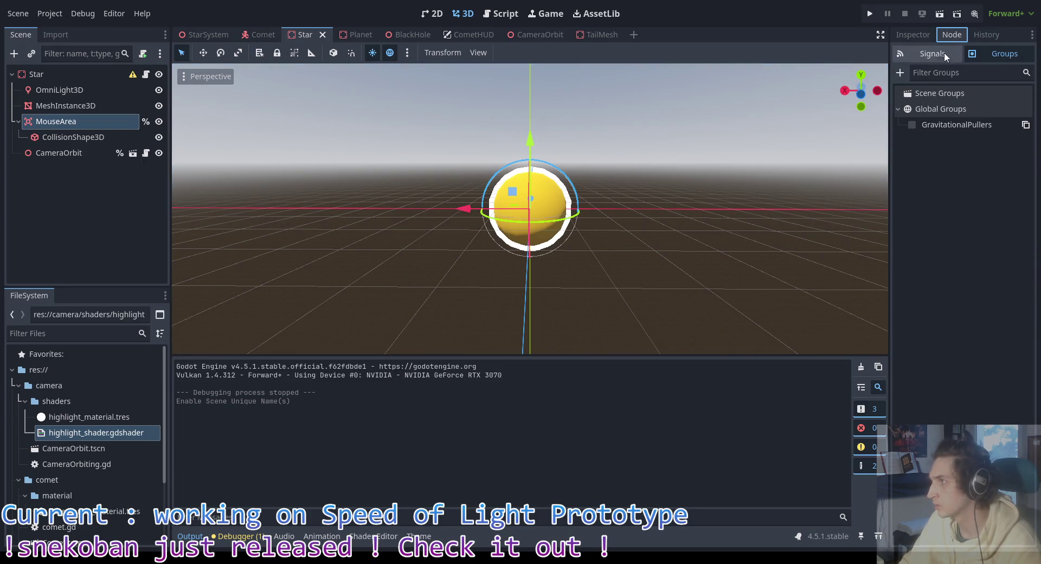
{"action": "left_click", "coordinate": [946, 52]}
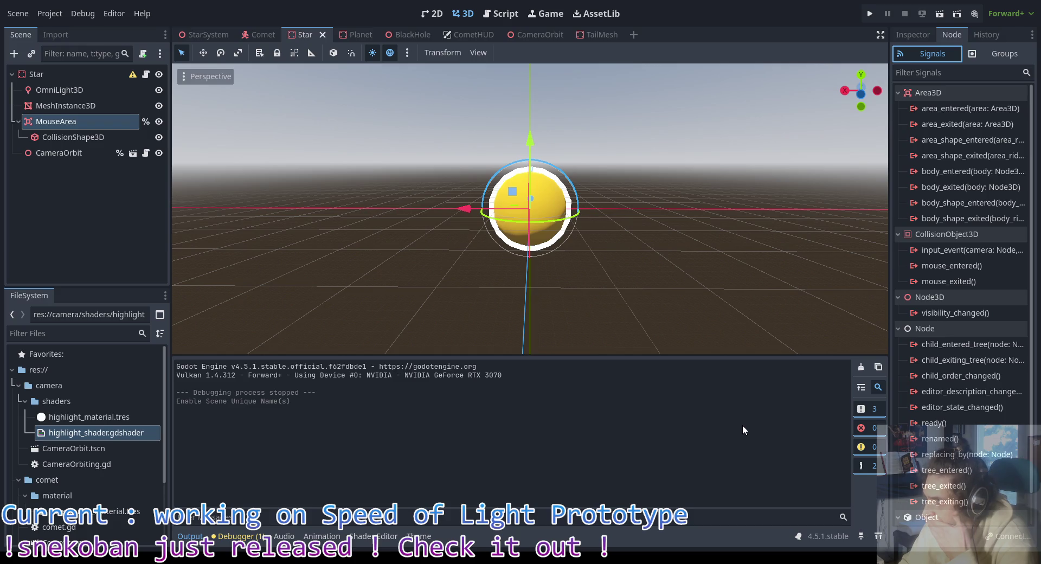
{"action": "left_click", "coordinate": [912, 35]}
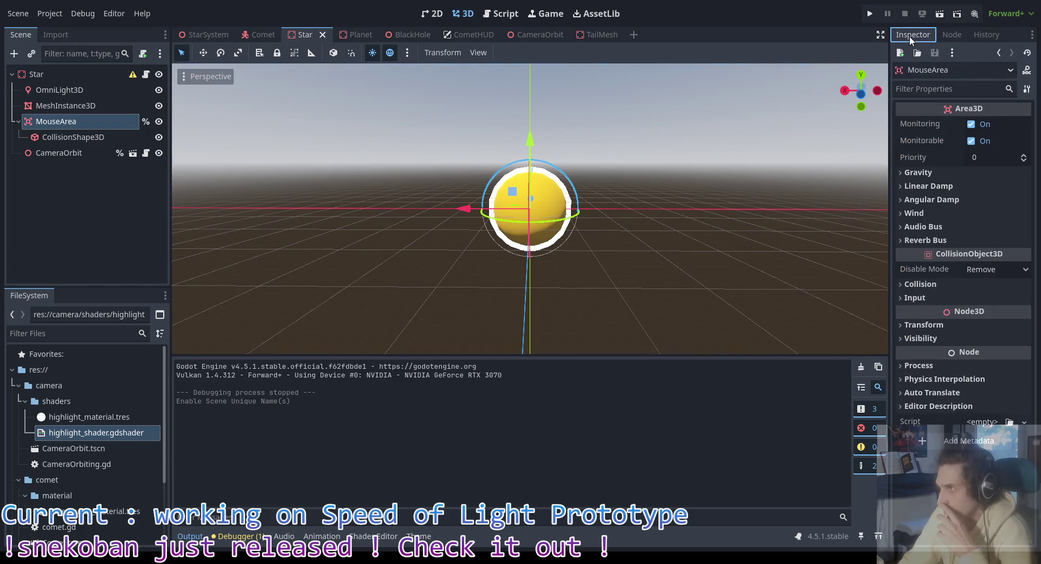
{"action": "mouse_move", "coordinate": [354, 254]}
{"action": "left_mouse_down"}
{"action": "mouse_move", "coordinate": [636, 231]}
{"action": "mouse_move", "coordinate": [487, 298]}
{"action": "mouse_move", "coordinate": [305, 232]}
{"action": "left_mouse_up"}
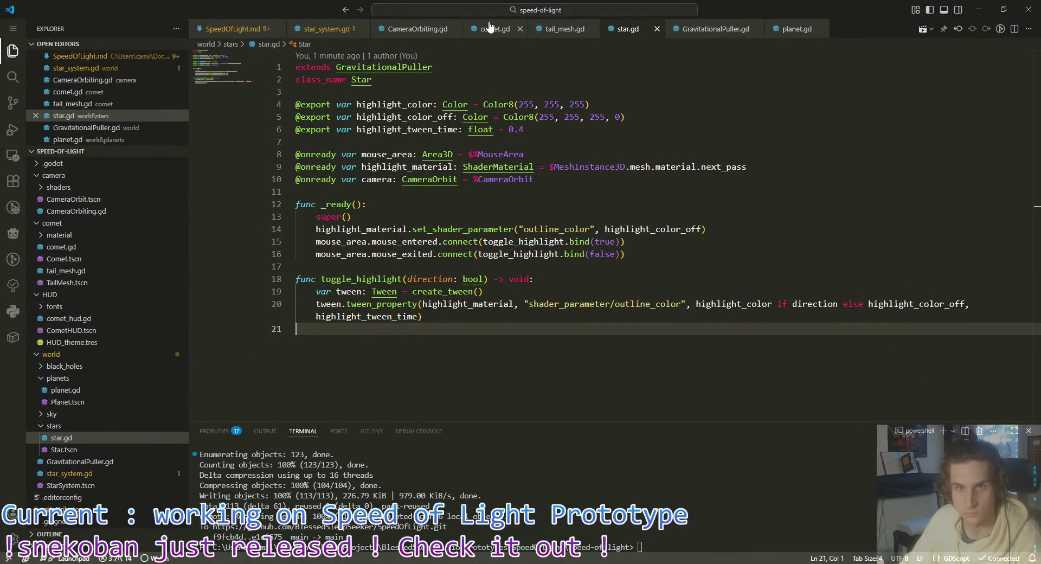
Step: Copy the activate_camera function from comet.gd into star.gd
{"action": "left_click", "coordinate": [564, 30]}
{"action": "left_click", "coordinate": [592, 29]}
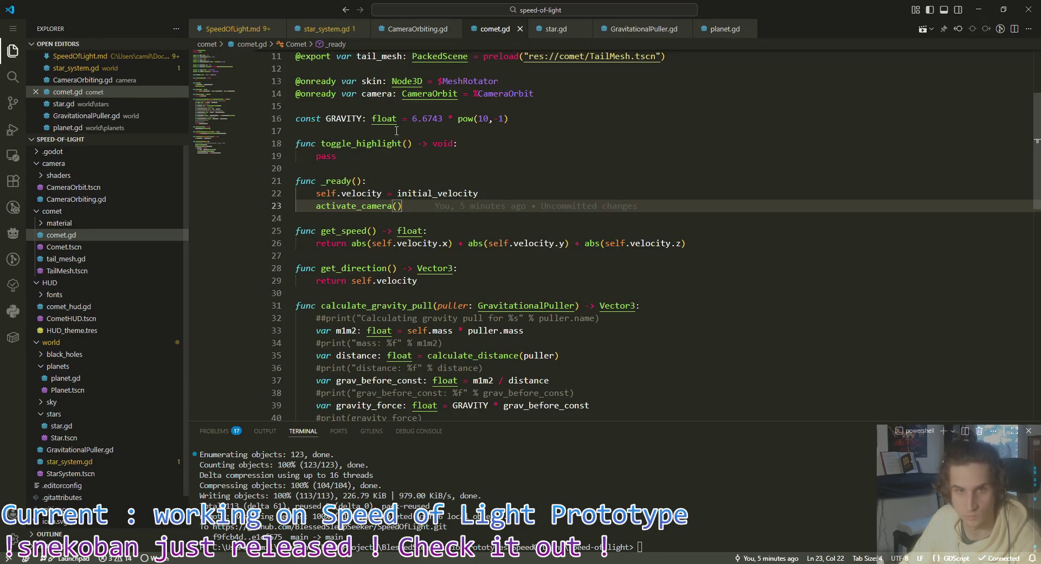
{"action": "scroll", "coordinate": [585, 151], "scroll_direction": "up", "scroll_amount": 2}
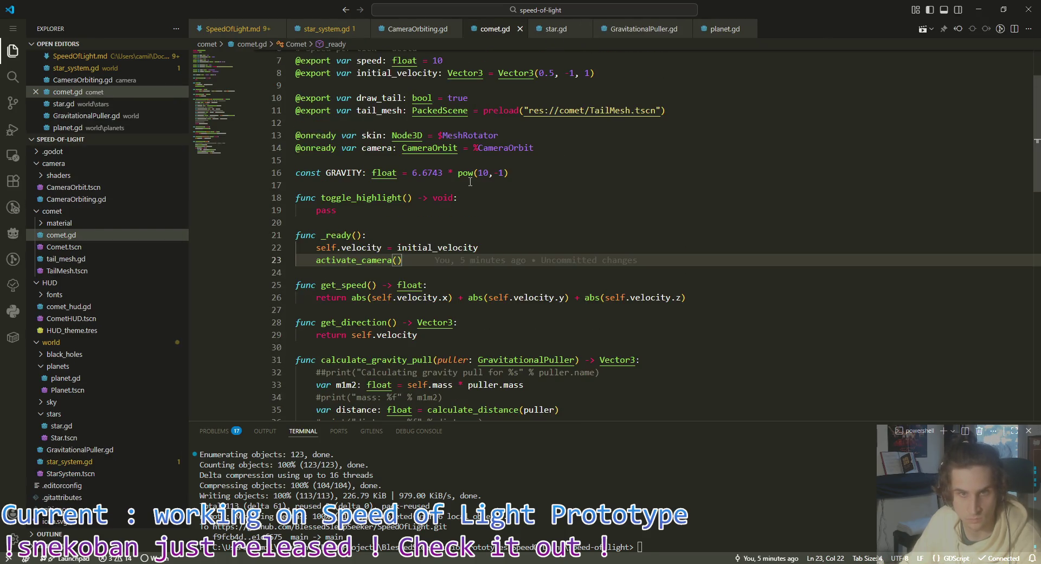
{"action": "scroll", "coordinate": [469, 181], "scroll_direction": "down", "scroll_amount": 3}
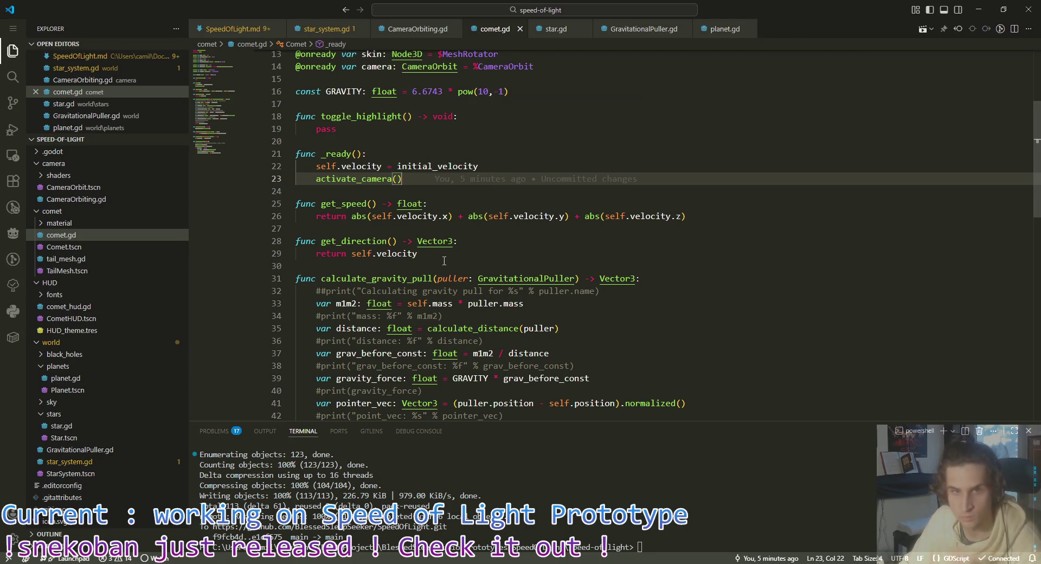
{"action": "scroll", "coordinate": [455, 187], "scroll_direction": "down", "scroll_amount": 5}
{"action": "scroll", "coordinate": [443, 193], "scroll_direction": "up", "scroll_amount": 3}
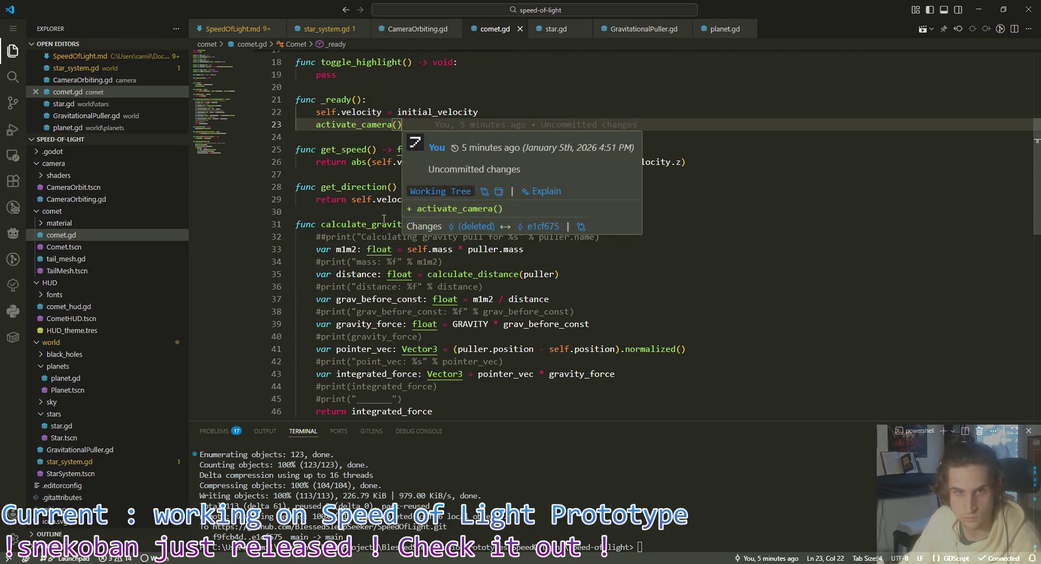
{"action": "scroll", "coordinate": [480, 165], "scroll_direction": "down", "scroll_amount": 7}
{"action": "left_click_drag", "start_coordinate": [459, 177], "coordinate": [296, 165]}
{"action": "key", "text": "ctrl+c"}
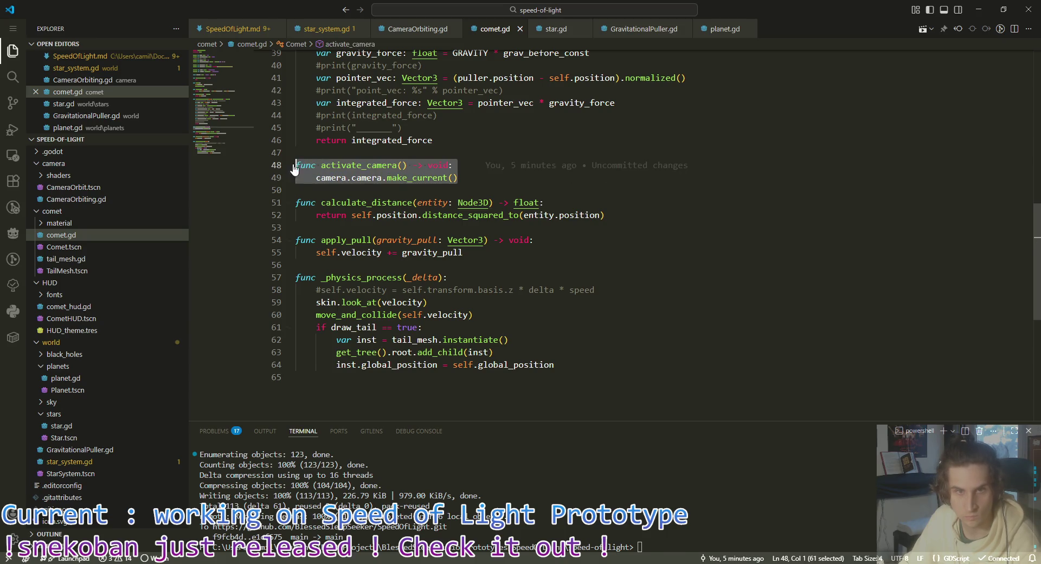
{"action": "left_click", "coordinate": [551, 31]}
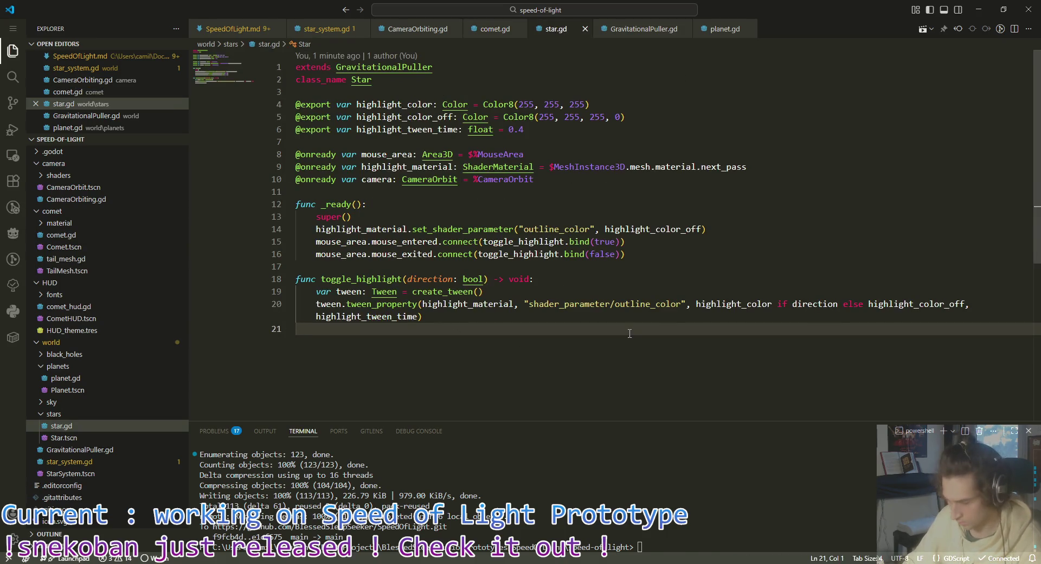
{"action": "key", "text": "ctrl+v"}
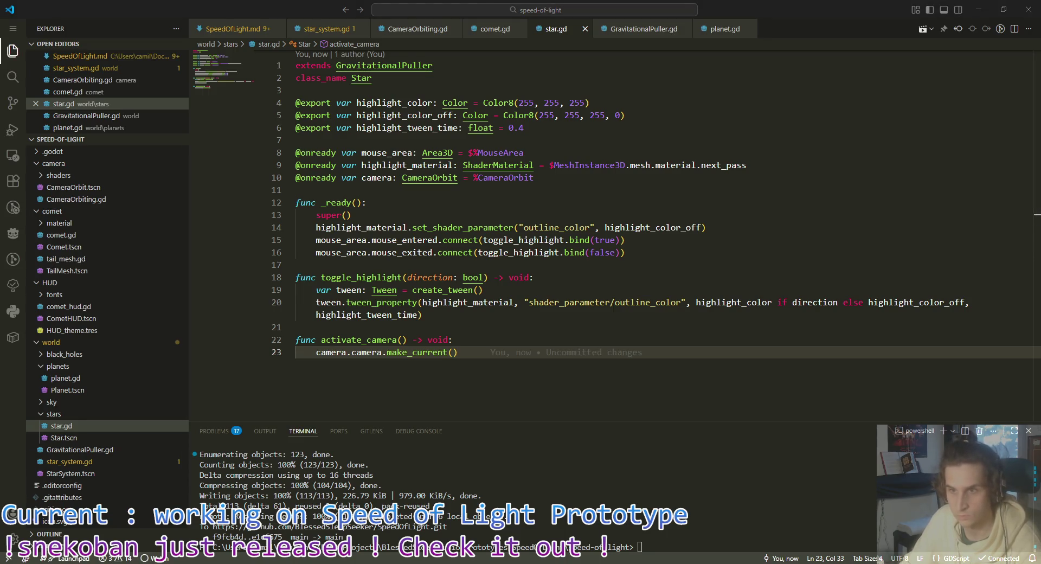
Step: Delete the duplicated camera reference on line 23 so it calls camera.make_current()
{"action": "key", "text": "alt+Tab"}
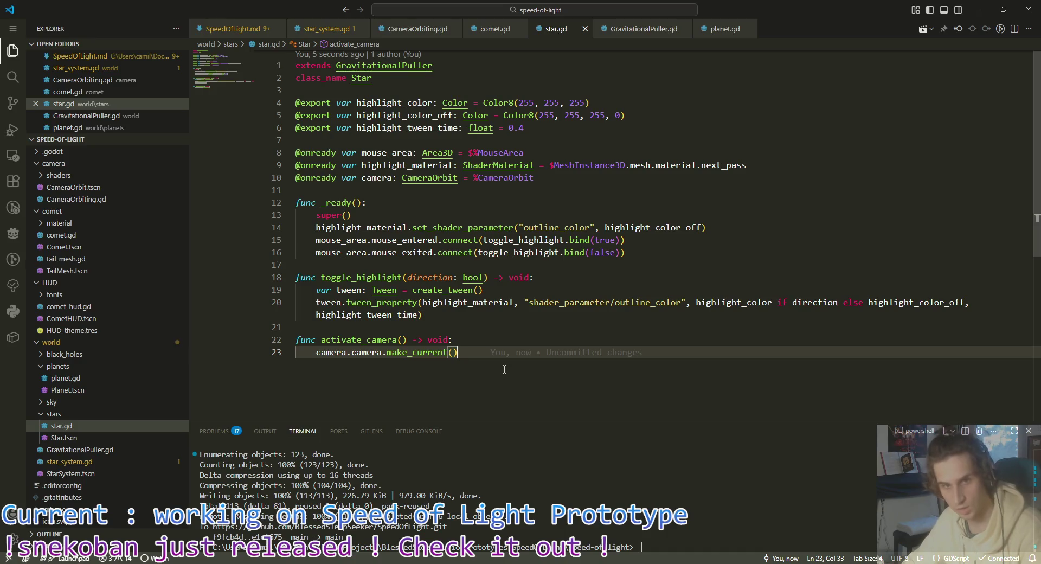
{"action": "mouse_move", "coordinate": [567, 353]}
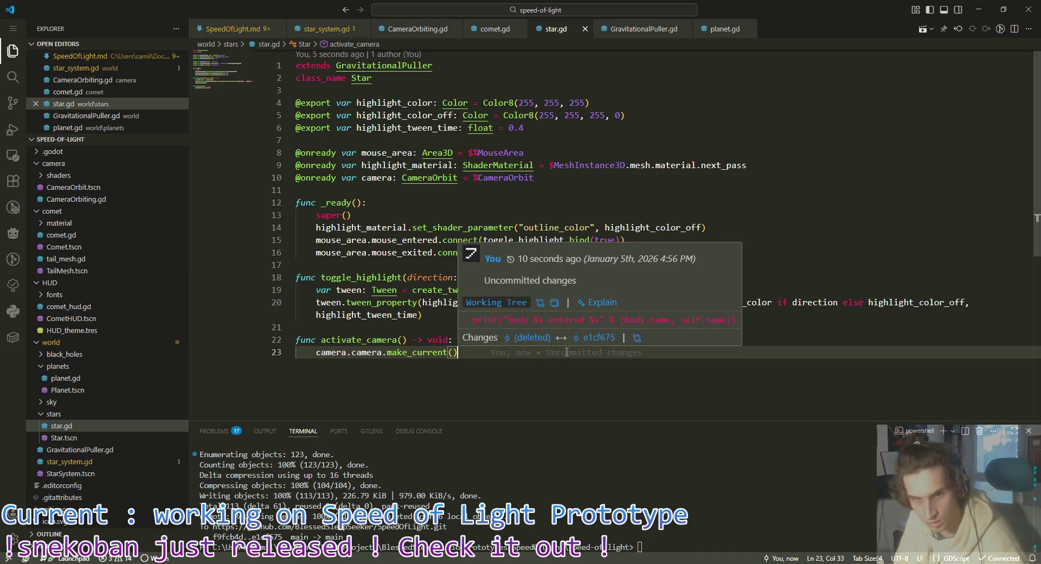
{"action": "left_click", "coordinate": [472, 345]}
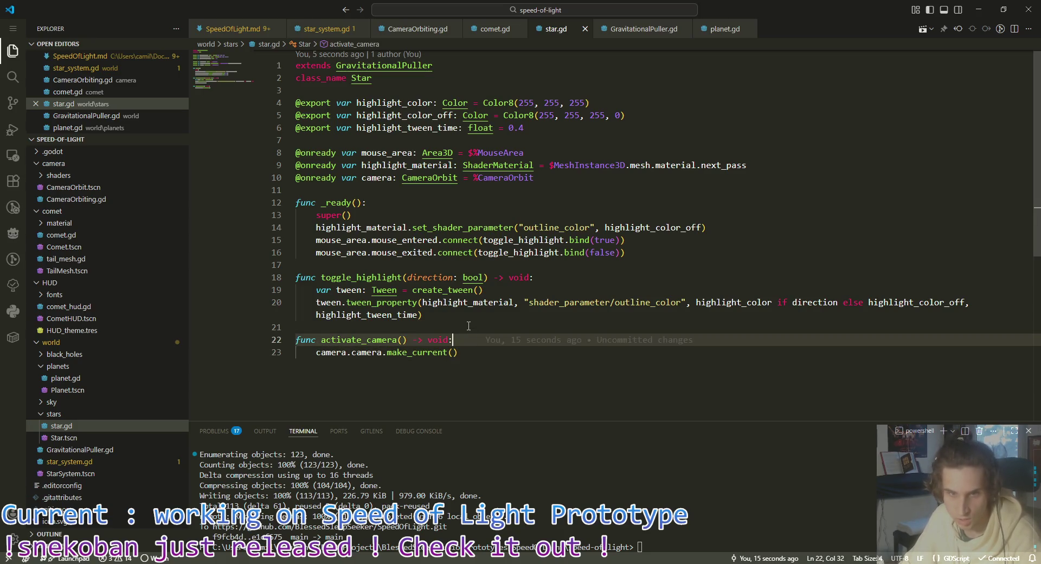
{"action": "left_click", "coordinate": [472, 318]}
{"action": "left_click", "coordinate": [475, 340]}
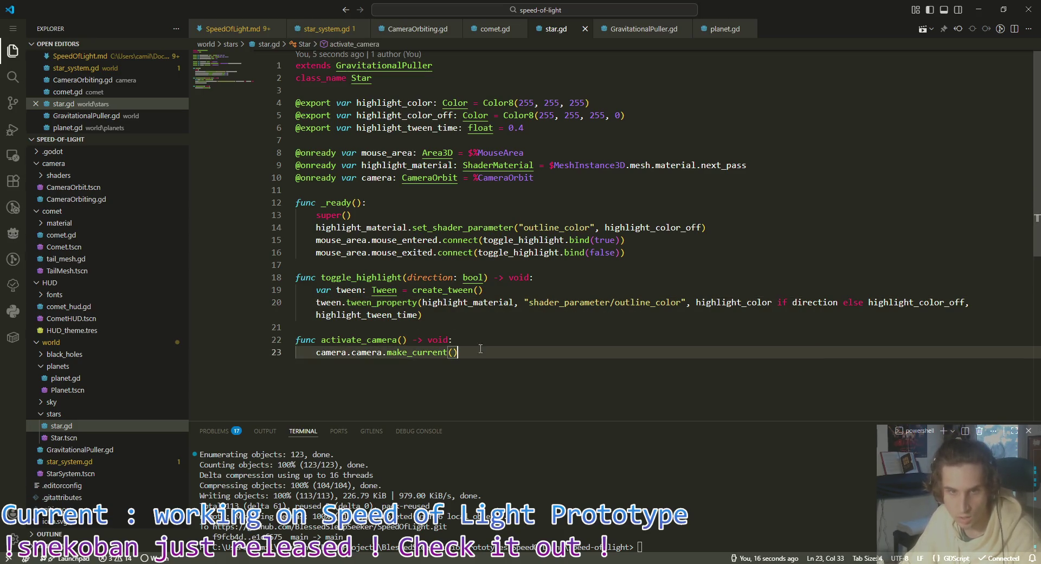
{"action": "left_click", "coordinate": [483, 364]}
{"action": "mouse_move", "coordinate": [619, 355]}
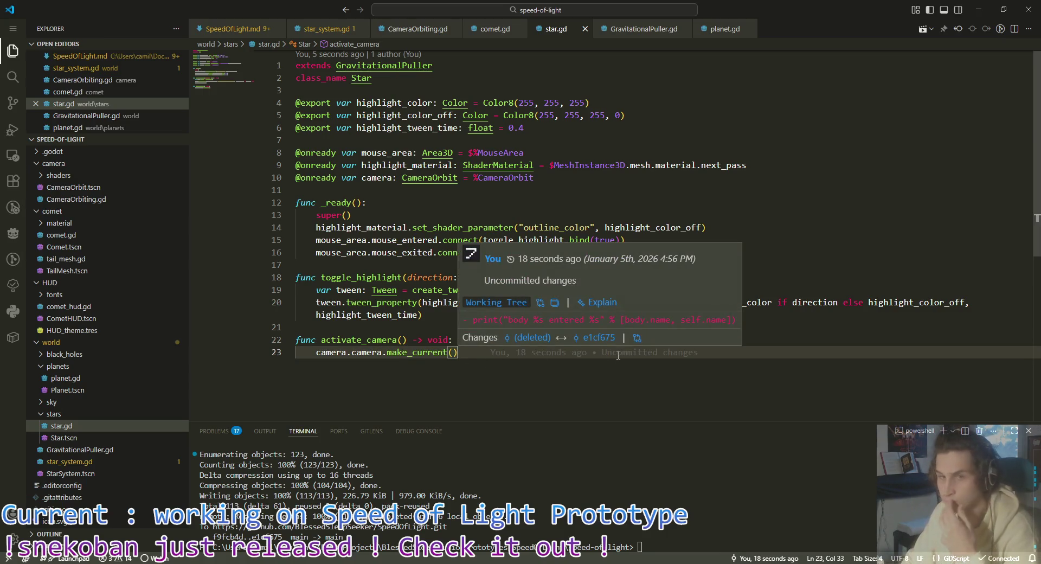
{"action": "double_click", "coordinate": [362, 353]}
{"action": "key", "text": "Delete"}
{"action": "key", "text": "Delete"}
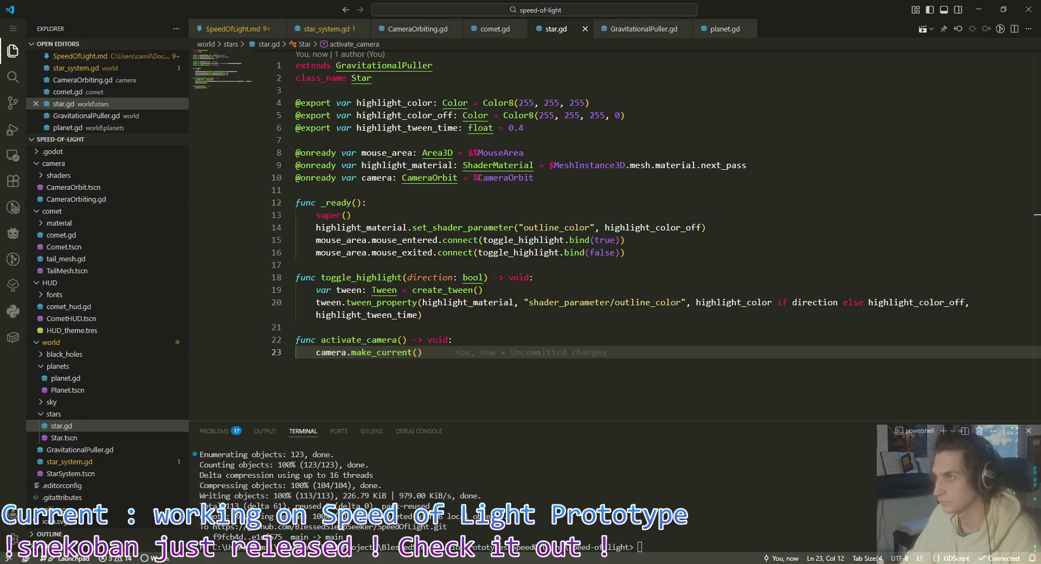
{"action": "key", "text": "alt+Tab"}
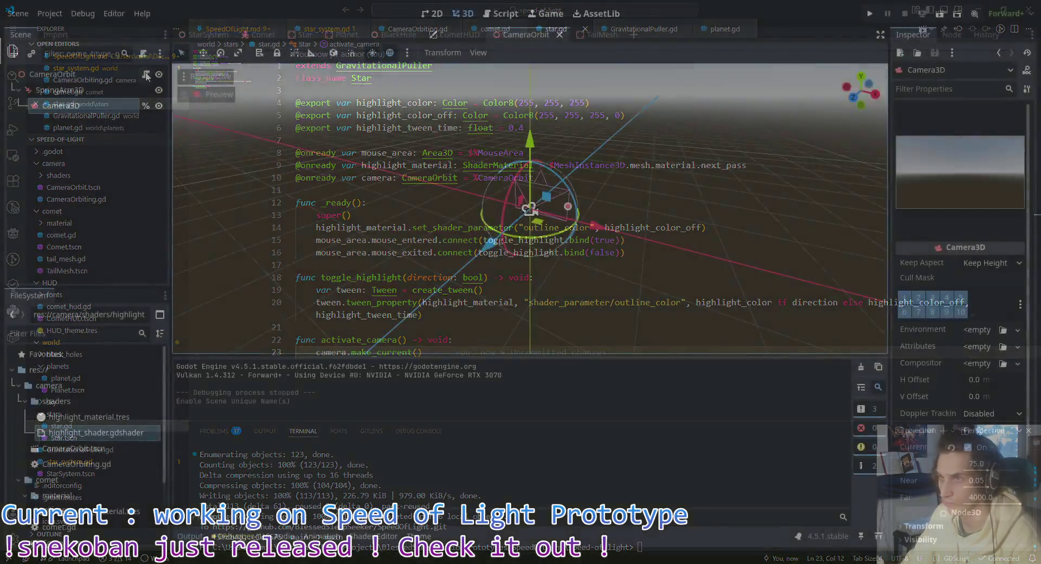
Step: Add 'func make_current() -> void:' calling camera.make_current() after _ready in CameraOrbiting.gd, and save
{"action": "key", "text": "alt+Tab"}
{"action": "scroll", "coordinate": [421, 353], "scroll_direction": "down", "scroll_amount": 2}
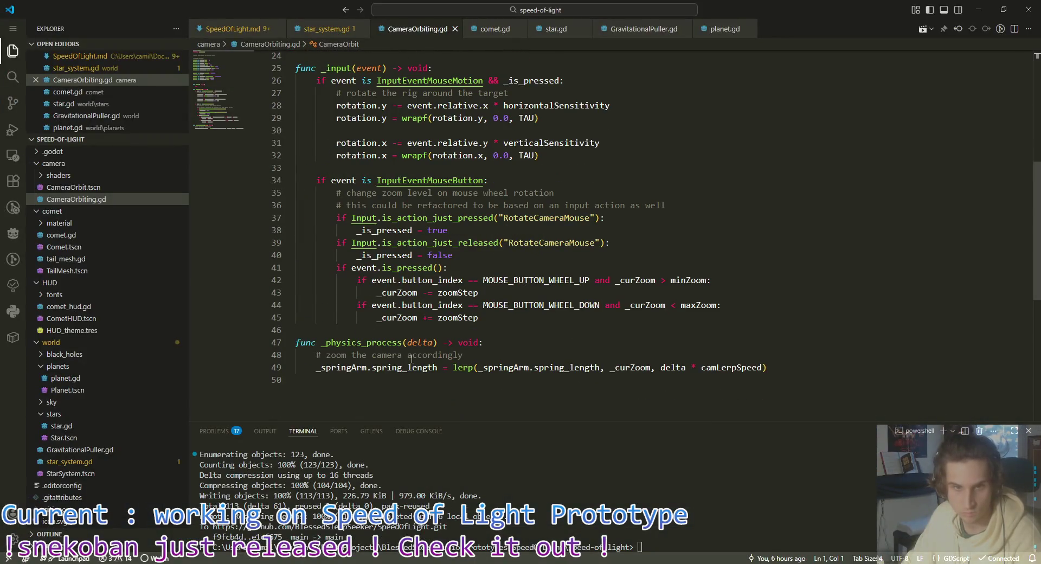
{"action": "scroll", "coordinate": [410, 324], "scroll_direction": "up", "scroll_amount": 4}
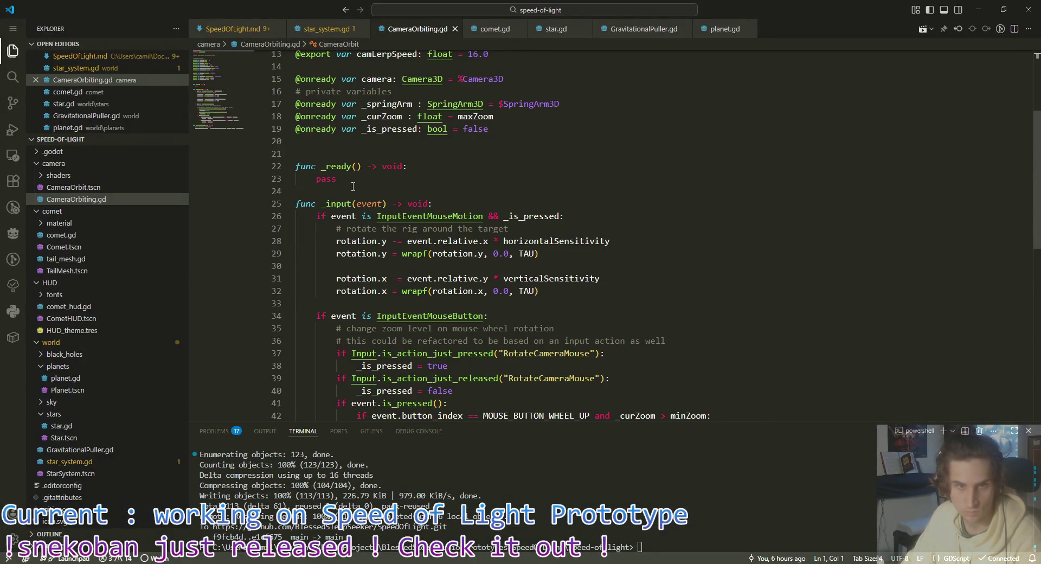
{"action": "left_click", "coordinate": [726, 191]}
{"action": "key", "text": "Return"}
{"action": "key", "text": "Return"}
{"action": "key", "text": "Up"}
{"action": "type", "text": "fun"}
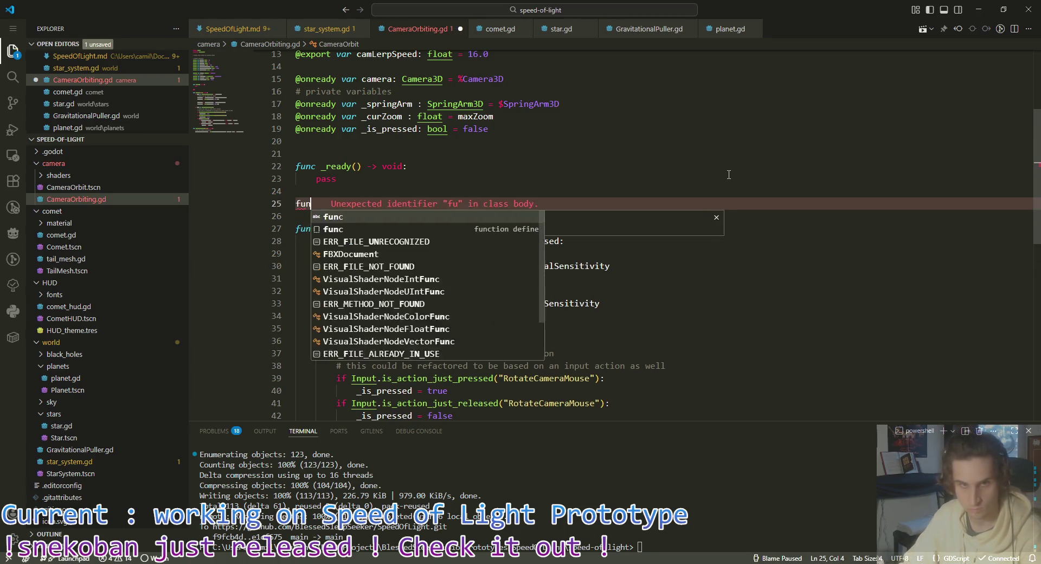
{"action": "type", "text": "c make_current() "}
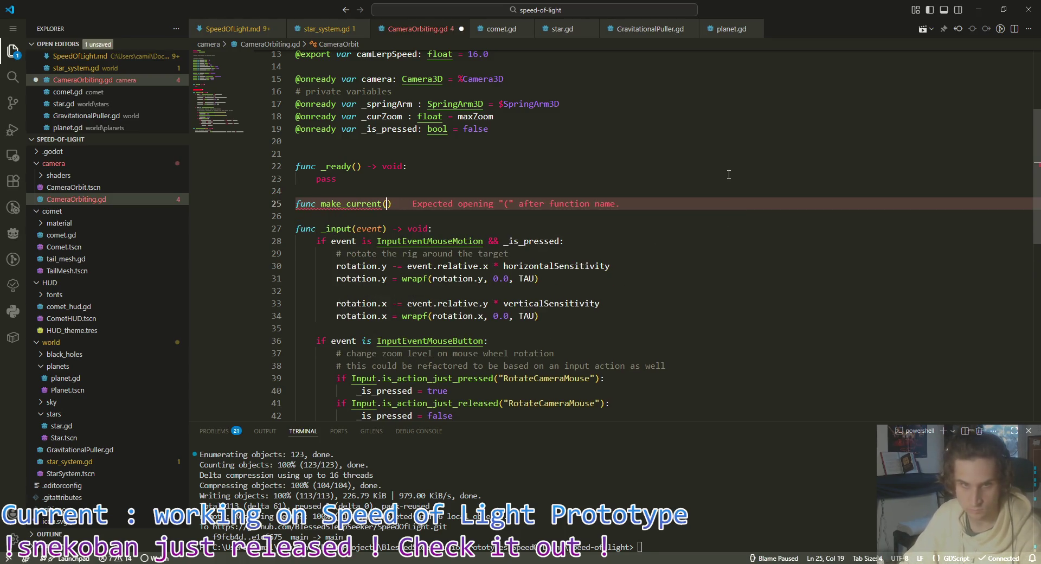
{"action": "type", "text": "-> void:"}
{"action": "key", "text": "Return"}
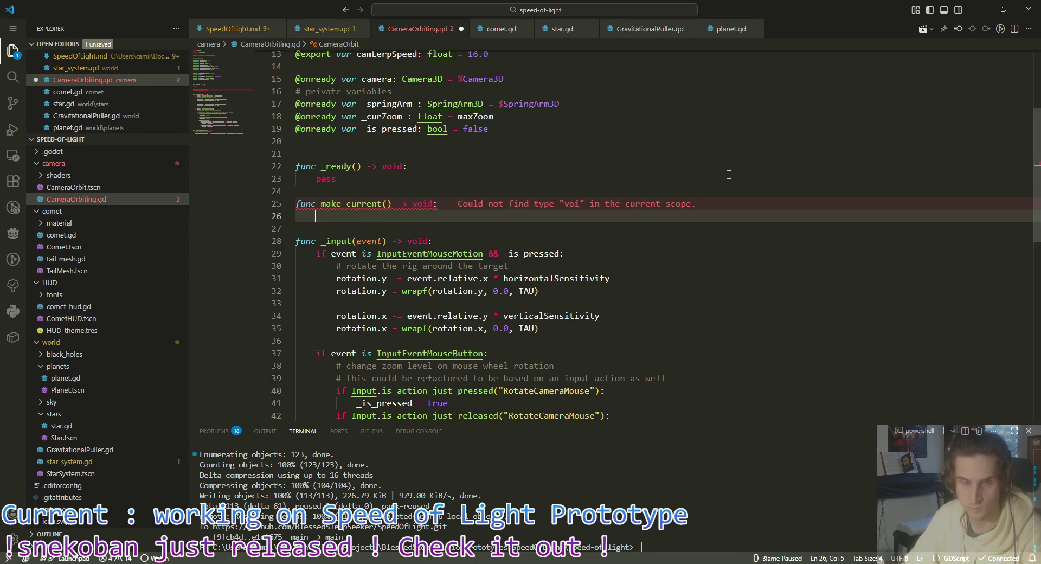
{"action": "type", "text": "cam"}
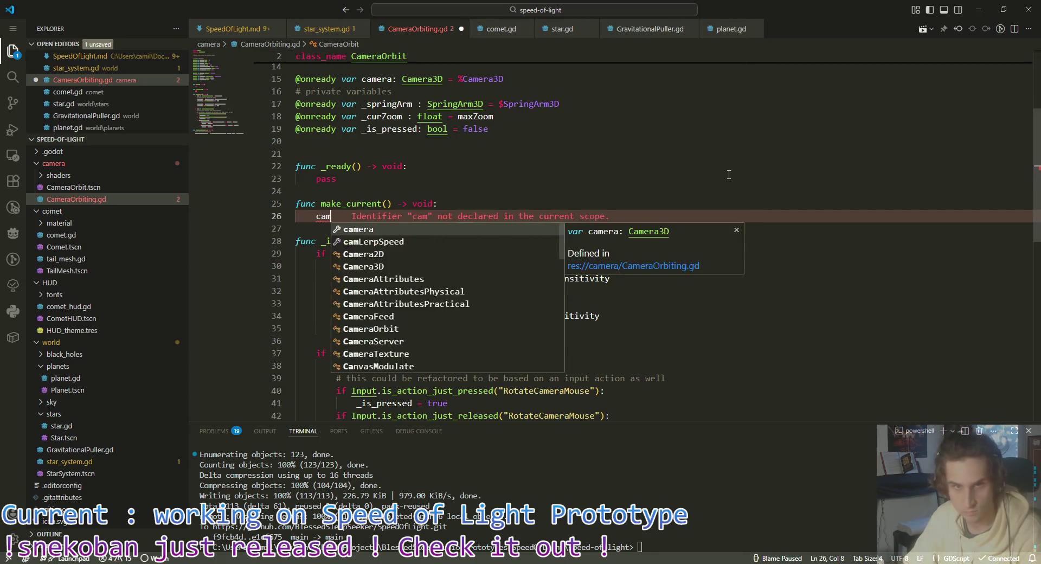
{"action": "type", "text": "era.mak"}
{"action": "key", "text": "Return"}
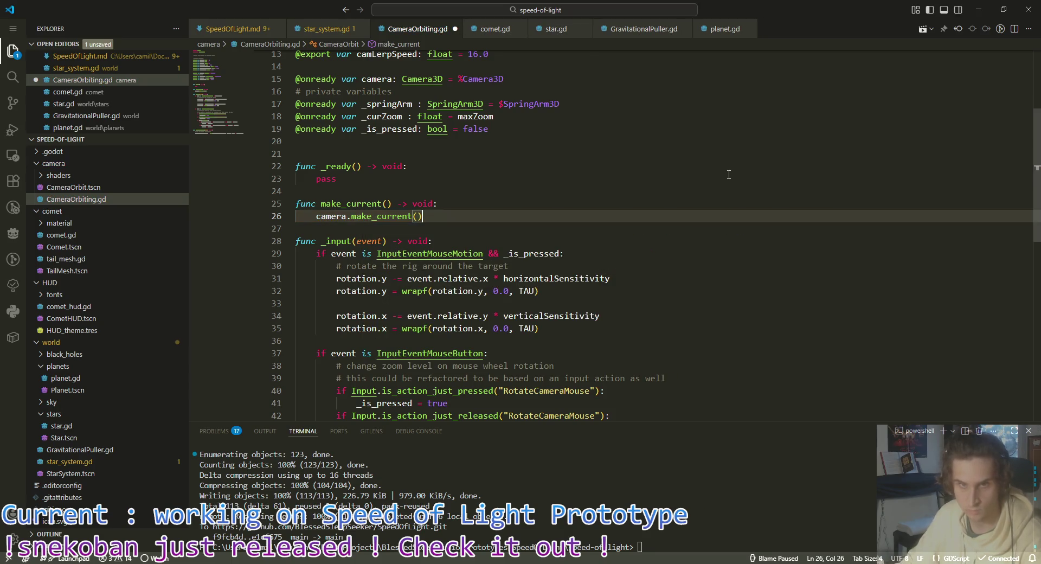
{"action": "key", "text": "ctrl+s"}
{"action": "left_click", "coordinate": [326, 29]}
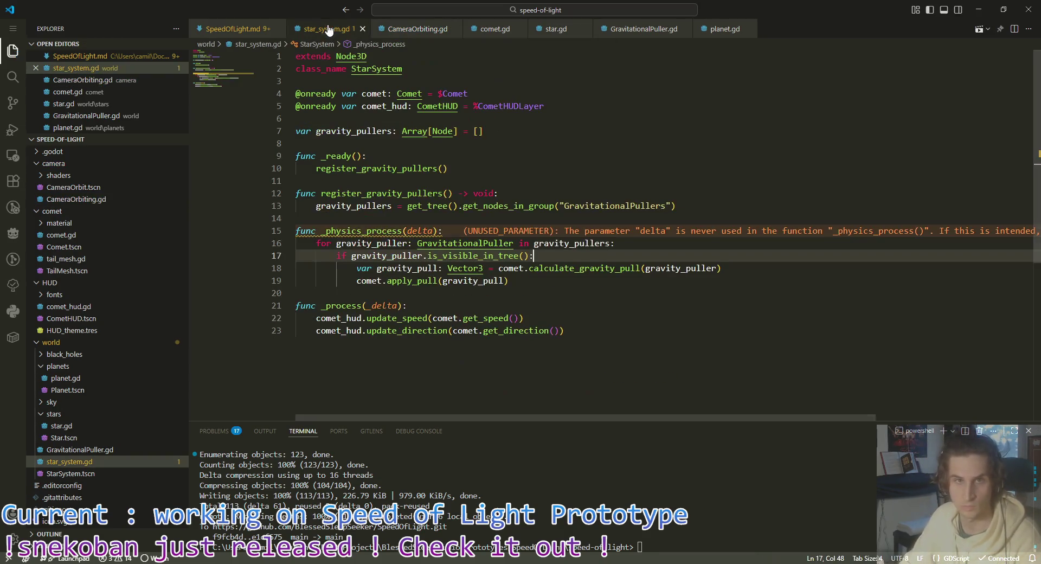
Step: Delete the duplicate 'camera.' prefix on line 49 of comet.gd
{"action": "left_click", "coordinate": [485, 30]}
{"action": "left_click_drag", "start_coordinate": [346, 177], "coordinate": [387, 177]}
{"action": "key", "text": "BackSpace"}
{"action": "left_click", "coordinate": [489, 181]}
{"action": "scroll", "coordinate": [499, 183], "scroll_direction": "up", "scroll_amount": 1}
{"action": "scroll", "coordinate": [499, 183], "scroll_direction": "down", "scroll_amount": 2}
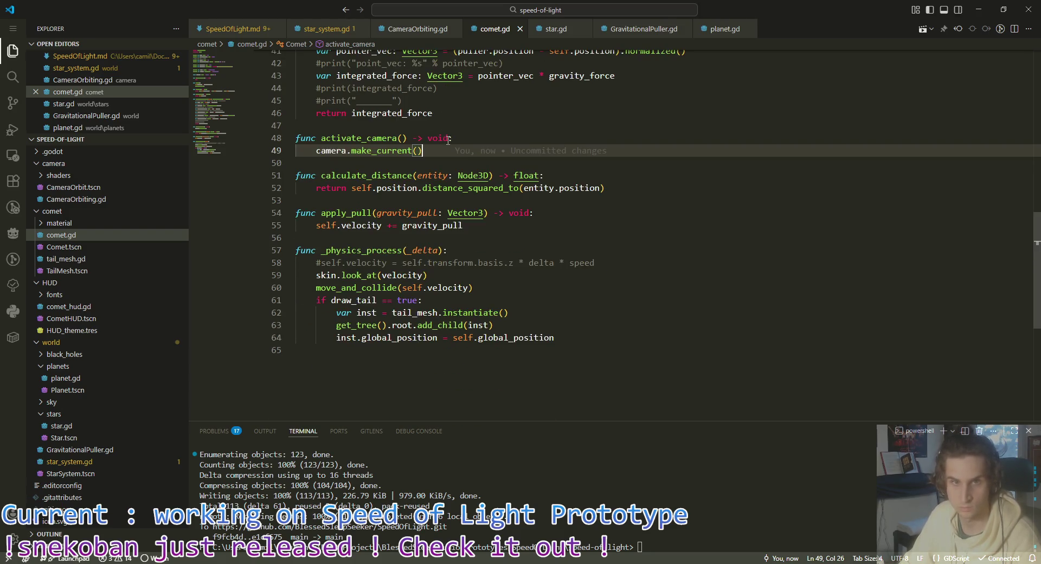
{"action": "key", "text": "shift+Home"}
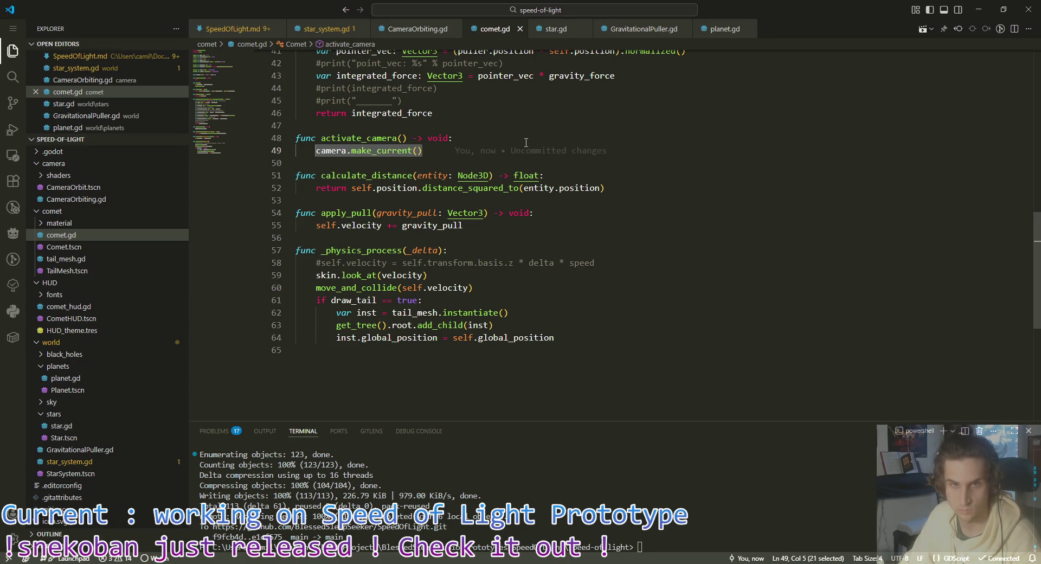
{"action": "left_click", "coordinate": [477, 155]}
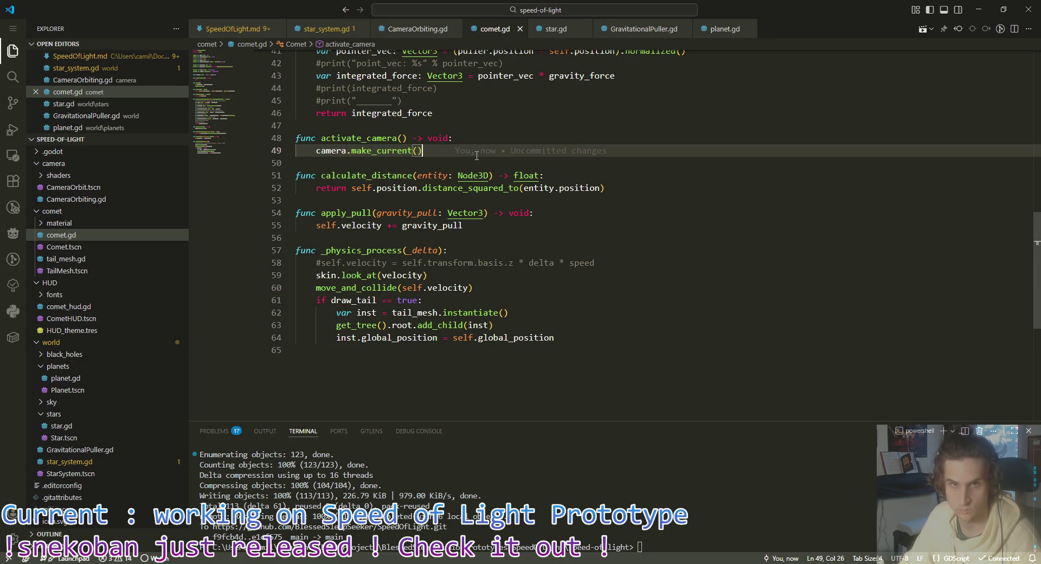
Step: Review star.gd's activate_camera() below the toggle_highlight tween code
{"action": "left_click", "coordinate": [557, 32]}
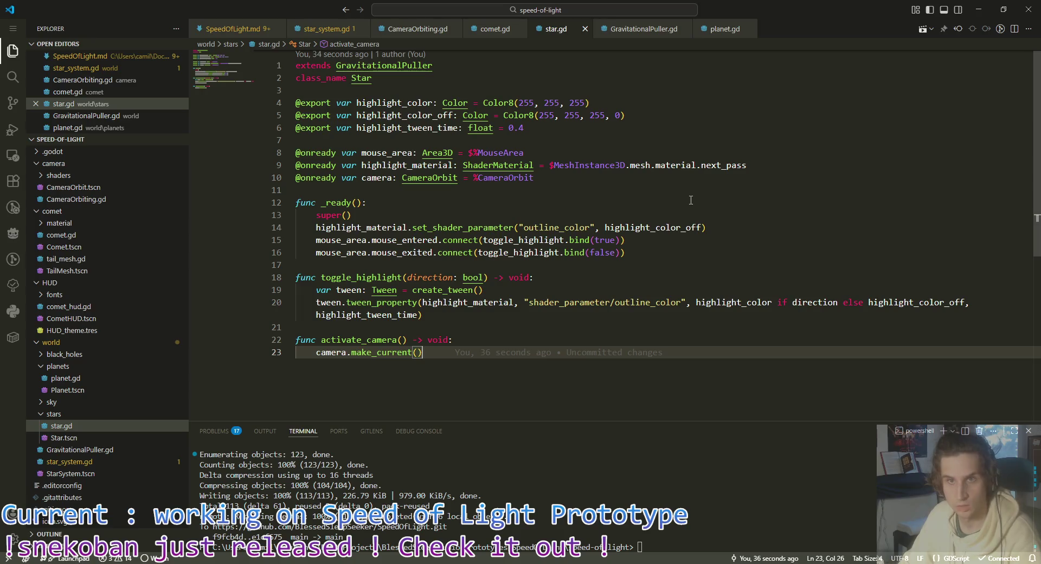
{"action": "left_click", "coordinate": [489, 261]}
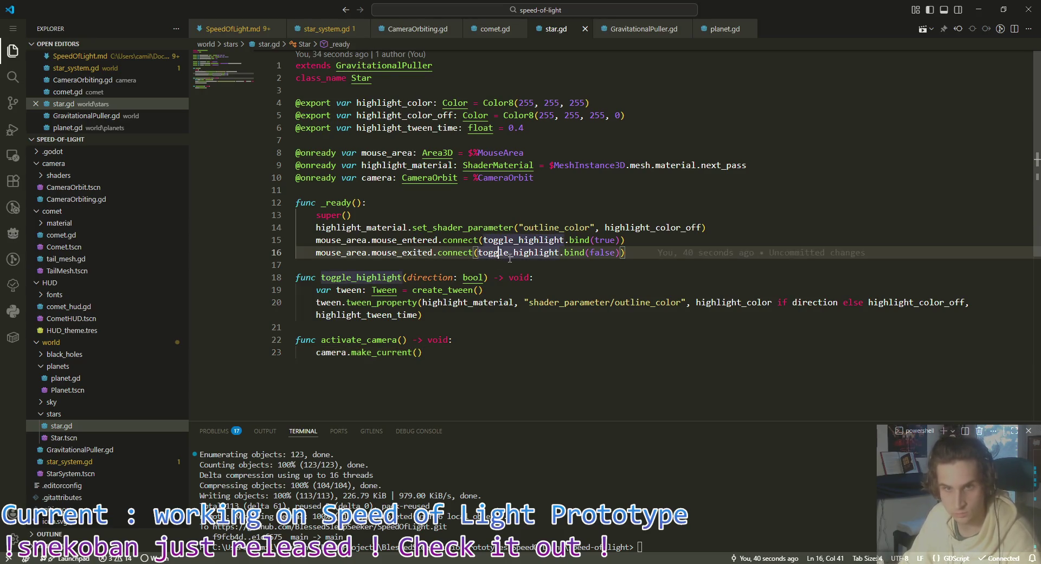
{"action": "mouse_move", "coordinate": [513, 264]}
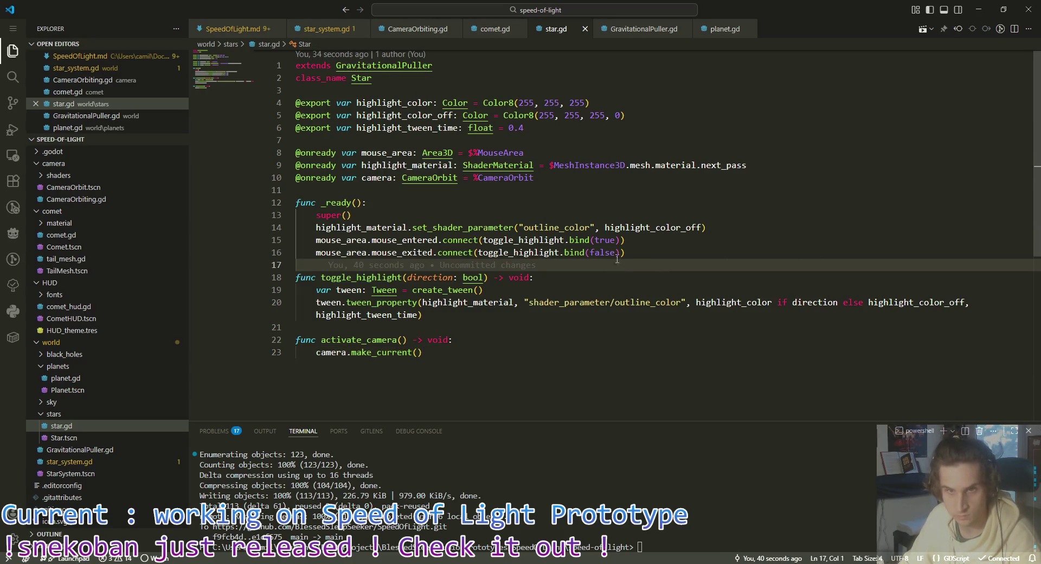
{"action": "left_click", "coordinate": [629, 239]}
{"action": "left_click", "coordinate": [482, 318]}
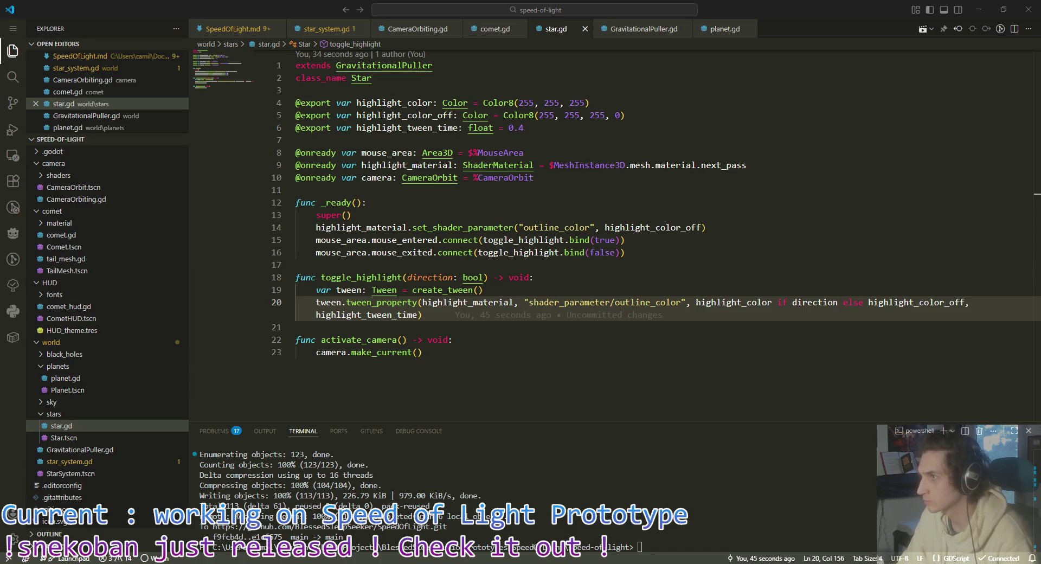
Step: Leave star.gd unchanged and return to the Godot editor on the CameraOrbit scene
{"action": "key", "text": "alt+Tab"}
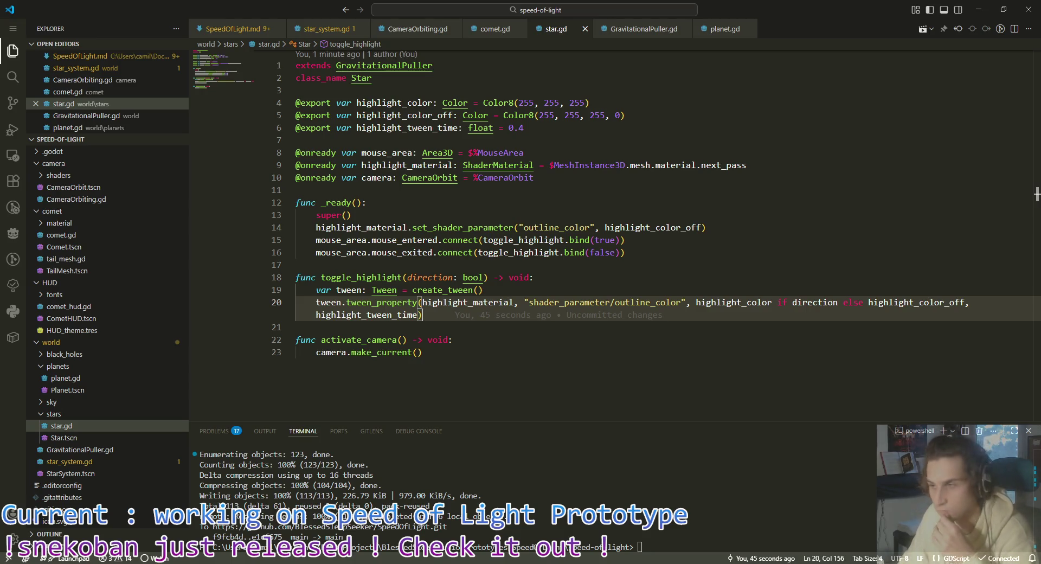
{"action": "key", "text": "alt+Tab"}
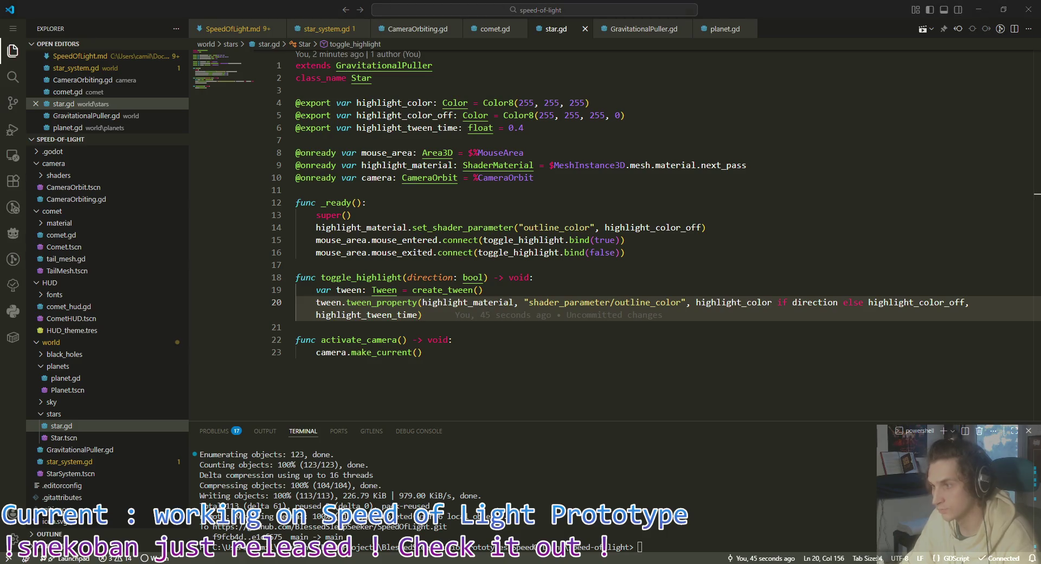
{"action": "key", "text": "alt+Tab"}
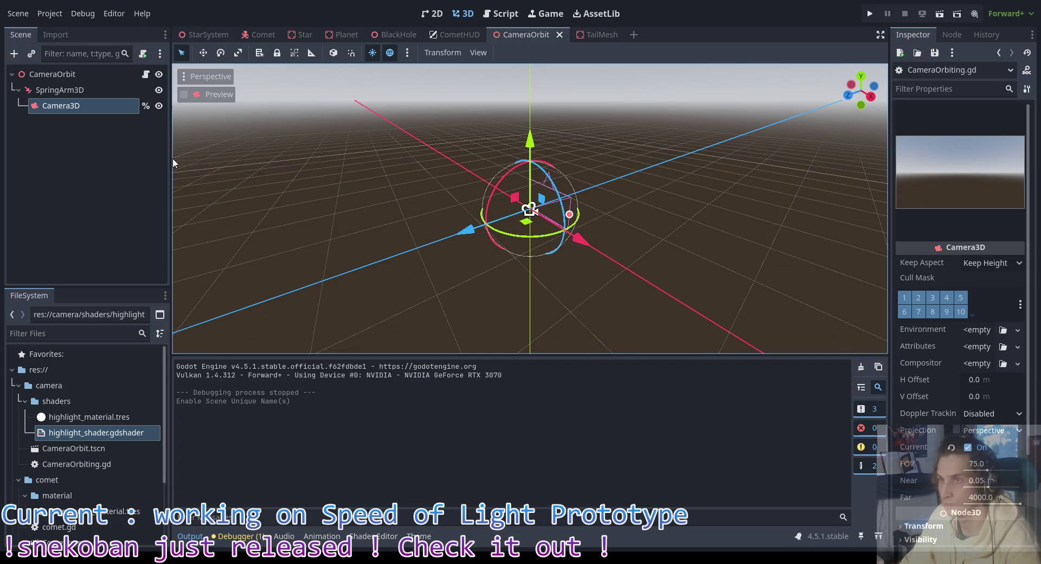
Step: Open the StarSystem scene and collapse its Stars and Planets branches
{"action": "mouse_move", "coordinate": [206, 45]}
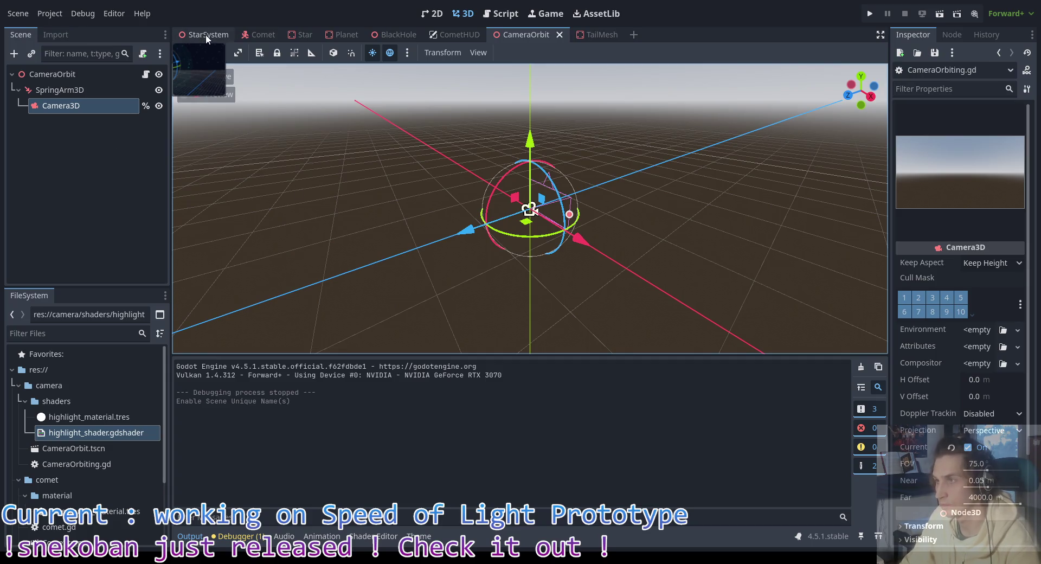
{"action": "left_click", "coordinate": [206, 34]}
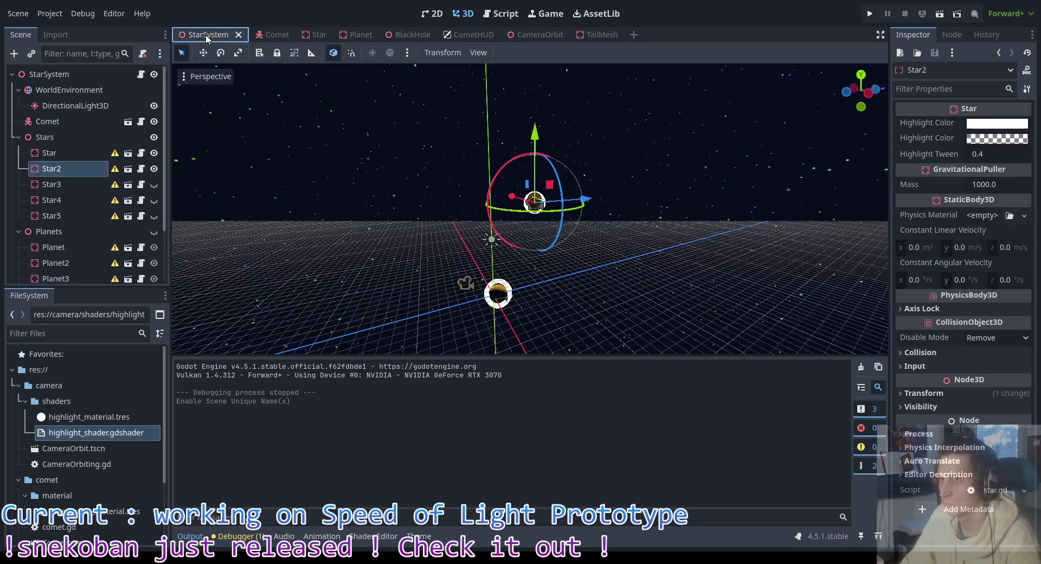
{"action": "left_click", "coordinate": [19, 138]}
{"action": "left_click", "coordinate": [19, 153]}
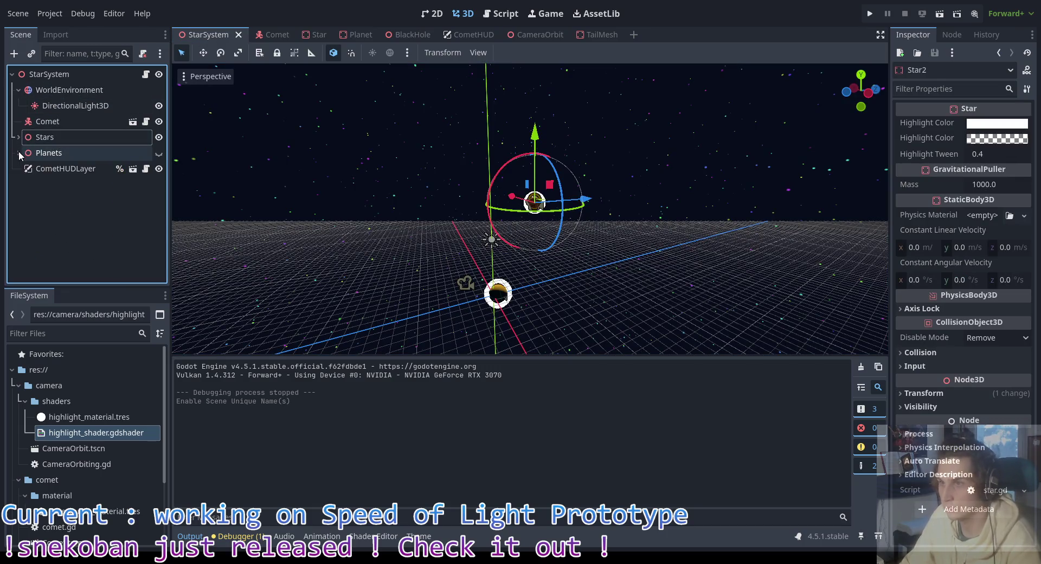
{"action": "left_click", "coordinate": [51, 79]}
{"action": "right_click", "coordinate": [51, 79]}
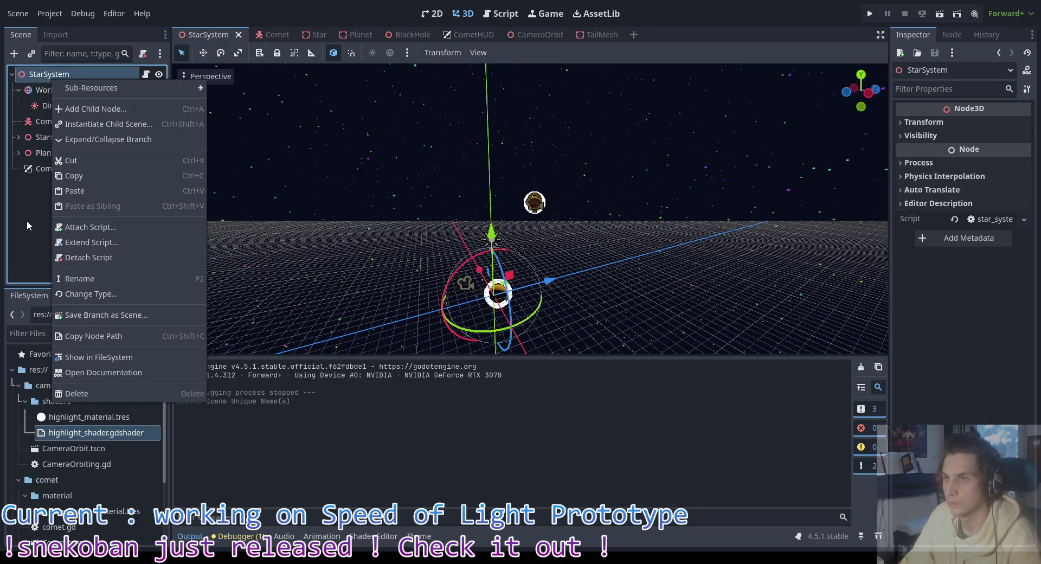
{"action": "left_click", "coordinate": [27, 220]}
{"action": "left_click", "coordinate": [63, 335]}
{"action": "left_click", "coordinate": [79, 226]}
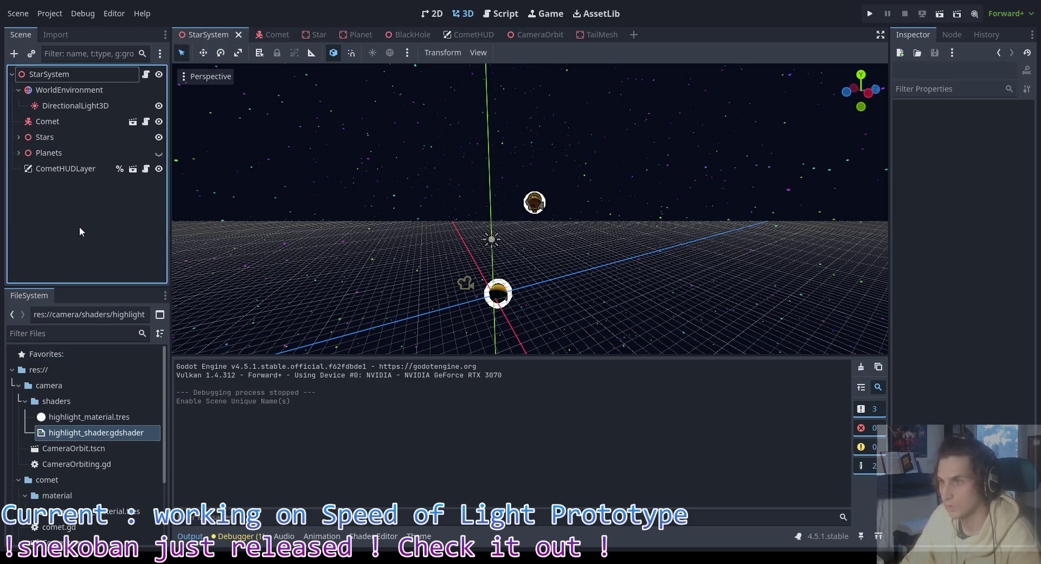
Step: Add a plain Node child to StarSystem named CameraSelector
{"action": "left_click", "coordinate": [69, 76]}
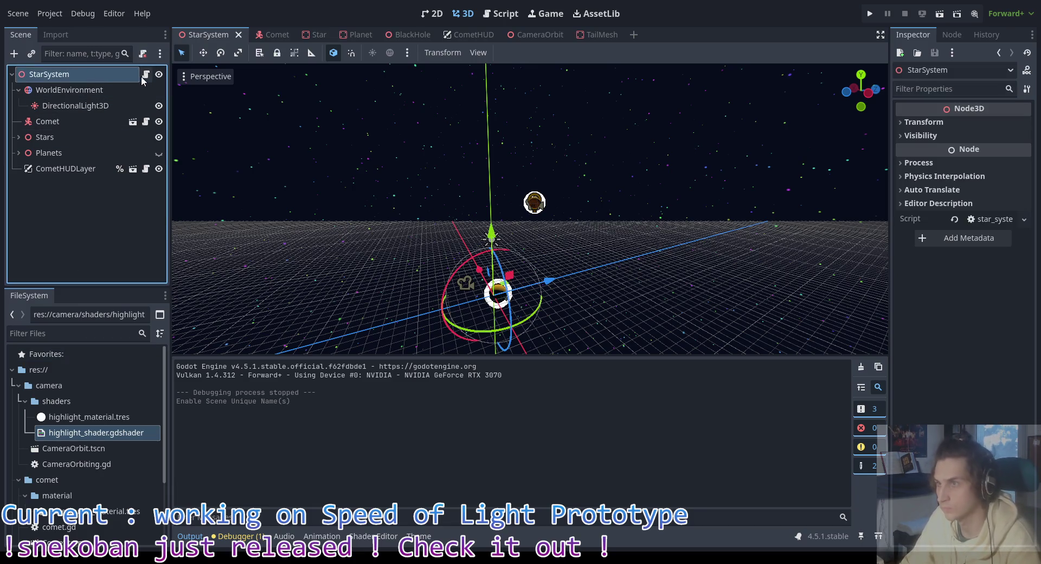
{"action": "right_click", "coordinate": [61, 75]}
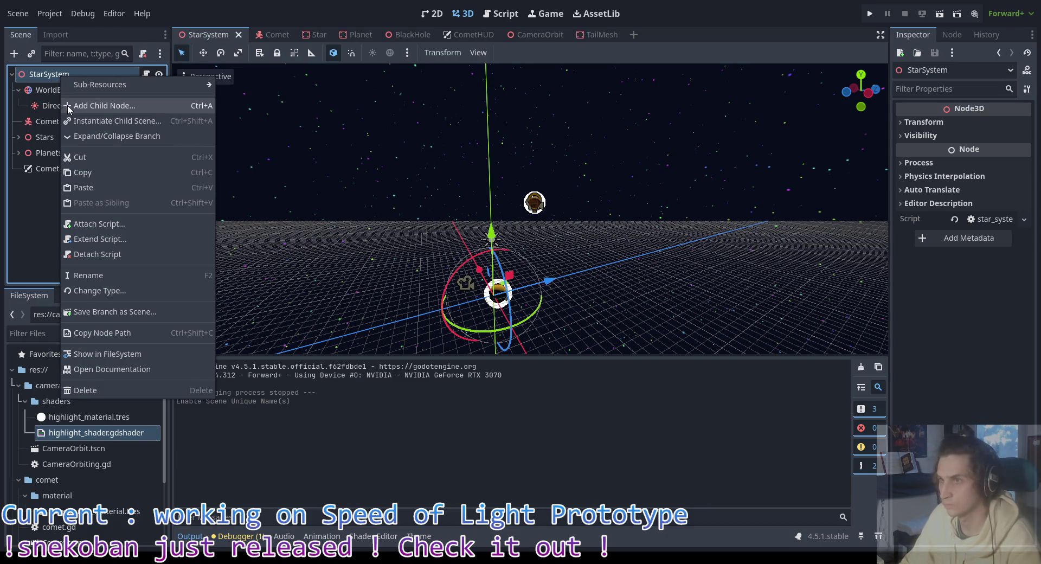
{"action": "left_click", "coordinate": [68, 106]}
{"action": "type", "text": "node"}
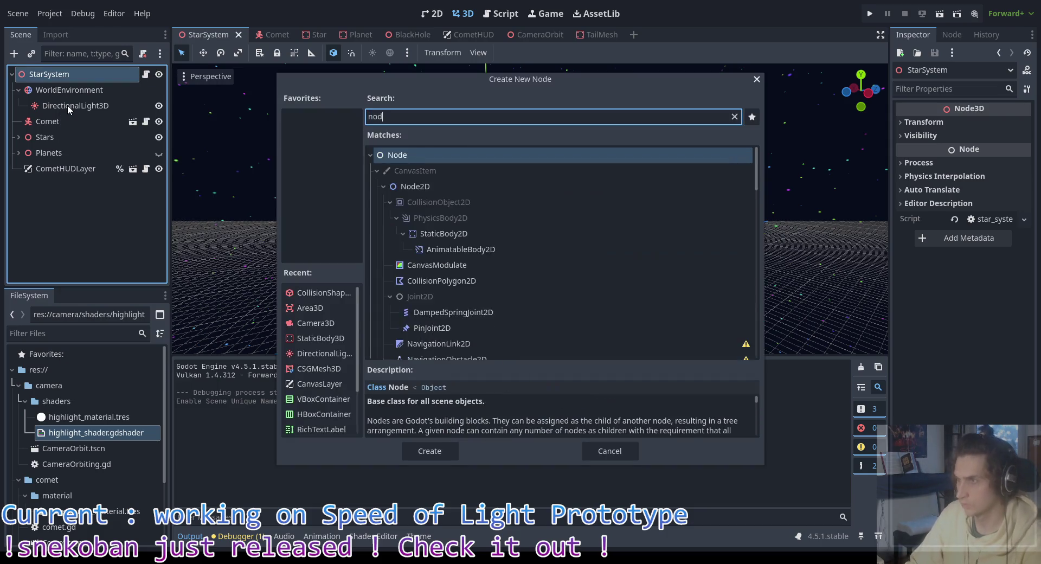
{"action": "key", "text": "Return"}
{"action": "double_click", "coordinate": [74, 186]}
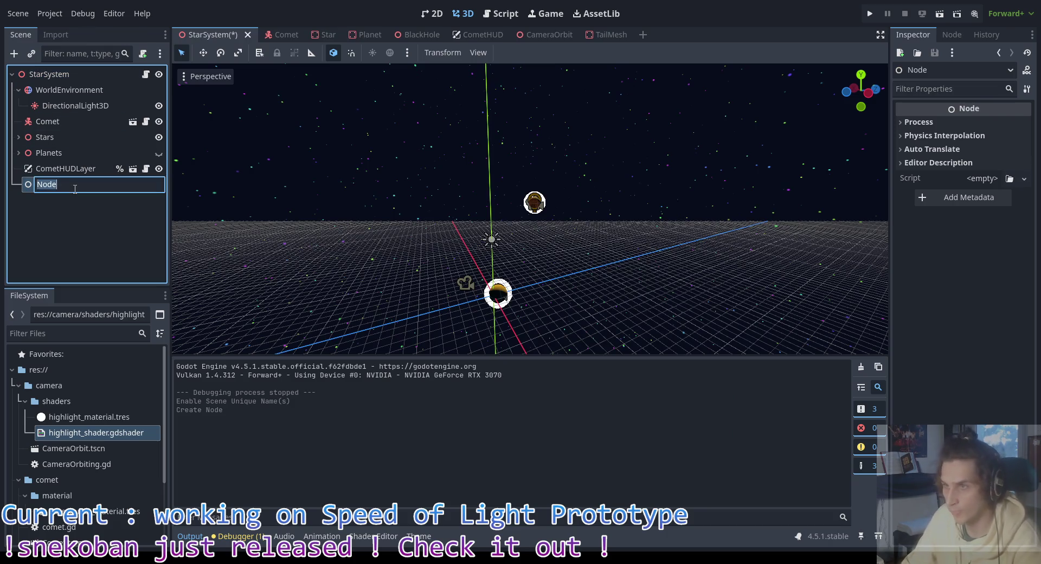
{"action": "type", "text": "Came"}
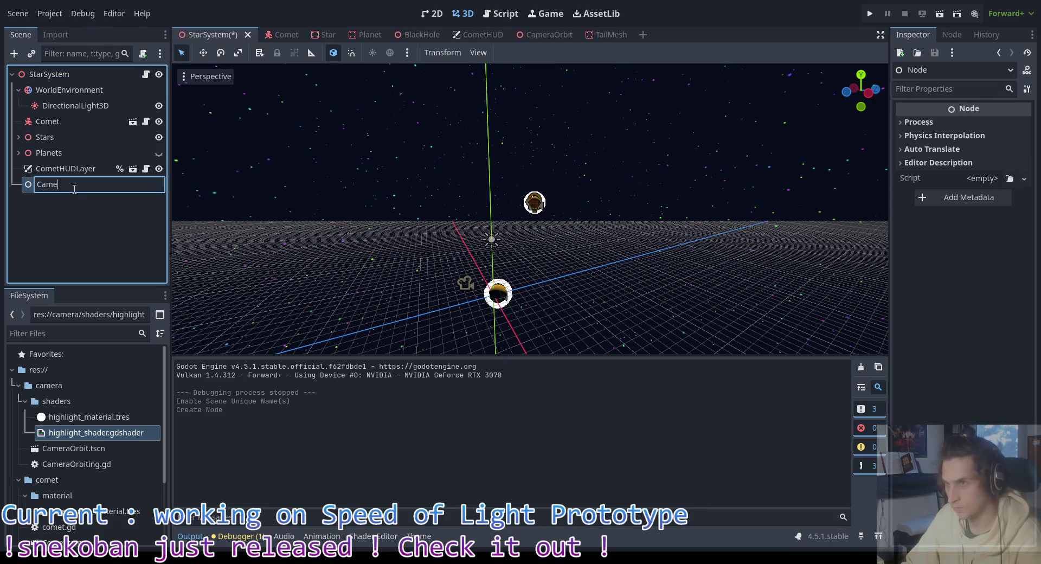
{"action": "type", "text": "raSelector"}
{"action": "key", "text": "Return"}
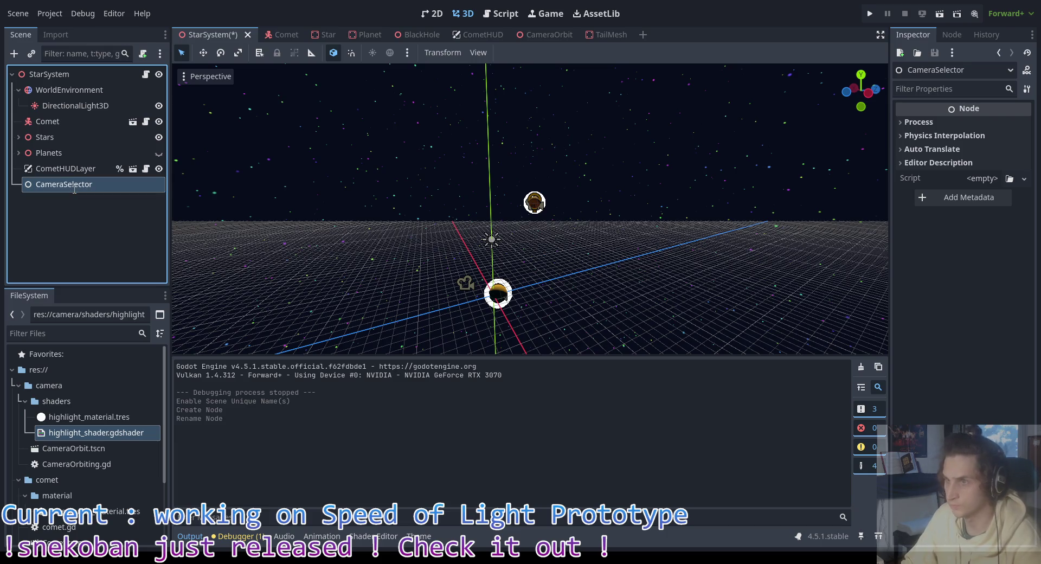
Step: Attach a new script, res://world/camera_selector.gd, to CameraSelector
{"action": "right_click", "coordinate": [73, 184]}
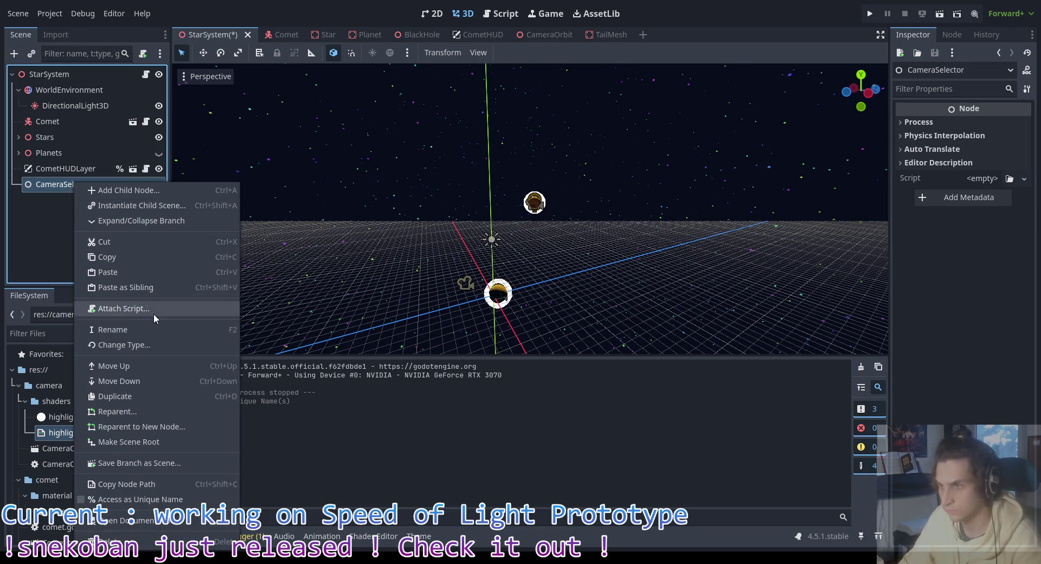
{"action": "left_click", "coordinate": [153, 311]}
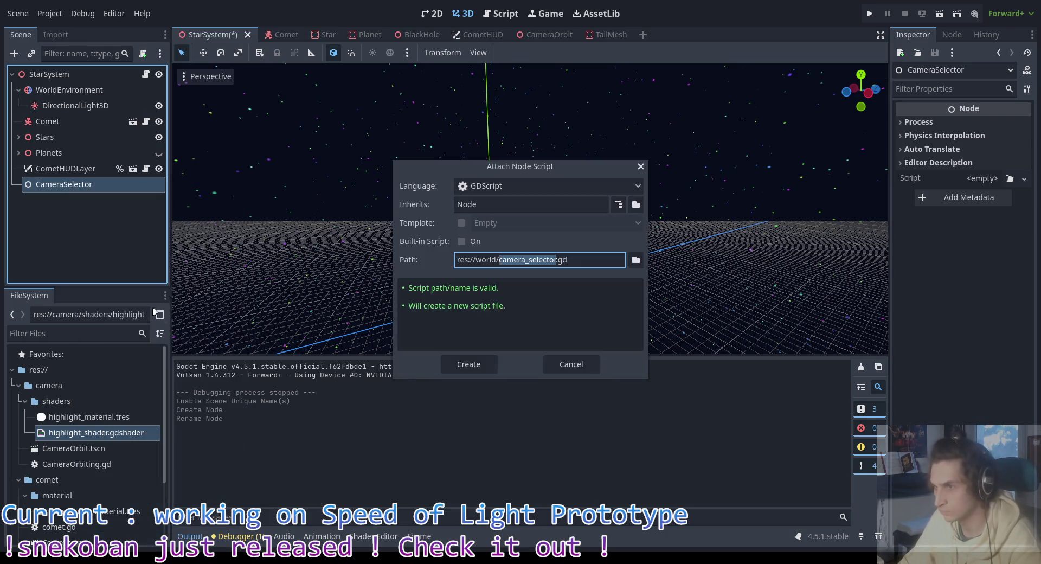
{"action": "left_click", "coordinate": [472, 365]}
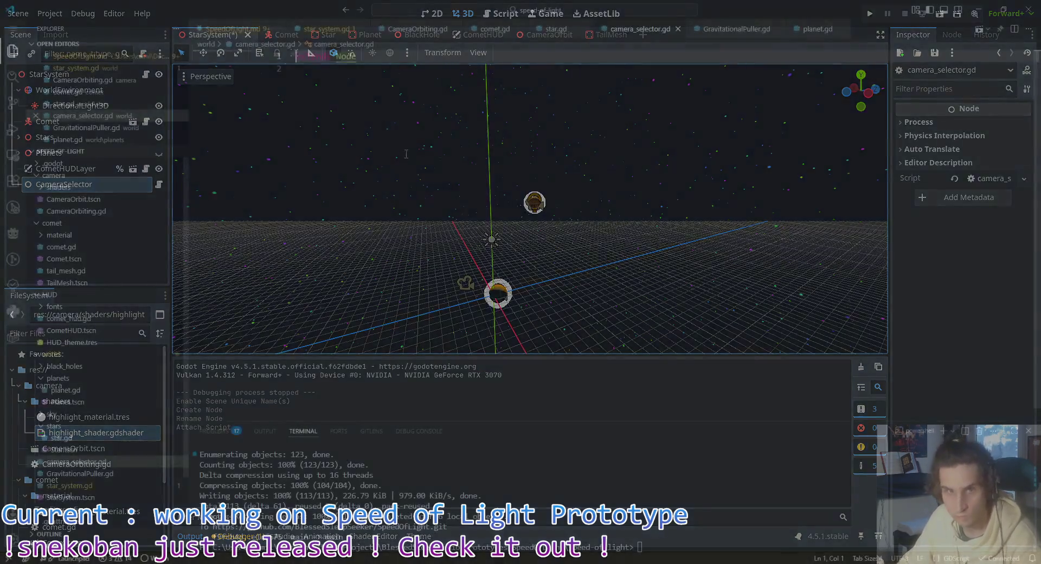
Step: Declare 'class_name CameraSelector' in camera_selector.gd and save
{"action": "type", "text": "class_name Camera"}
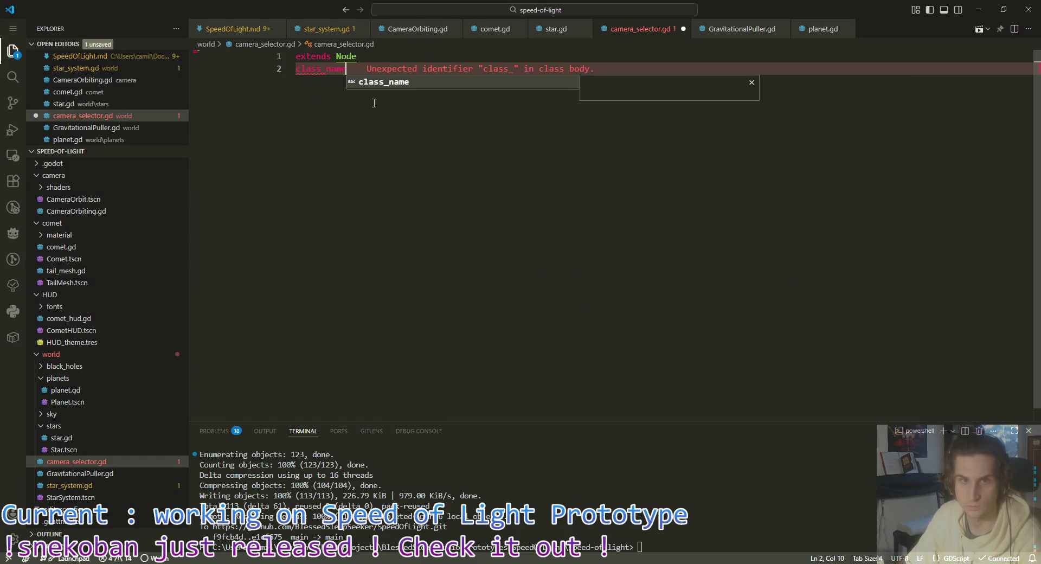
{"action": "type", "text": "Selector"}
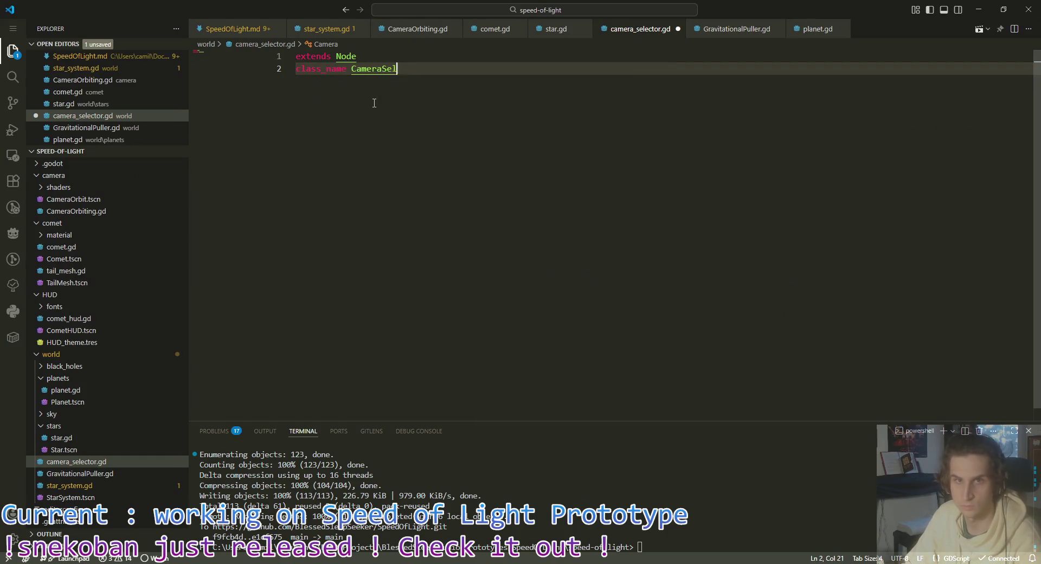
{"action": "key", "text": "Return"}
{"action": "key", "text": "Return"}
{"action": "key", "text": "BackSpace"}
{"action": "key", "text": "ctrl+s"}
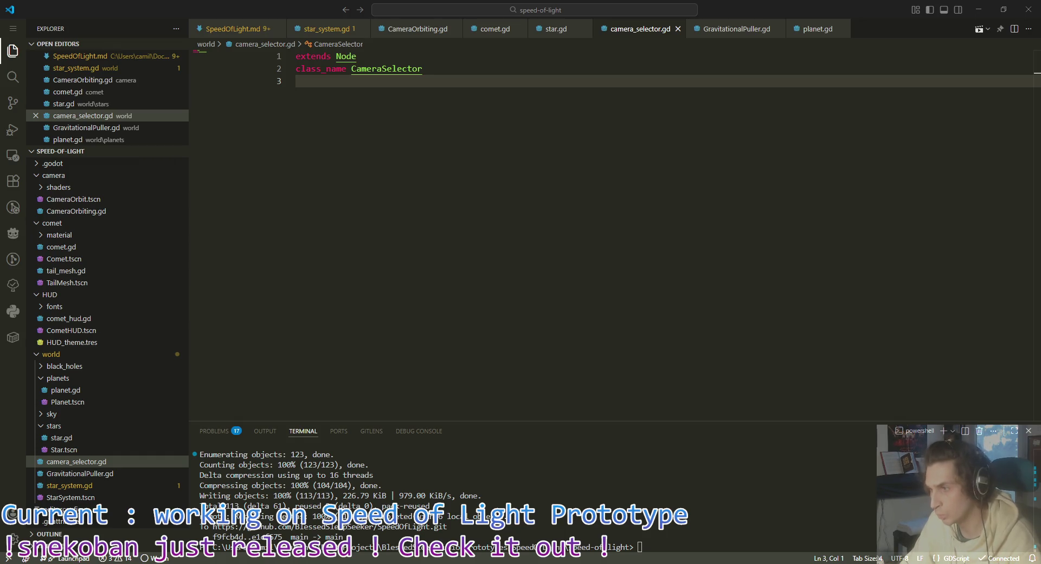
Step: Add 'signal entity_selected(entity: Node3D)' below the class name and save
{"action": "key", "text": "Return"}
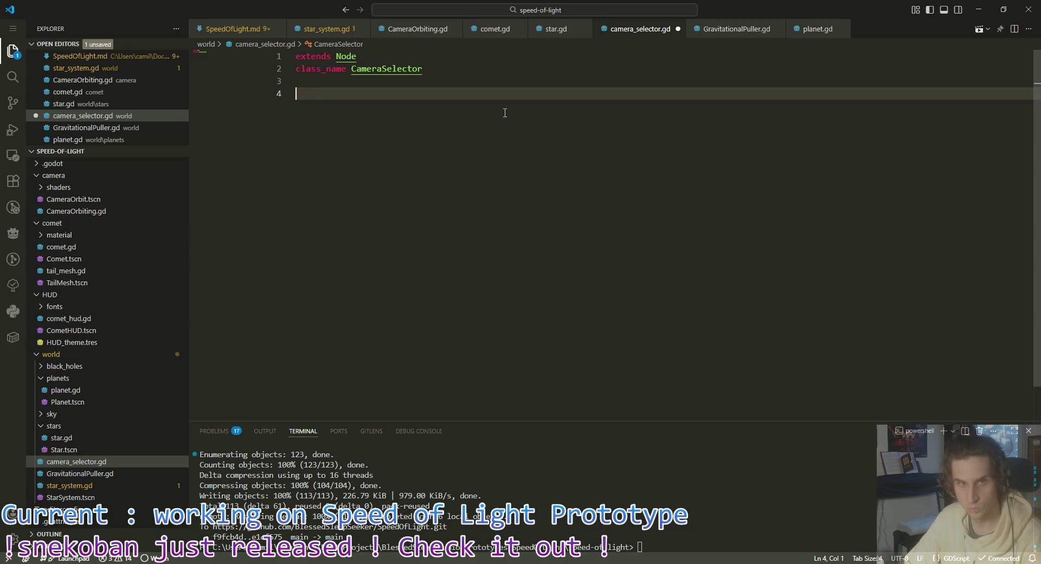
{"action": "type", "text": "signal "}
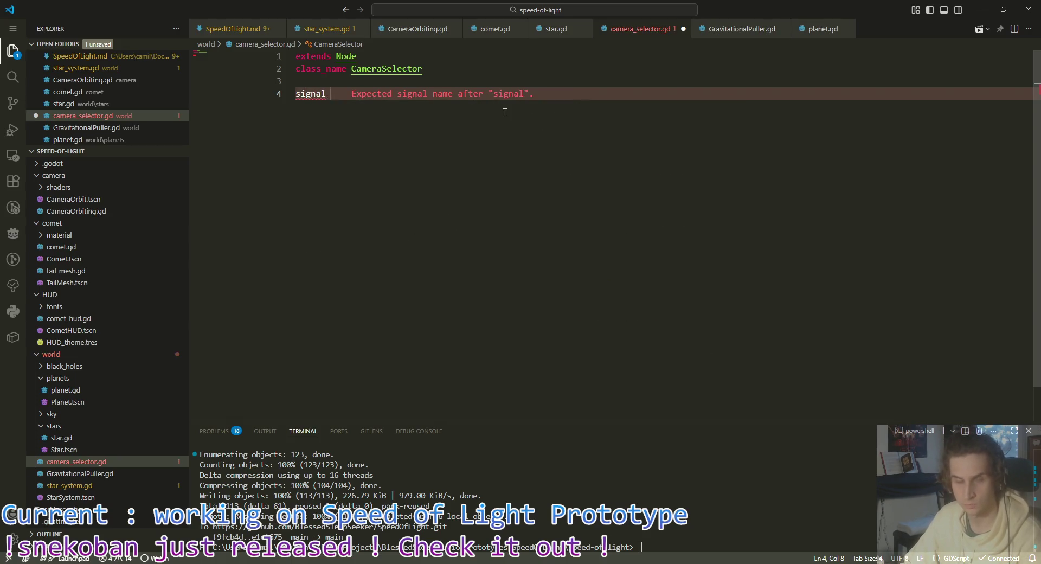
{"action": "type", "text": "entity"}
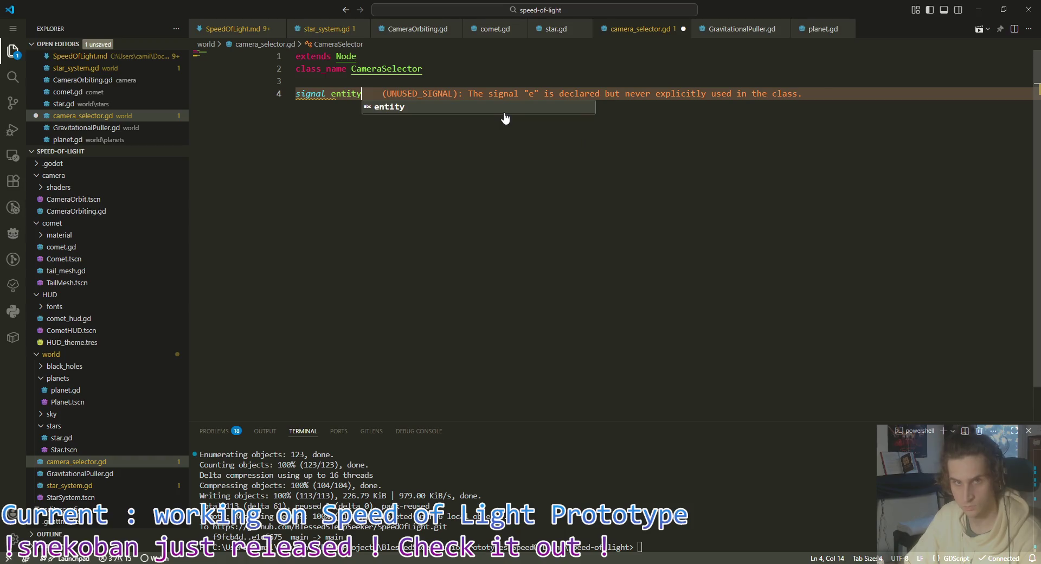
{"action": "type", "text": "_selected("}
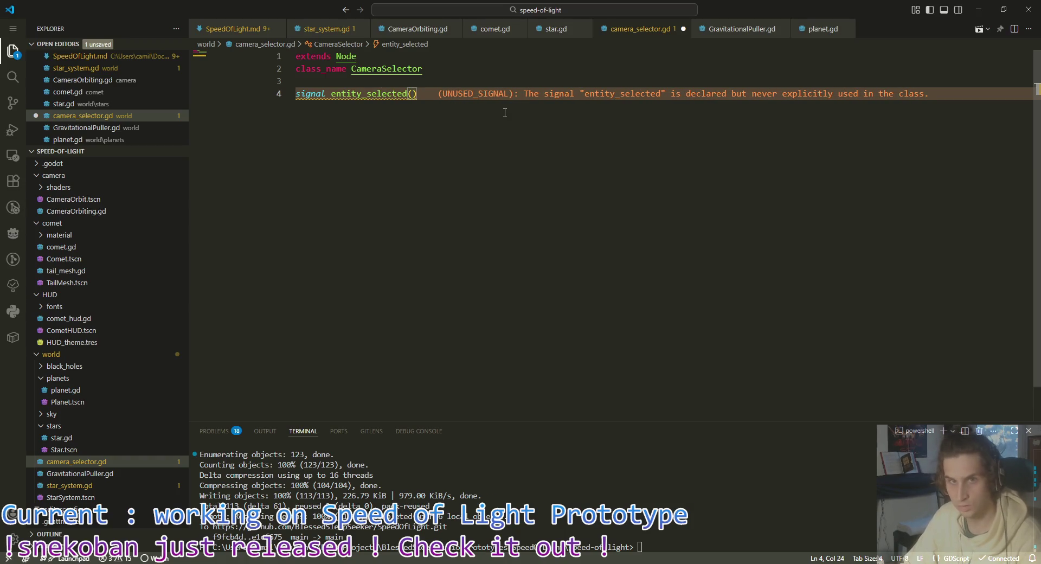
{"action": "type", "text": "Node3D"}
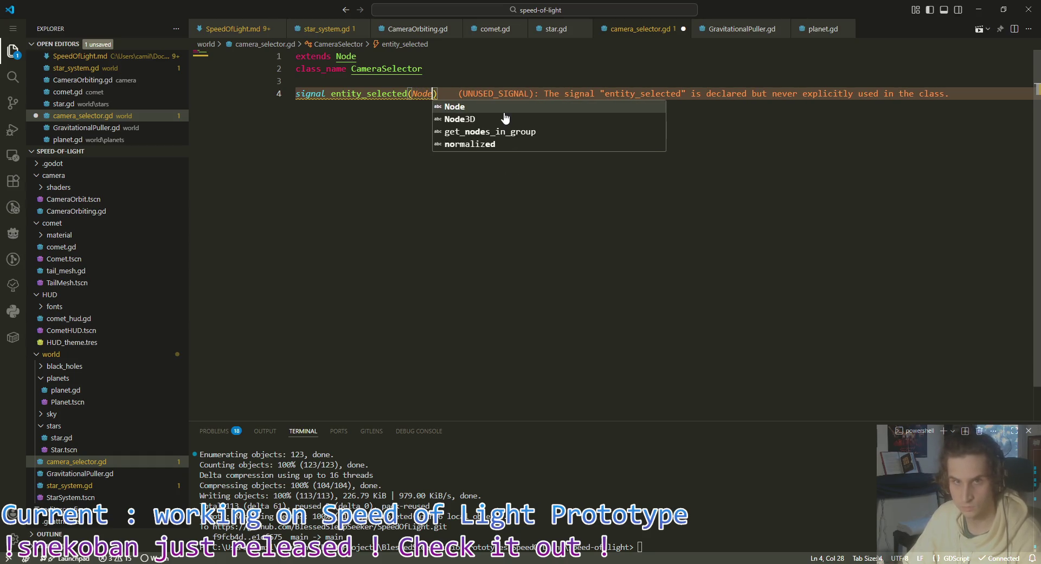
{"action": "key", "text": "Escape"}
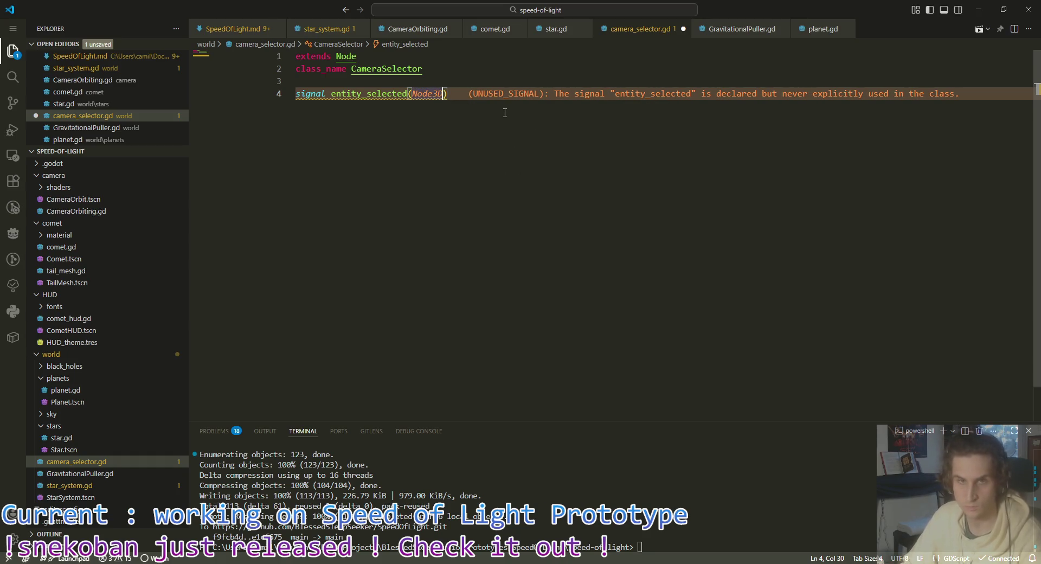
{"action": "key", "text": "ctrl+BackSpace"}
{"action": "type", "text": "node"}
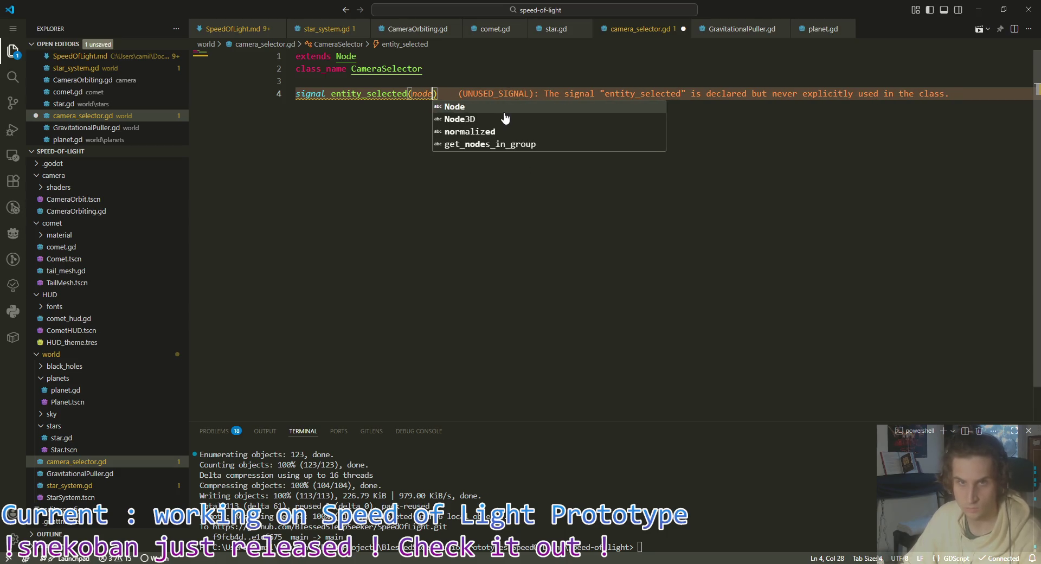
{"action": "key", "text": "ctrl+BackSpace"}
{"action": "type", "text": "entity:"}
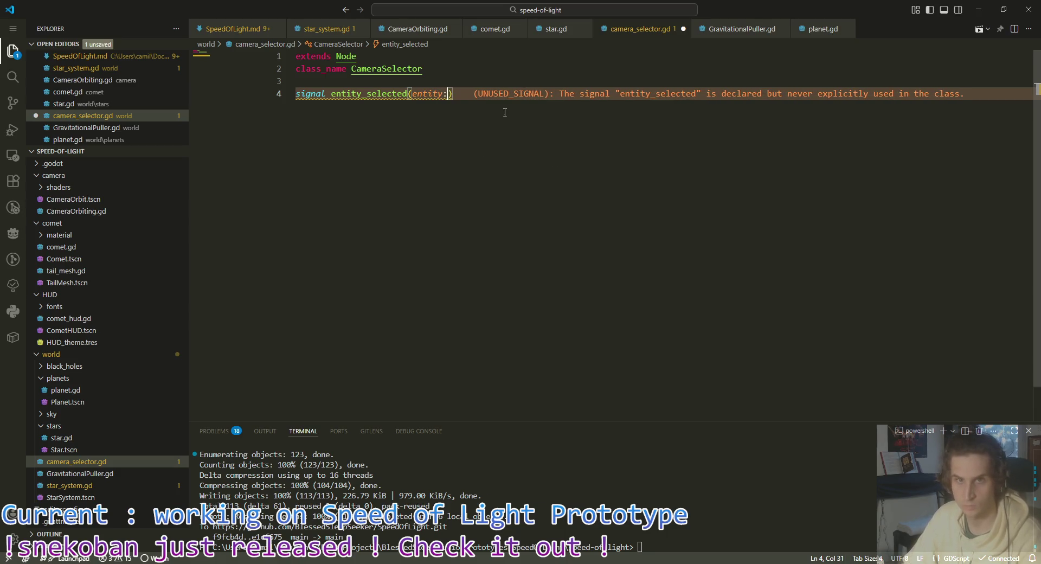
{"action": "type", "text": " Node3"}
{"action": "key", "text": "Return"}
{"action": "key", "text": "End"}
{"action": "key", "text": "ctrl+s"}
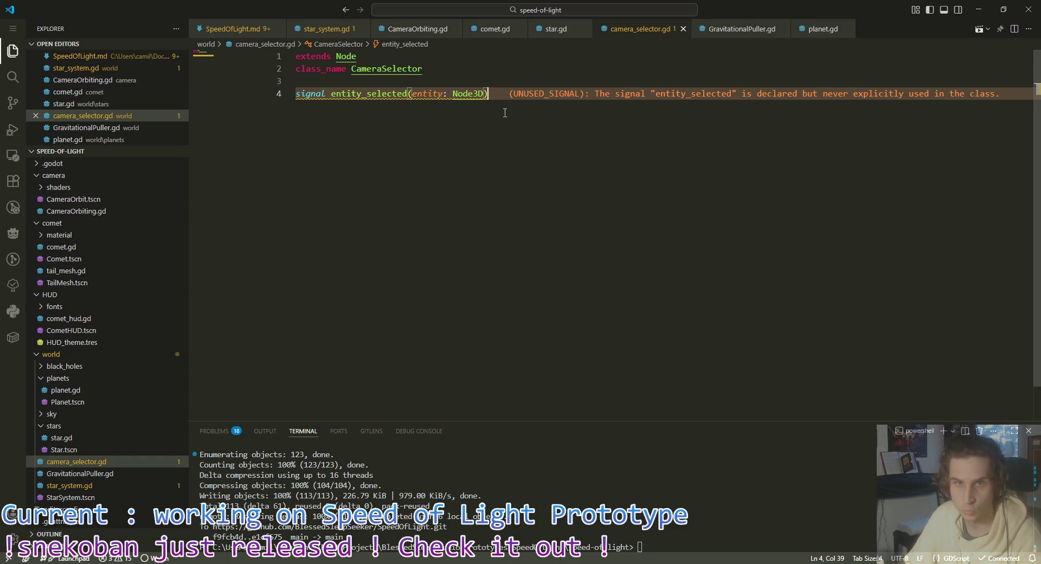
{"action": "key", "text": "Return"}
{"action": "key", "text": "Return"}
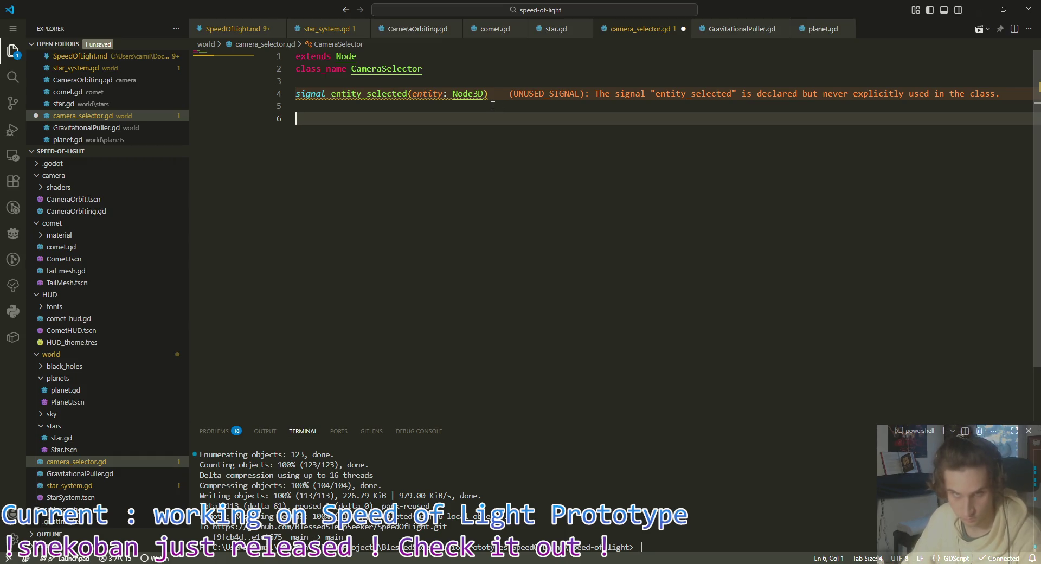
{"action": "key", "text": "Up"}
{"action": "key", "text": "Up"}
{"action": "key", "text": "Down"}
{"action": "key", "text": "Down"}
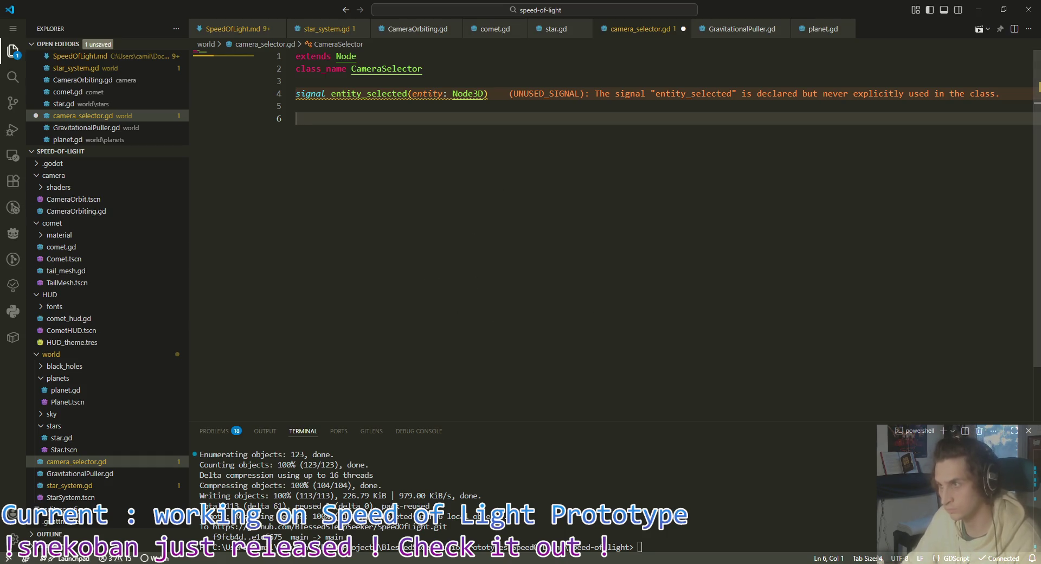
{"action": "key", "text": "alt+Tab"}
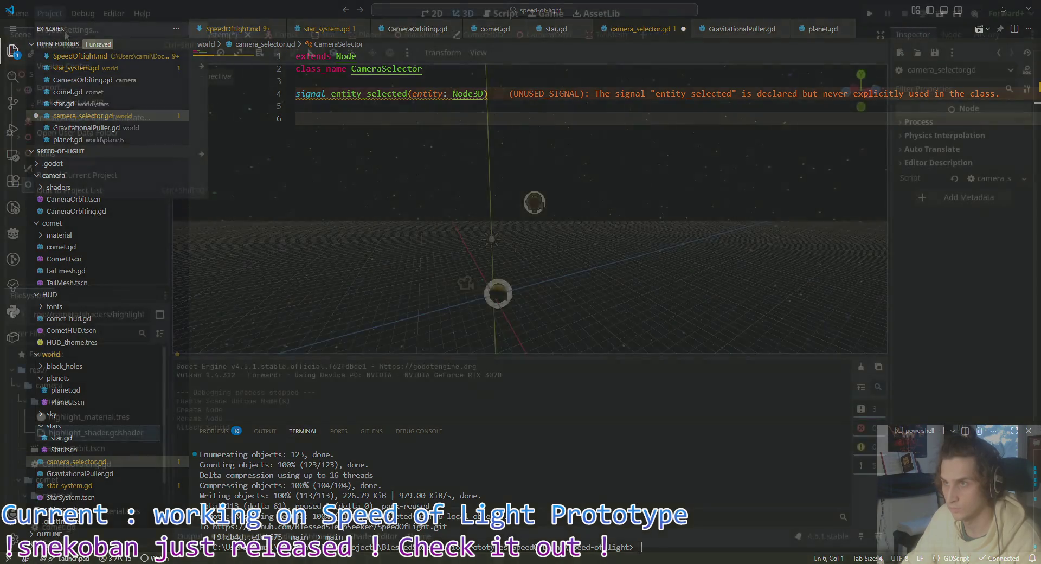
Step: In Project Settings' Input Map, enter the new action name 'Click'
{"action": "left_click", "coordinate": [67, 31]}
{"action": "left_click", "coordinate": [254, 97]}
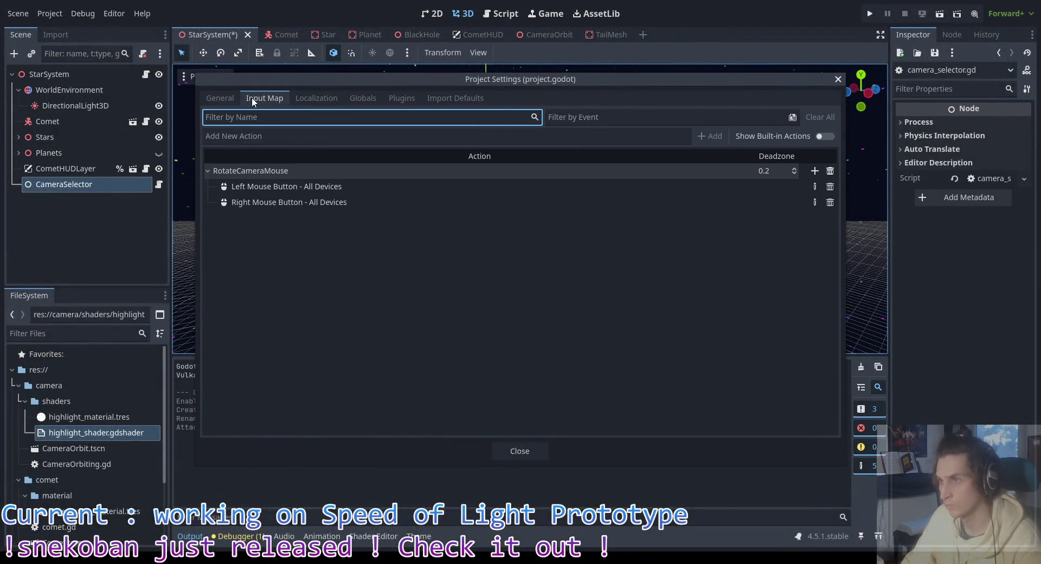
{"action": "left_click", "coordinate": [220, 98]}
{"action": "left_click", "coordinate": [258, 99]}
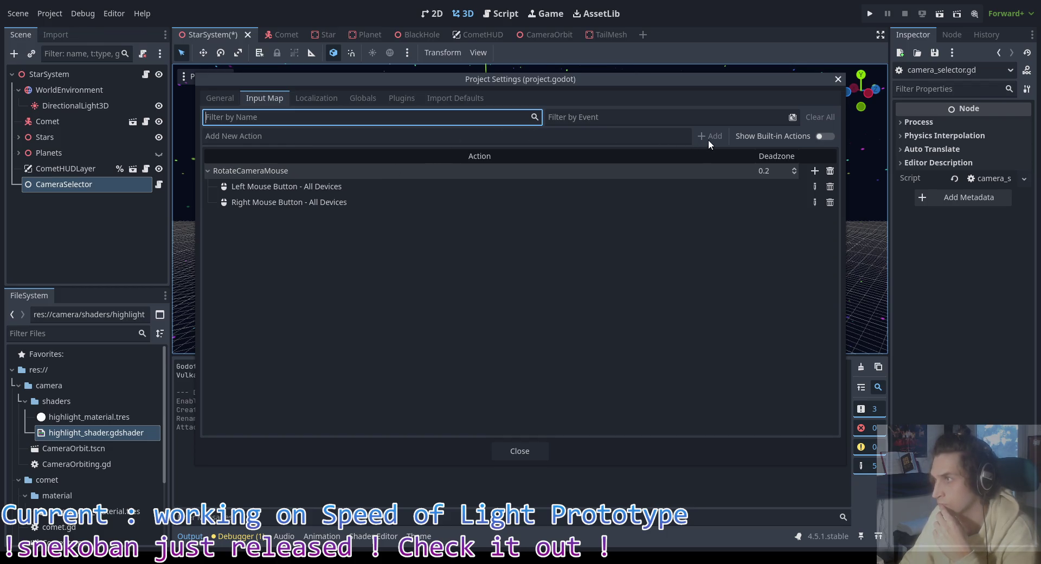
{"action": "left_click", "coordinate": [514, 137]}
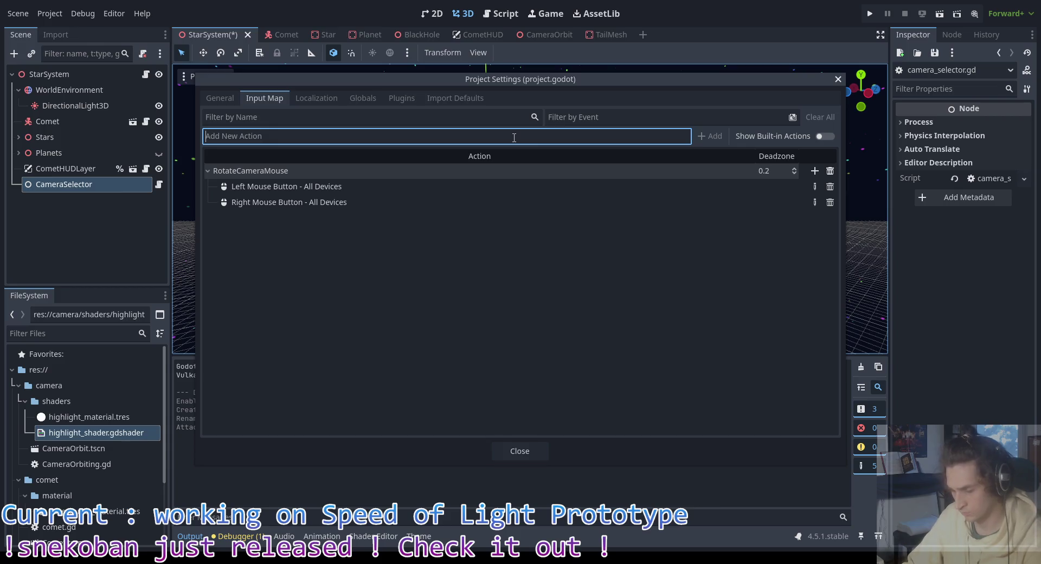
{"action": "type", "text": "Select"}
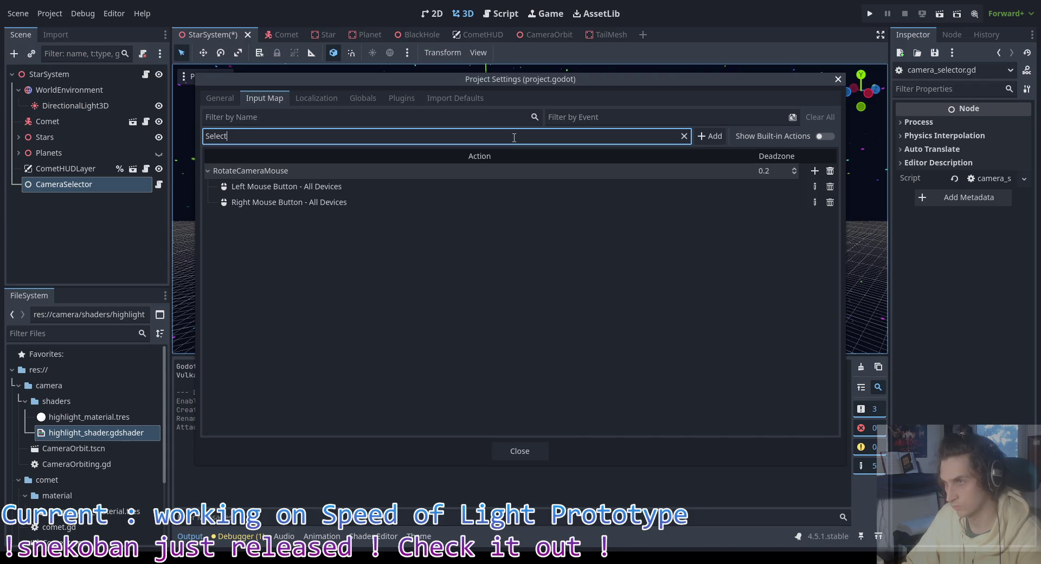
{"action": "key", "text": "BackSpace"}
{"action": "key", "text": "BackSpace"}
{"action": "key", "text": "BackSpace"}
{"action": "type", "text": "Click"}
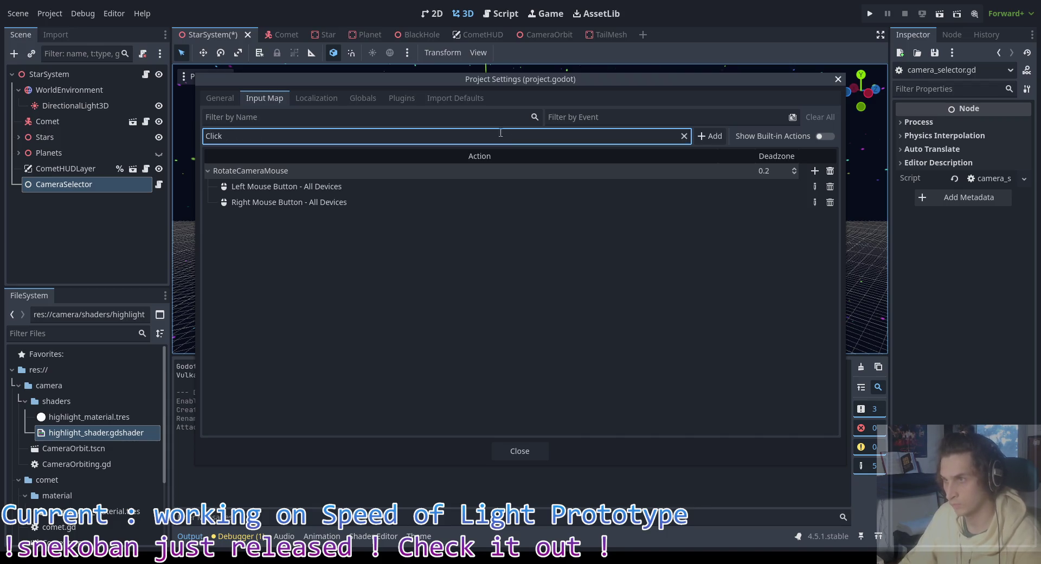
{"action": "left_click", "coordinate": [604, 249]}
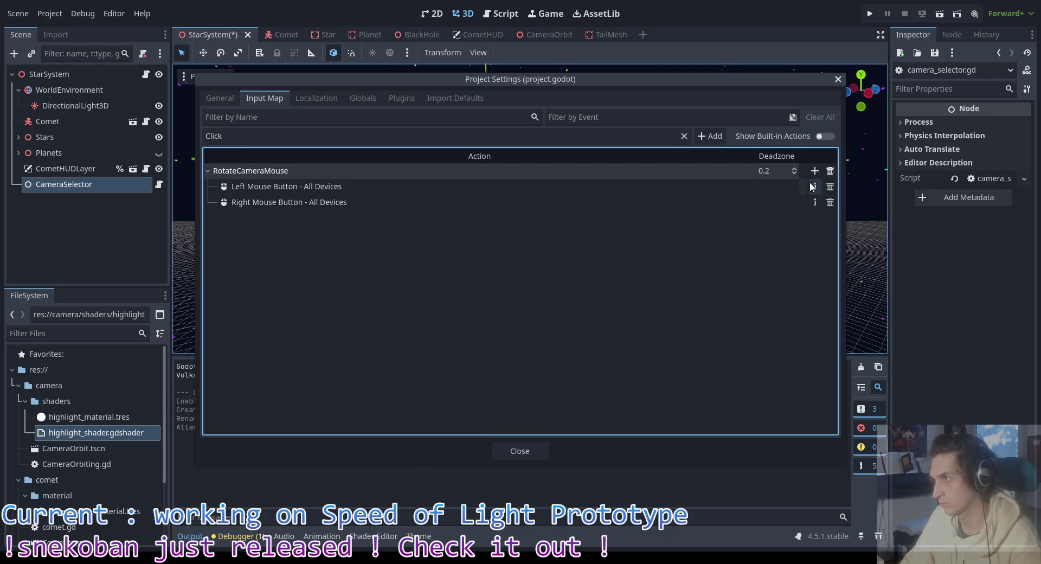
Step: Drop Left Mouse Button from RotateCameraMouse and add a Click action bound to Left Mouse Button
{"action": "left_click", "coordinate": [830, 187]}
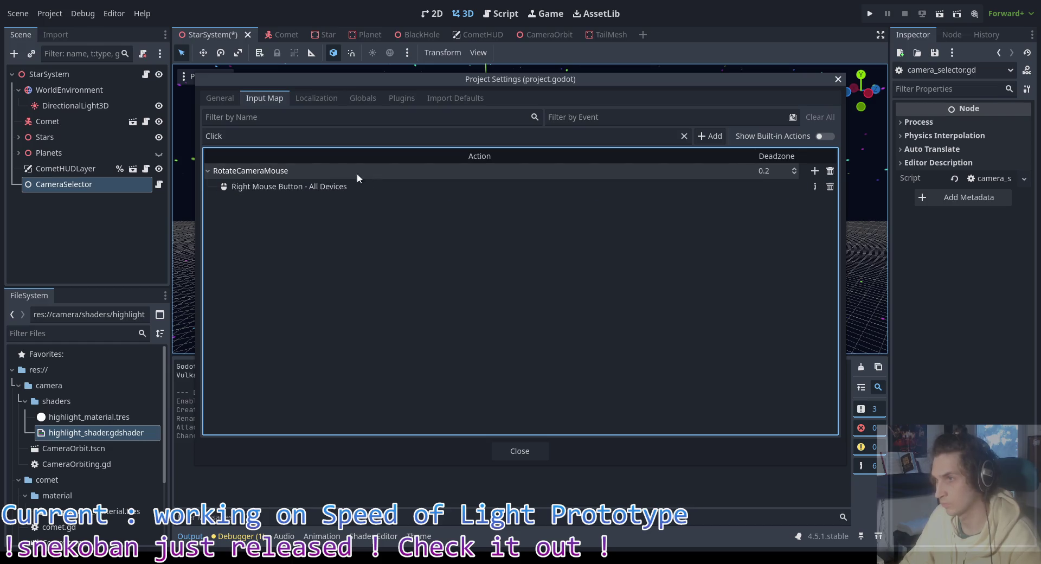
{"action": "left_click", "coordinate": [709, 136]}
{"action": "left_click", "coordinate": [814, 202]}
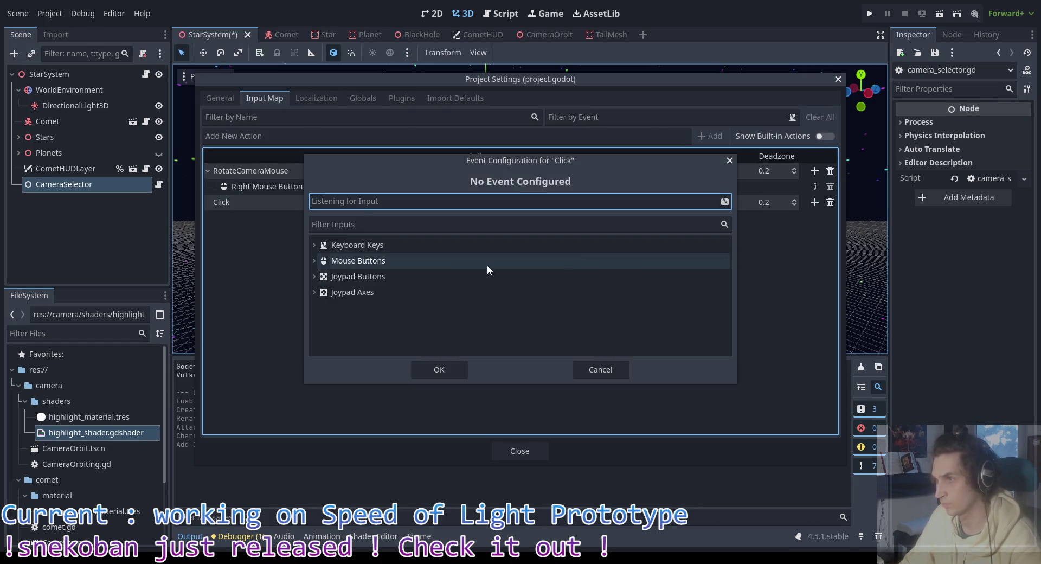
{"action": "left_click", "coordinate": [326, 261]}
{"action": "left_click", "coordinate": [386, 277]}
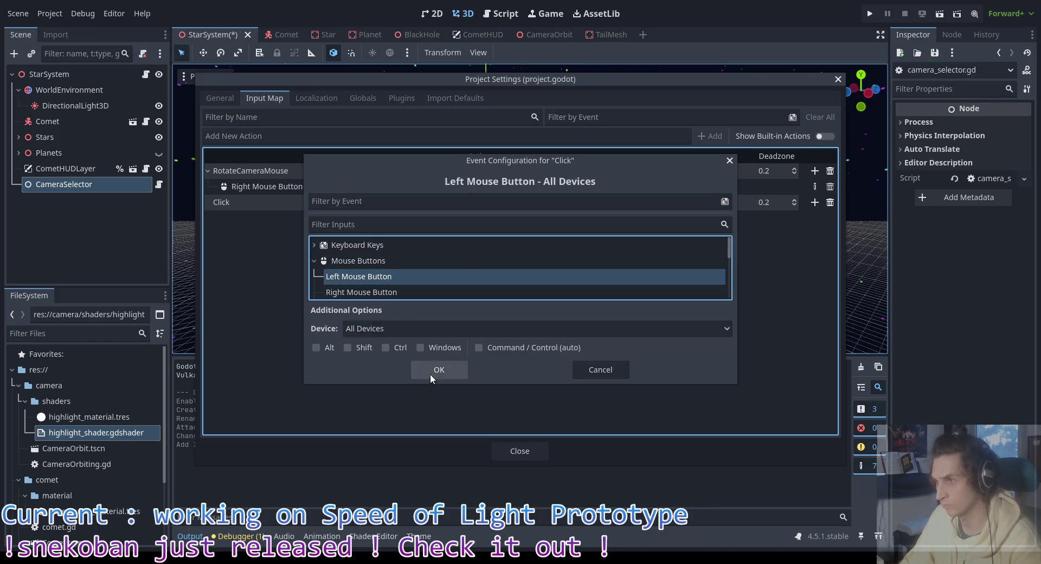
{"action": "left_click", "coordinate": [434, 371]}
{"action": "left_click", "coordinate": [522, 454]}
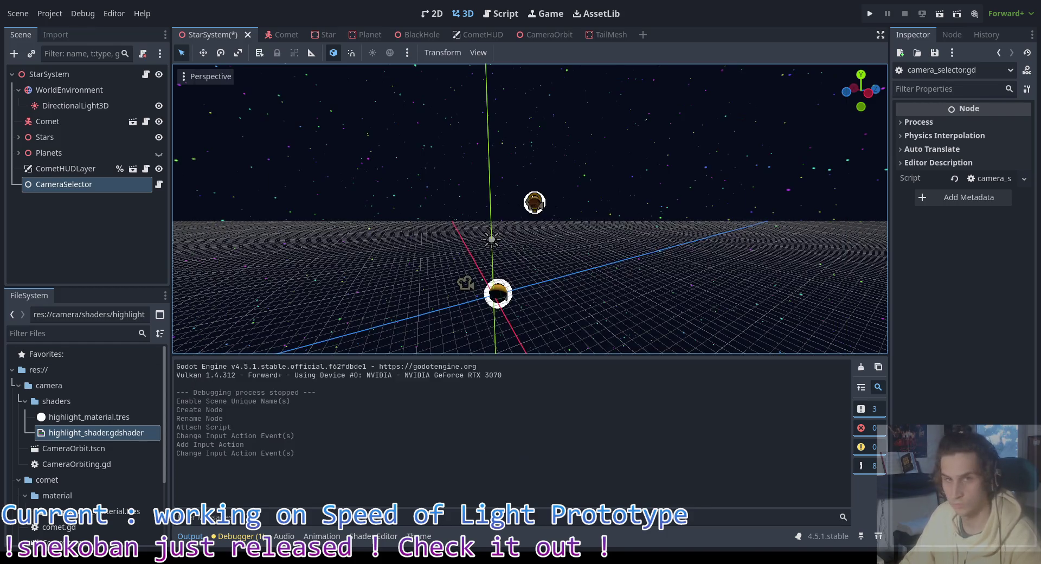
Step: Delete the CameraSelector node and save the StarSystem scene
{"action": "key", "text": "alt+Tab"}
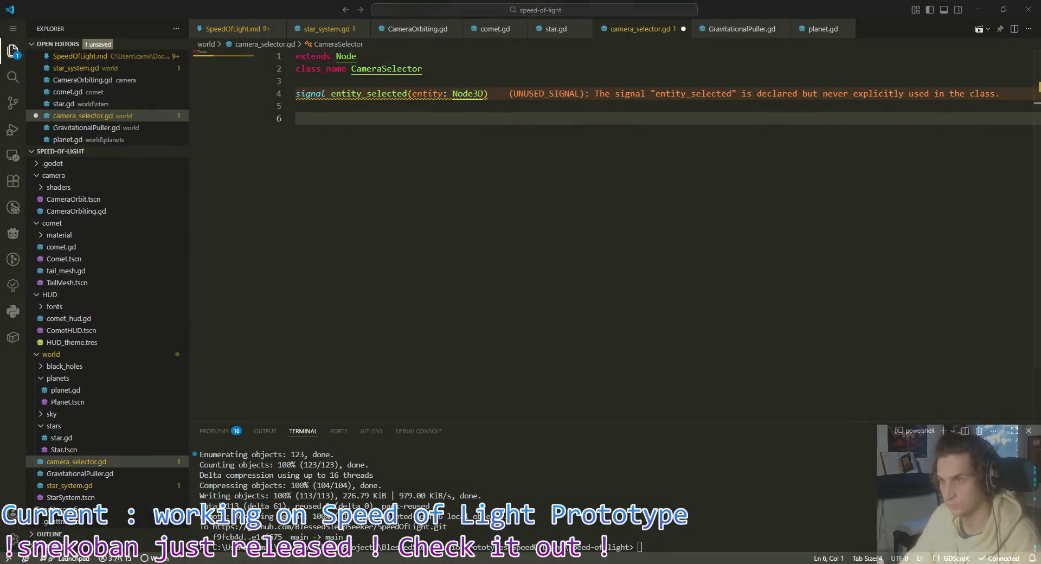
{"action": "key", "text": "alt+Tab"}
{"action": "right_click", "coordinate": [39, 186]}
{"action": "left_click", "coordinate": [29, 191]}
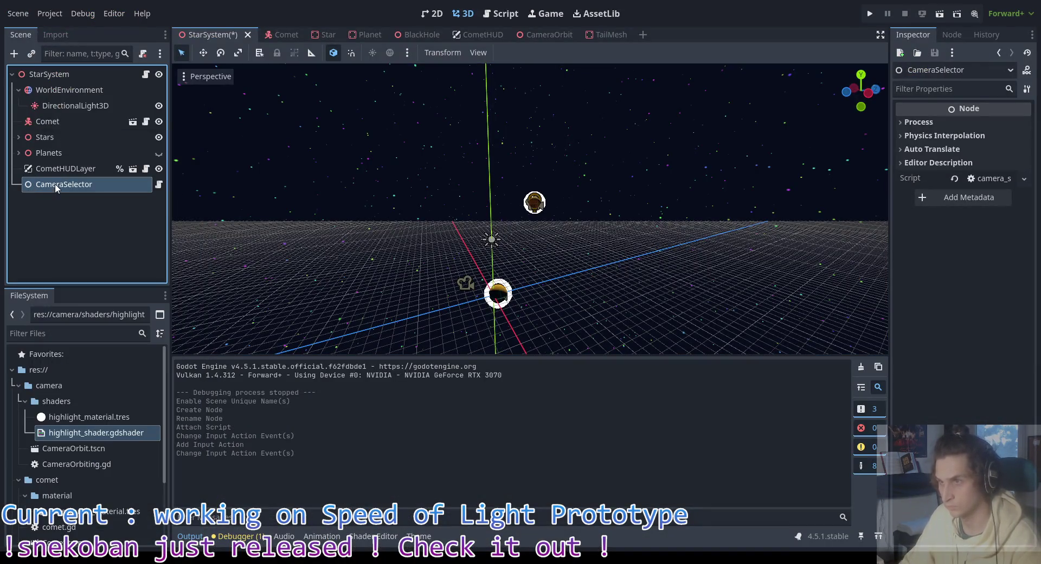
{"action": "double_click", "coordinate": [73, 187]}
{"action": "key", "text": "Escape"}
{"action": "key", "text": "Delete"}
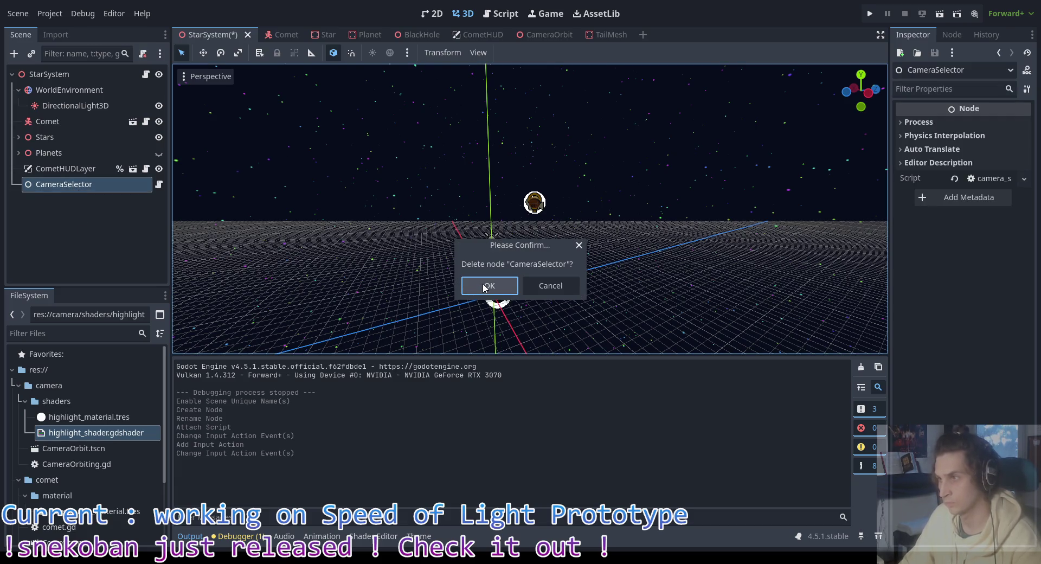
{"action": "left_click", "coordinate": [484, 288]}
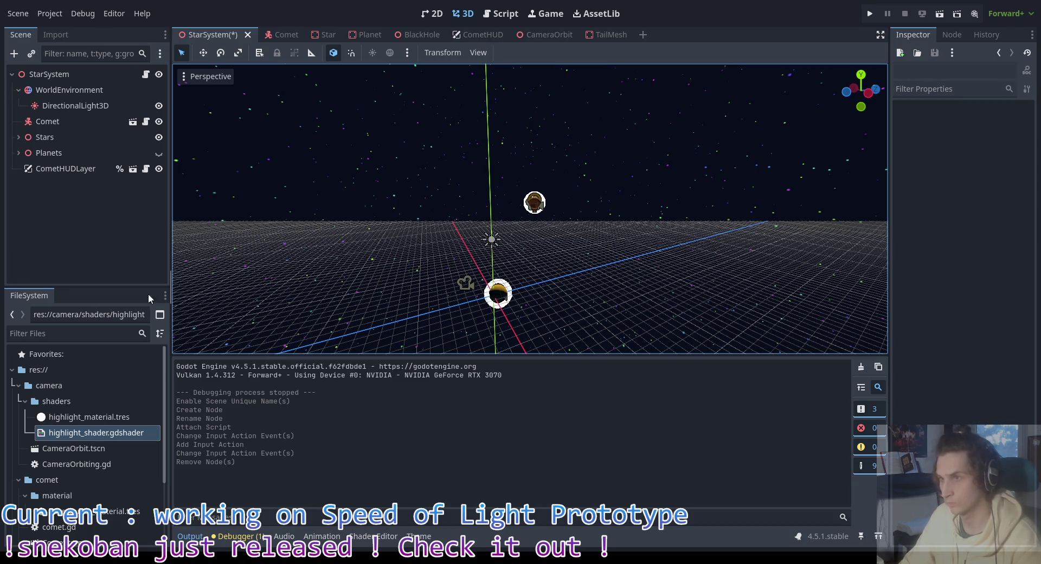
{"action": "key", "text": "ctrl+s"}
Step: Create a camera_selector folder inside the world folder
{"action": "left_click", "coordinate": [22, 402]}
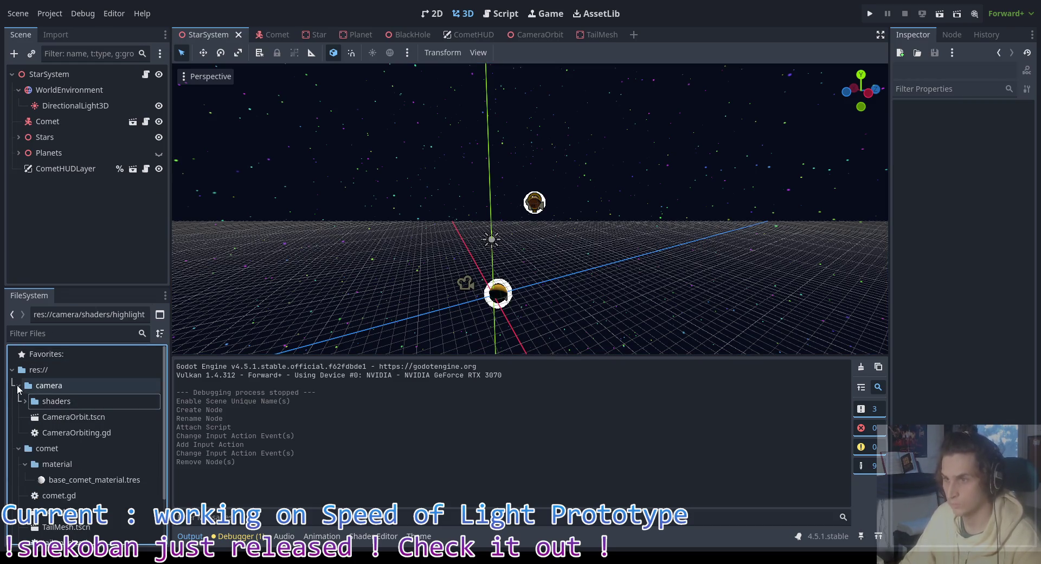
{"action": "left_click", "coordinate": [18, 385]}
{"action": "left_click", "coordinate": [18, 401]}
{"action": "double_click", "coordinate": [54, 433]}
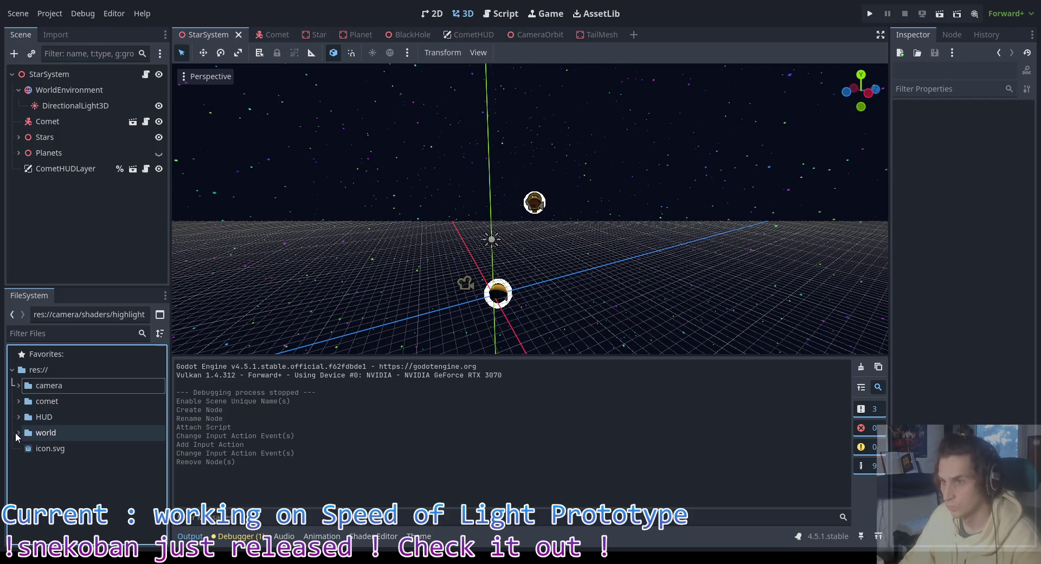
{"action": "right_click", "coordinate": [60, 437]}
{"action": "mouse_move", "coordinate": [125, 324]}
{"action": "left_click", "coordinate": [227, 322]}
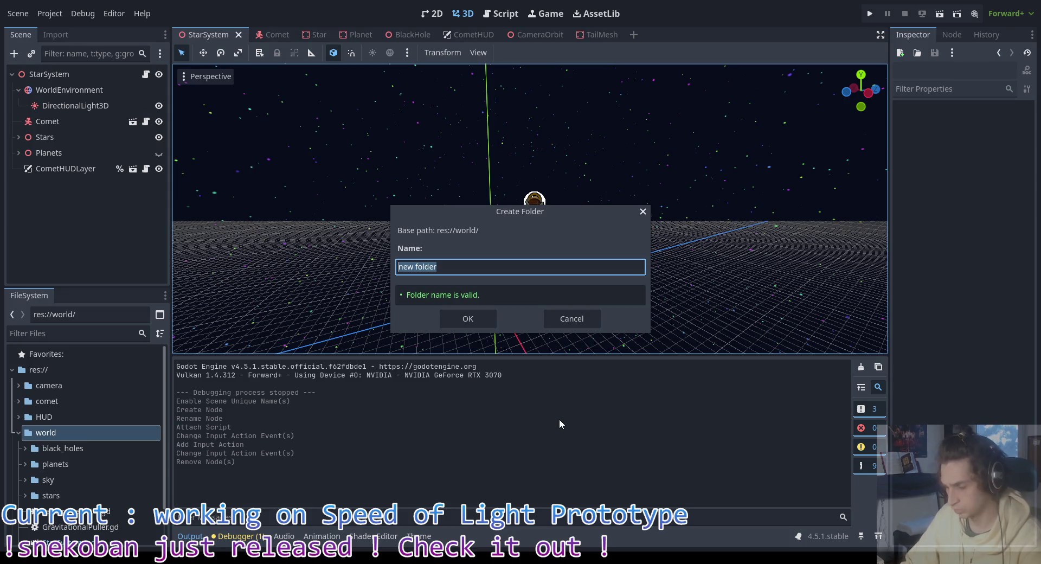
{"action": "type", "text": "camera_selector"}
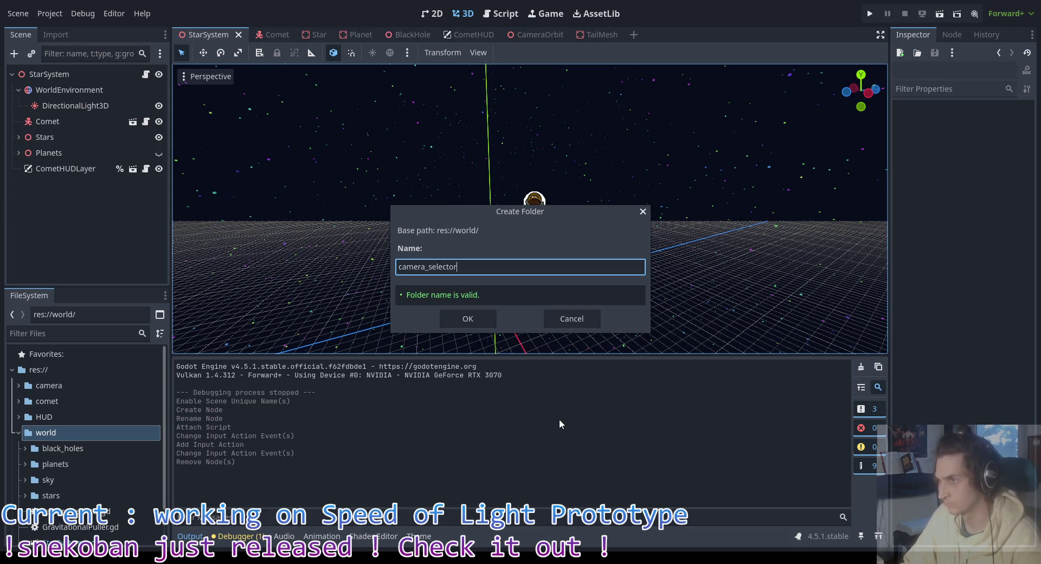
{"action": "key", "text": "Return"}
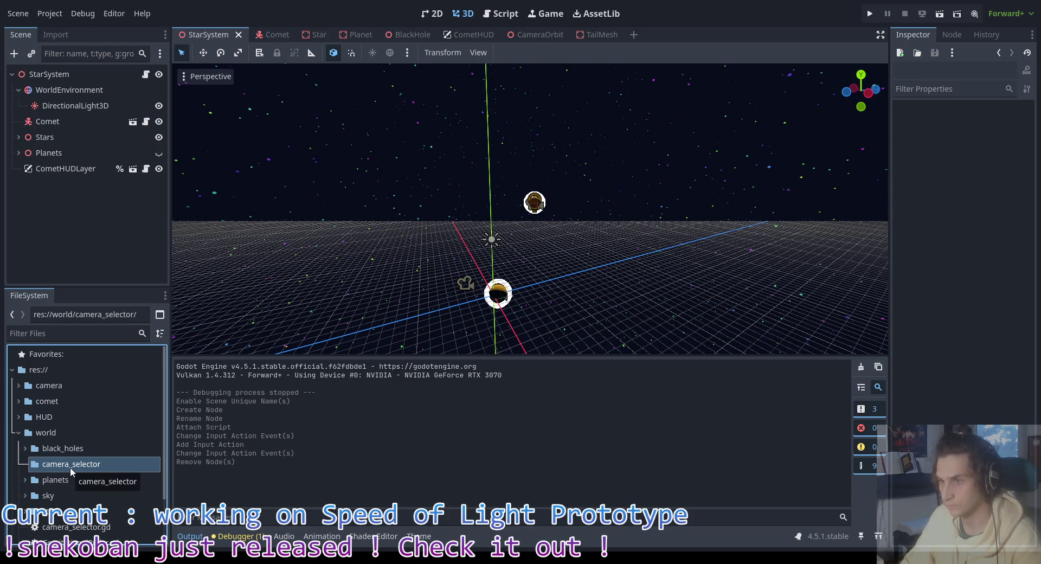
Step: Start creating a new scene inside the camera_selector folder
{"action": "right_click", "coordinate": [70, 467]}
{"action": "mouse_move", "coordinate": [129, 324]}
{"action": "left_click", "coordinate": [242, 336]}
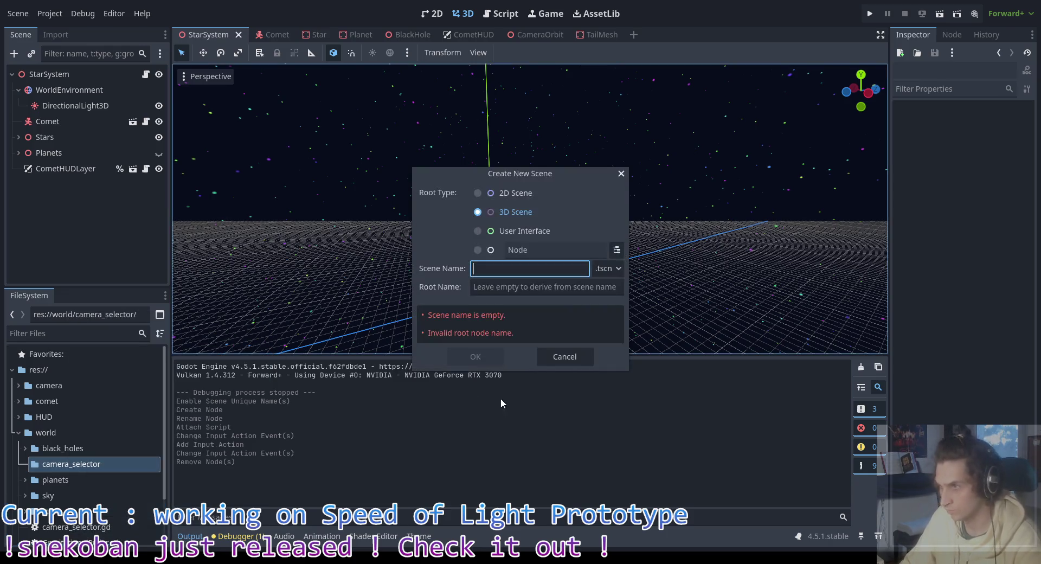
Step: Create the CameraSelector scene and change its root to a plain Node
{"action": "type", "text": "Ca"}
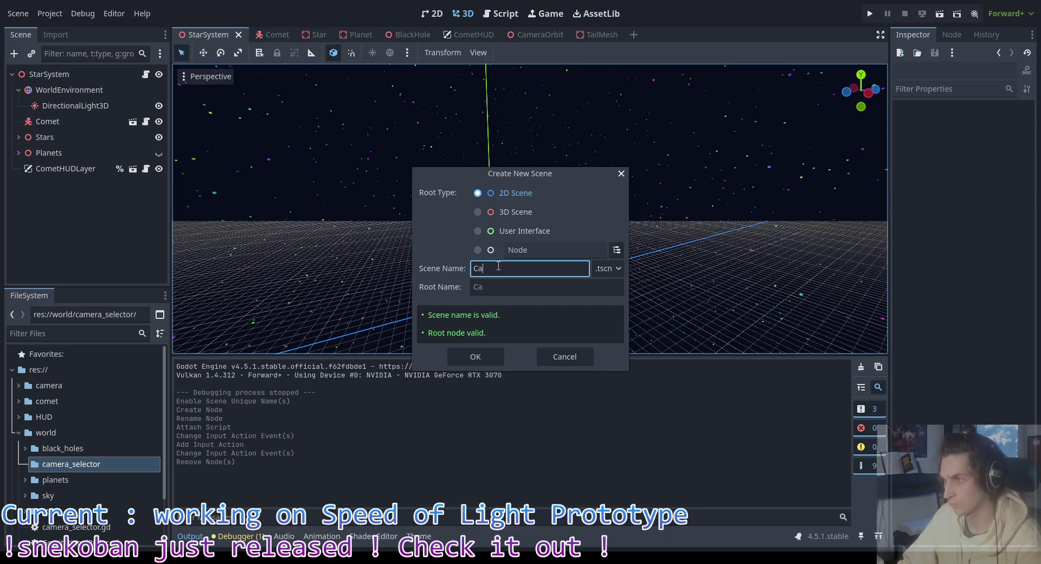
{"action": "type", "text": "meraSelector"}
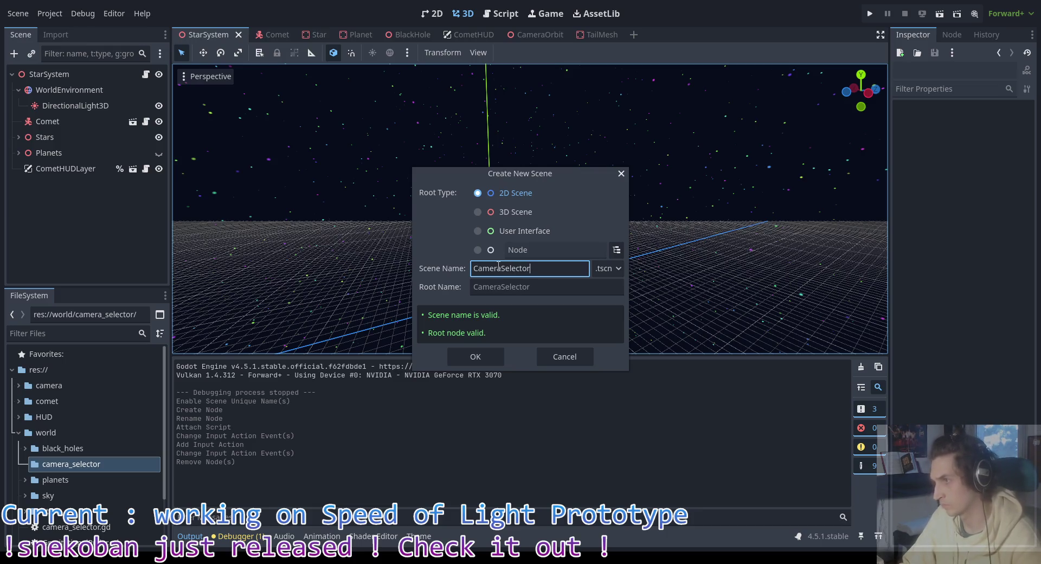
{"action": "left_click", "coordinate": [484, 356]}
{"action": "left_click", "coordinate": [71, 76]}
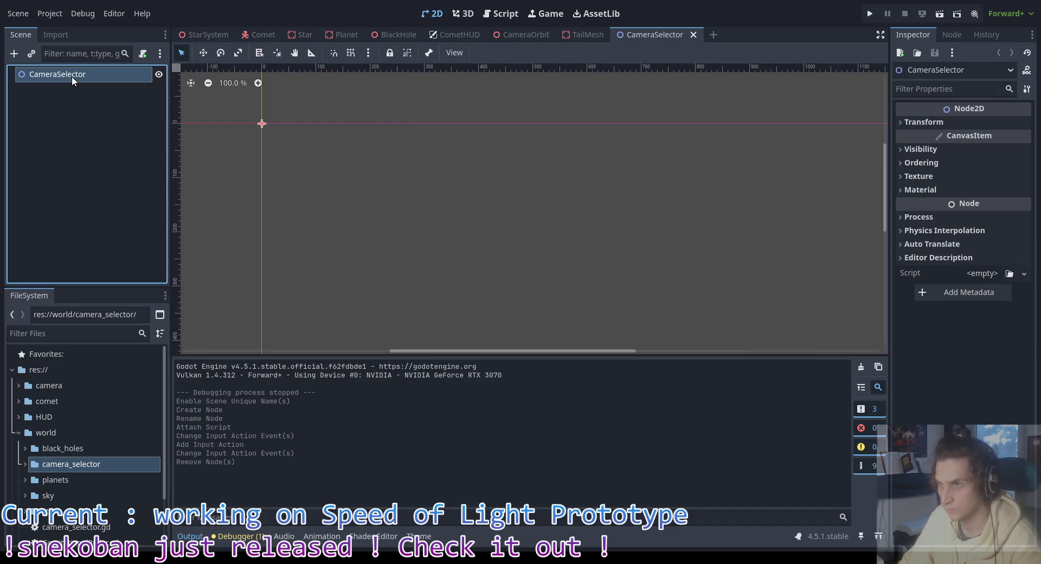
{"action": "right_click", "coordinate": [72, 76]}
{"action": "left_click", "coordinate": [136, 240]}
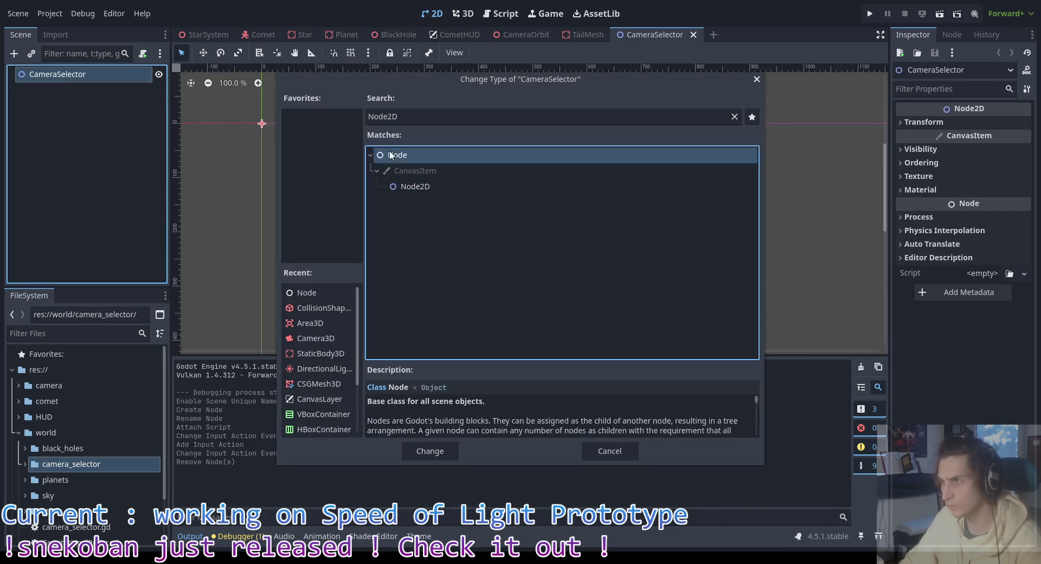
{"action": "double_click", "coordinate": [434, 155]}
Step: Attach a new script, camera_selector.gd, to the CameraSelector root node
{"action": "right_click", "coordinate": [54, 75]}
{"action": "left_click", "coordinate": [107, 200]}
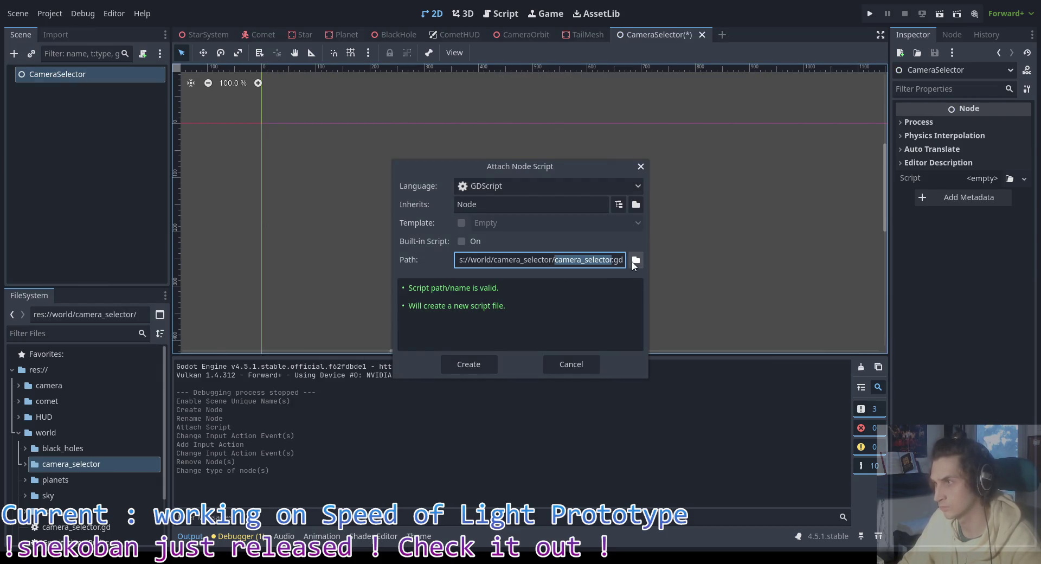
{"action": "left_click", "coordinate": [472, 366]}
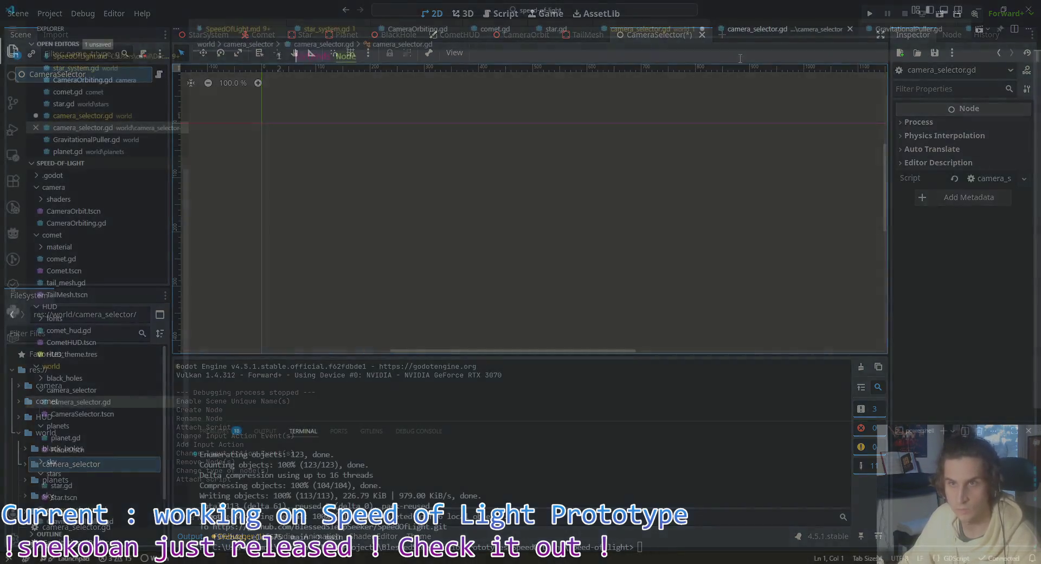
Step: Move the code from the old camera_selector.gd into the new one, then save and close the old tab
{"action": "left_click_drag", "start_coordinate": [301, 107], "coordinate": [262, 58]}
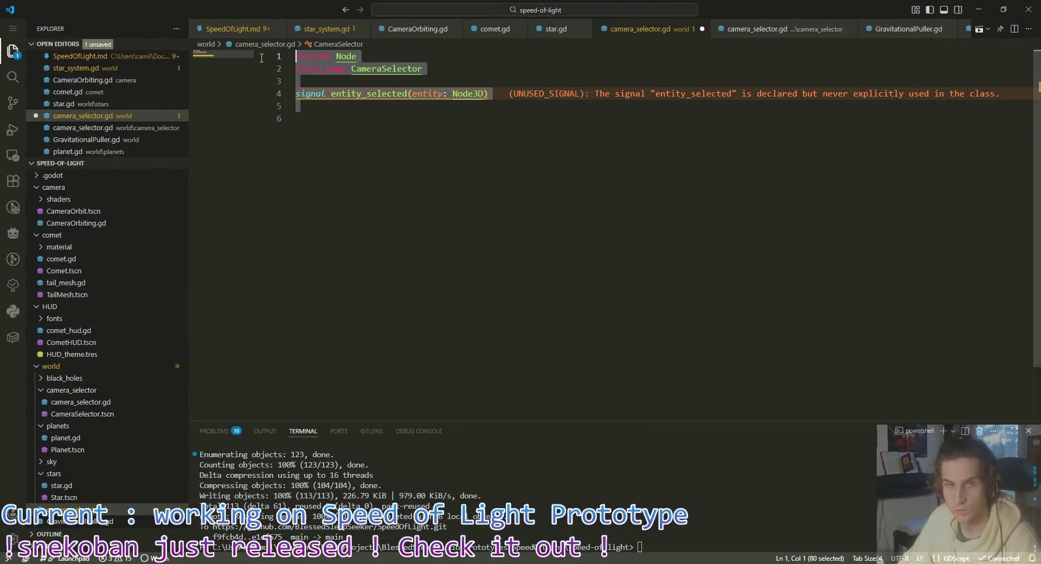
{"action": "key", "text": "Delete"}
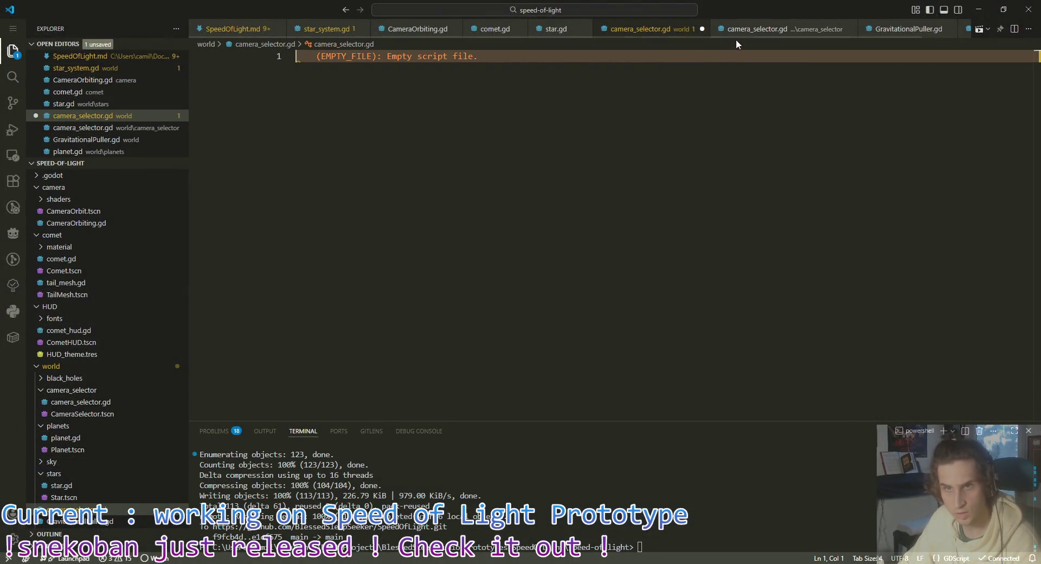
{"action": "left_click", "coordinate": [737, 31]}
{"action": "left_click", "coordinate": [390, 109]}
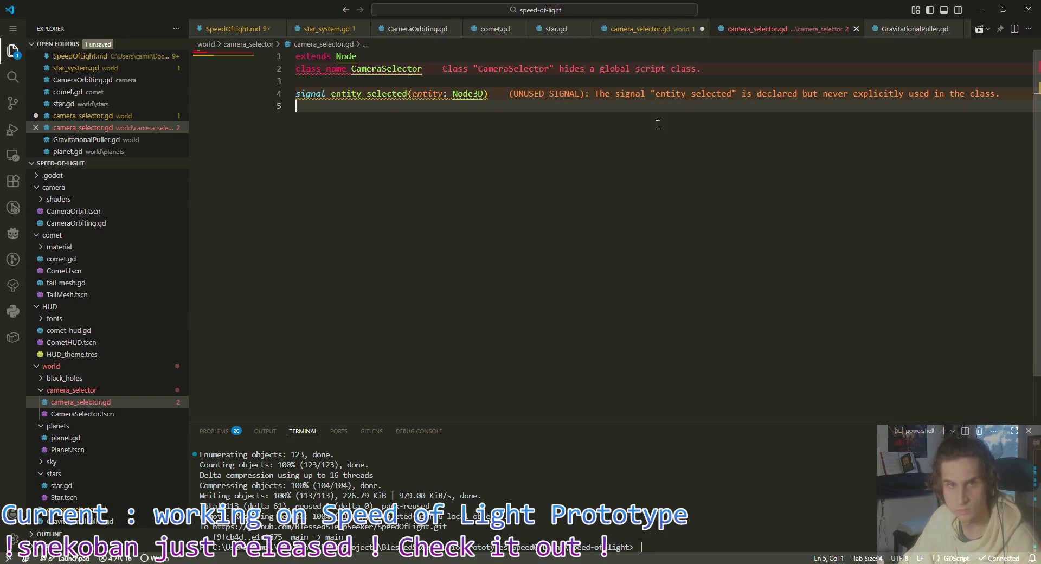
{"action": "left_click", "coordinate": [665, 29]}
{"action": "key", "text": "ctrl+s"}
{"action": "left_click", "coordinate": [701, 29]}
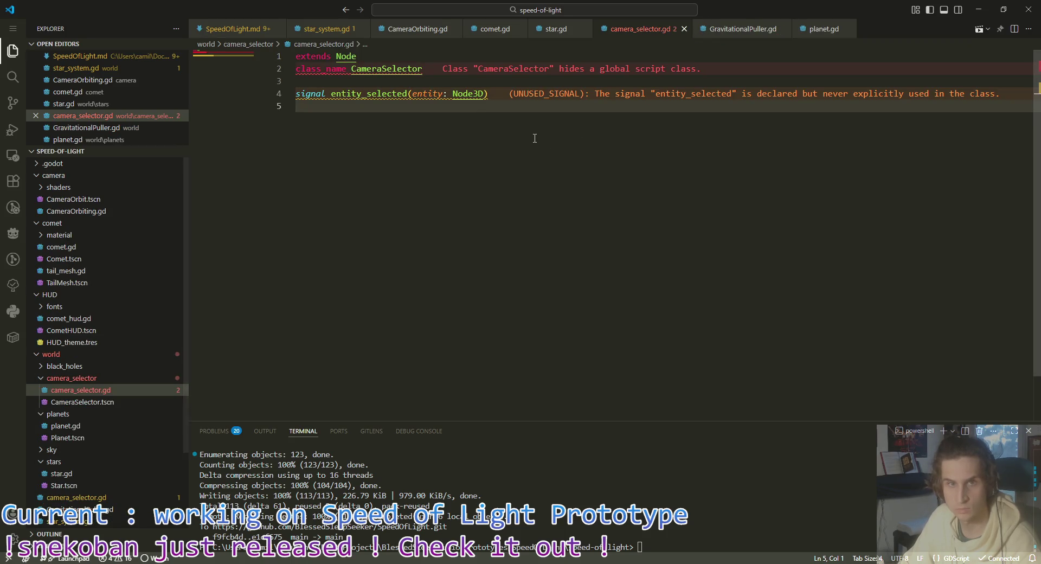
Step: Delete the old world/camera_selector.gd in Godot's FileSystem and save the CameraSelector scene
{"action": "key", "text": "alt+Tab"}
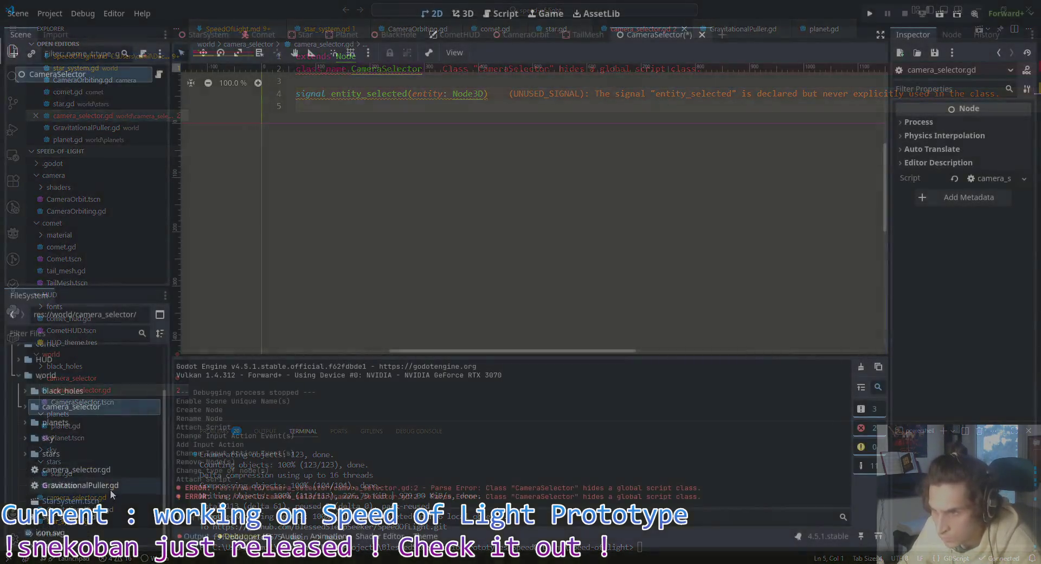
{"action": "left_click", "coordinate": [105, 472]}
{"action": "key", "text": "Delete"}
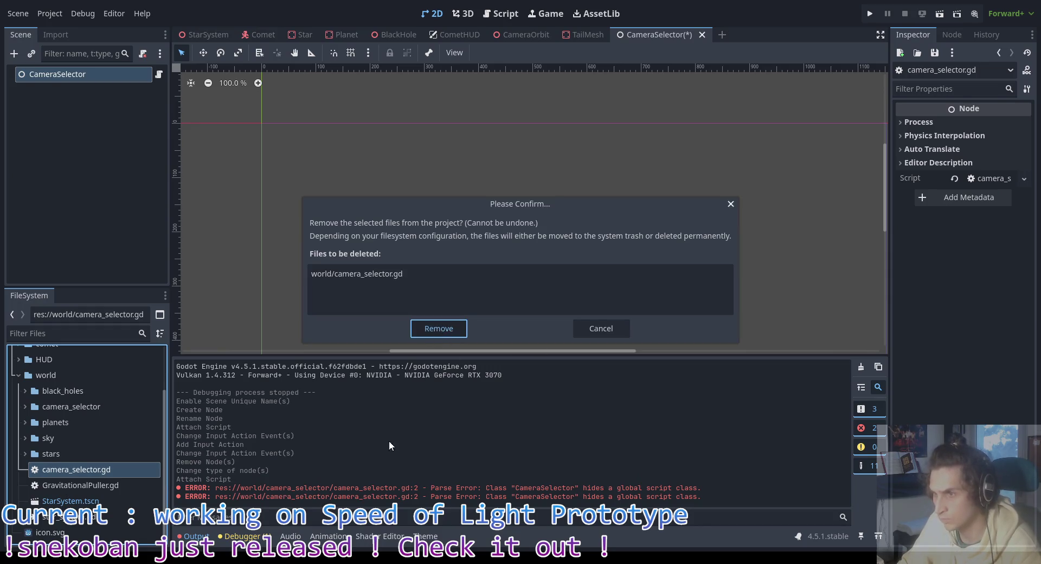
{"action": "key", "text": "Return"}
{"action": "key", "text": "ctrl+s"}
{"action": "key", "text": "alt+Tab"}
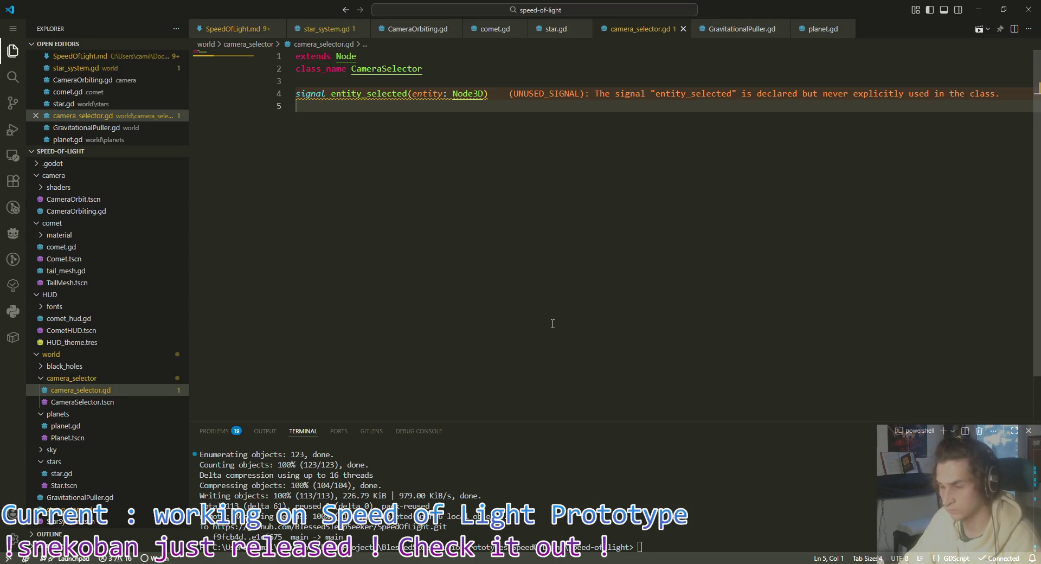
{"action": "key", "text": "alt+Tab"}
{"action": "right_click", "coordinate": [37, 75]}
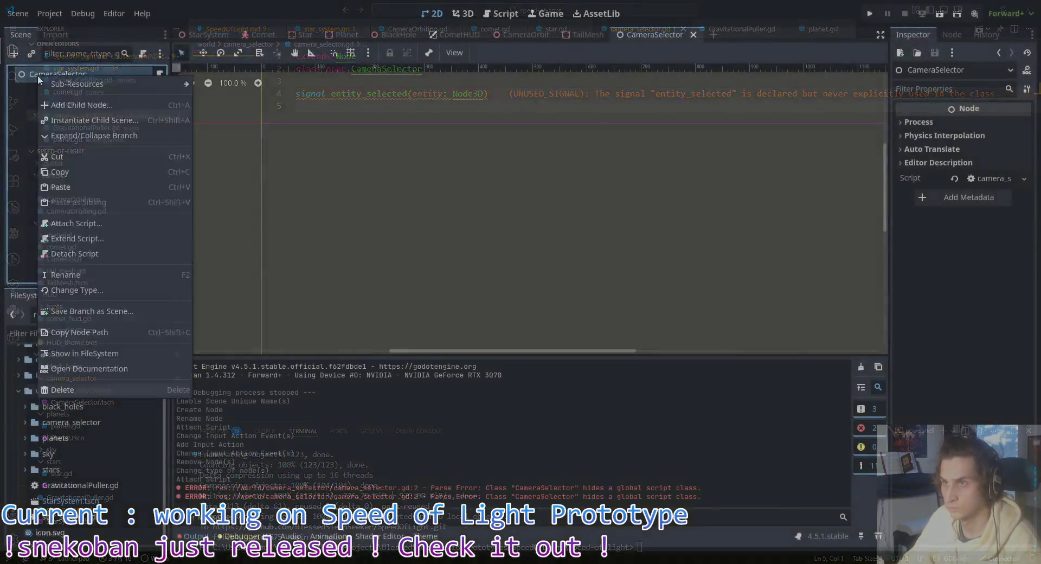
Step: Add a RayCast3D child under the CameraSelector root, then return to camera_selector.gd in VS Code
{"action": "left_click", "coordinate": [74, 102]}
{"action": "type", "text": "rayca"}
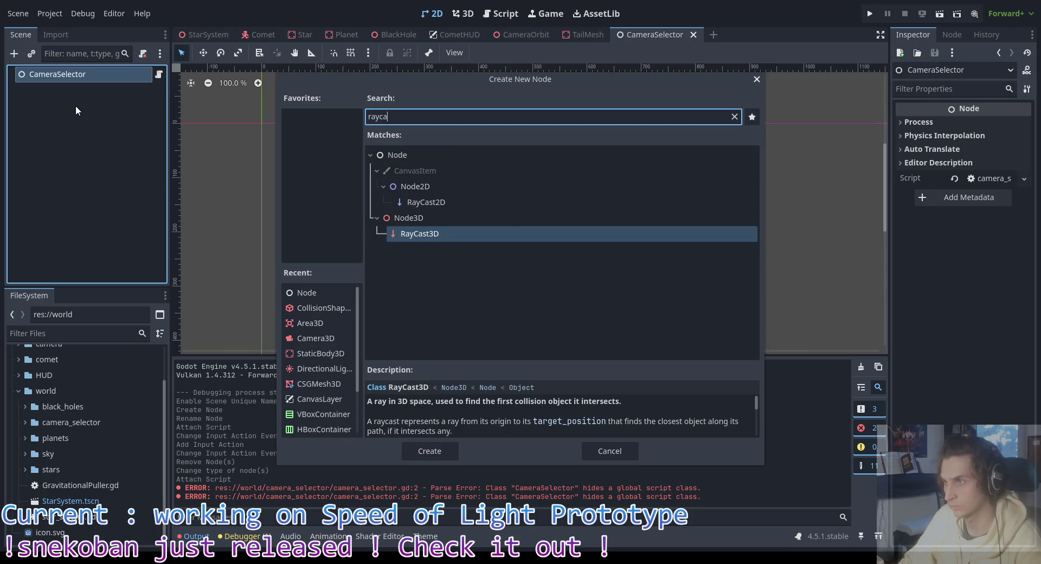
{"action": "double_click", "coordinate": [434, 234]}
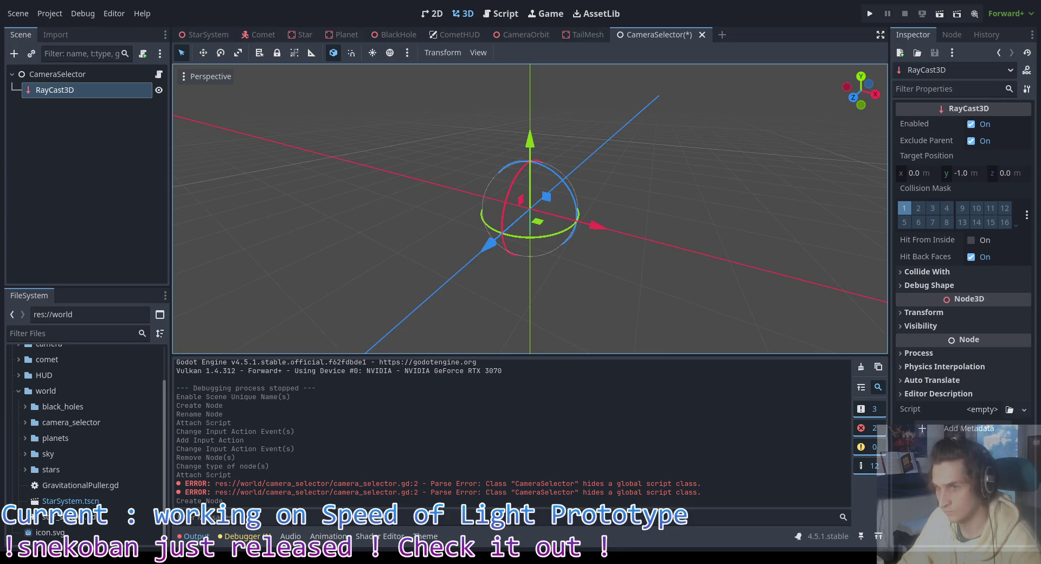
{"action": "key", "text": "alt+Tab"}
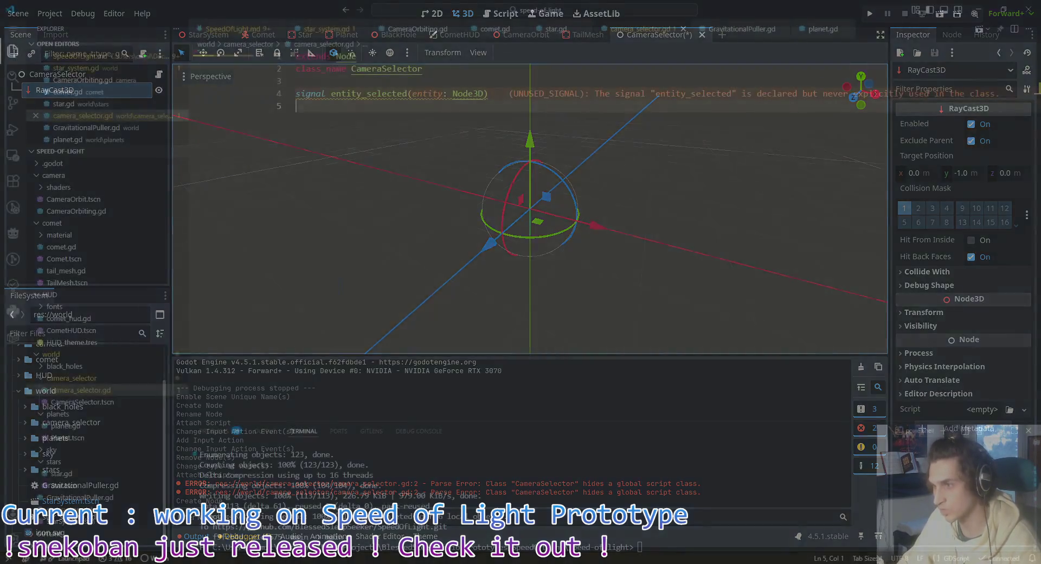
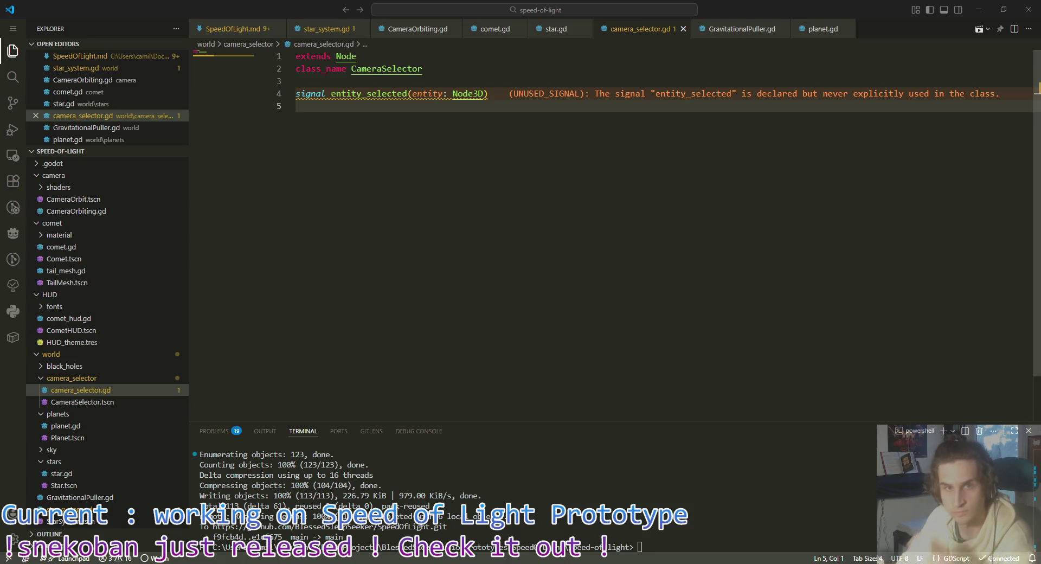
Step: Add a 'func shoot_ray() -> void:' stub with 'pass' below the signal and save
{"action": "key", "text": "Return"}
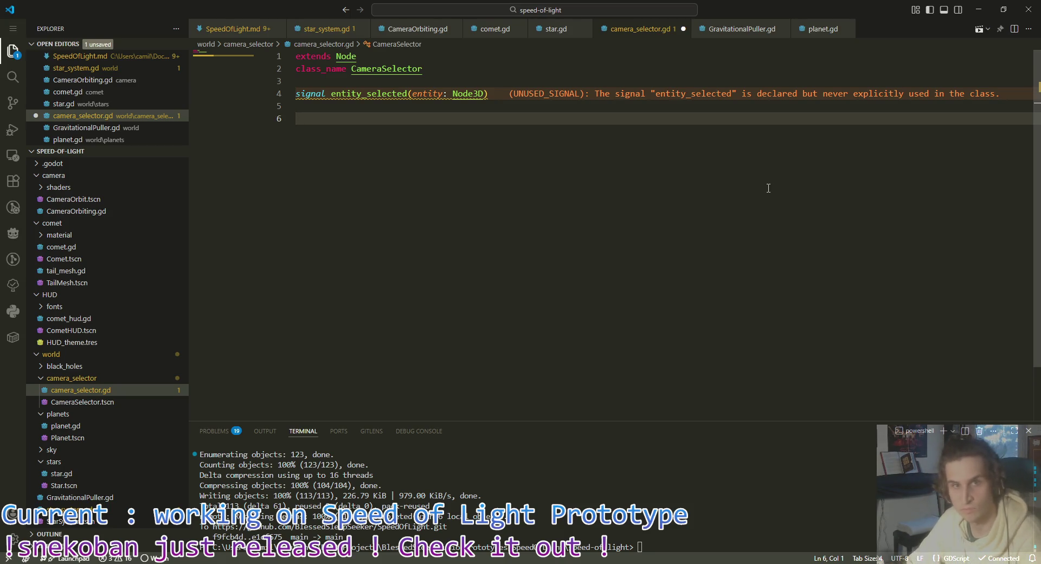
{"action": "type", "text": "func shoot_ray() -"}
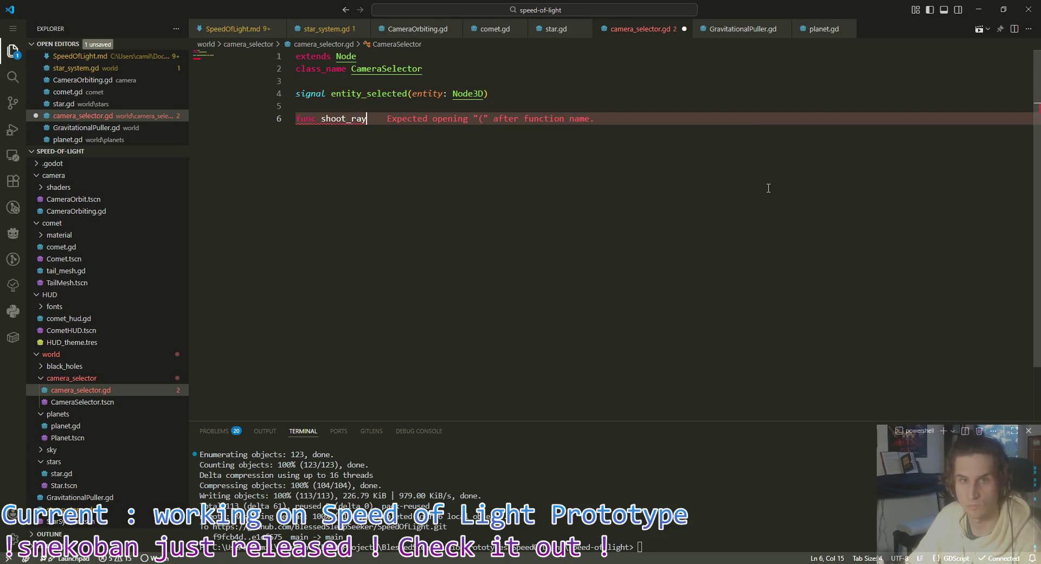
{"action": "type", "text": "> void:"}
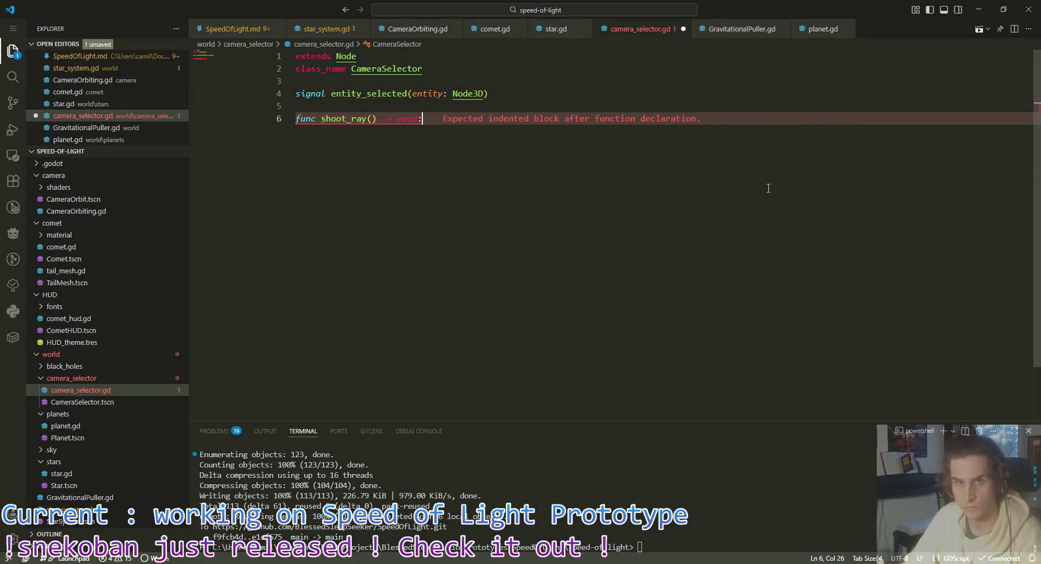
{"action": "key", "text": "Tab"}
{"action": "key", "text": "Return"}
{"action": "type", "text": "pass"}
{"action": "key", "text": "ctrl+s"}
{"action": "key", "text": "Escape"}
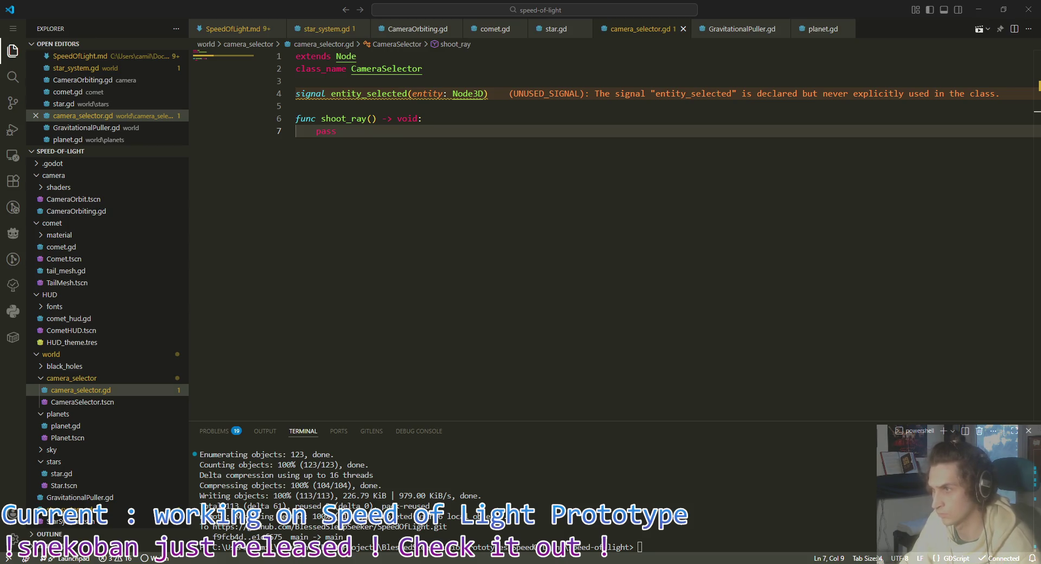
Step: Store get_viewport().get_mouse_position() in var mouse_pos inside shoot_ray and save the script
{"action": "type", "text": "var mouse_pos = get_viewport().get_mouse_position()"}
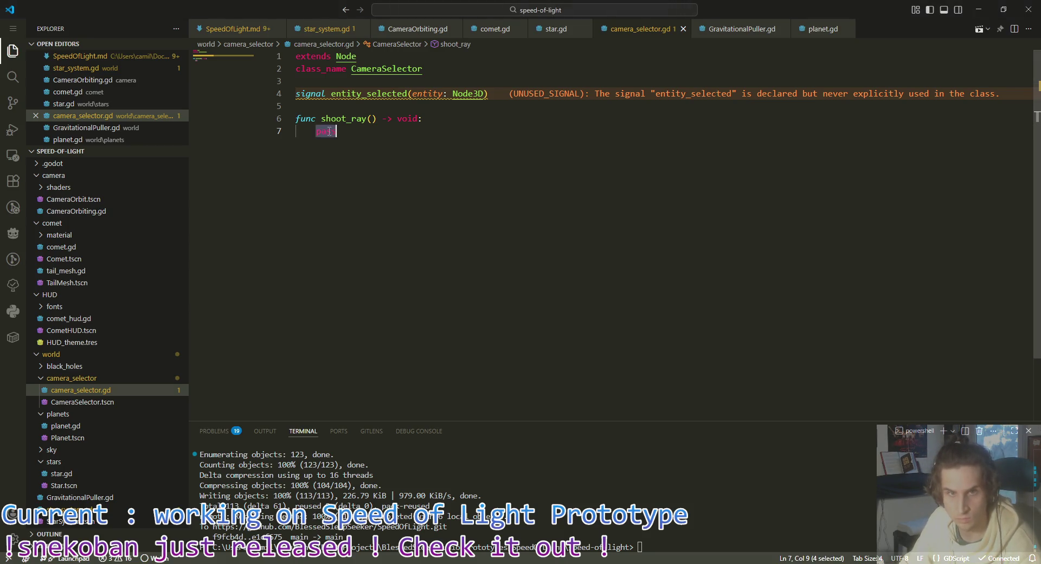
{"action": "key", "text": "ctrl+s"}
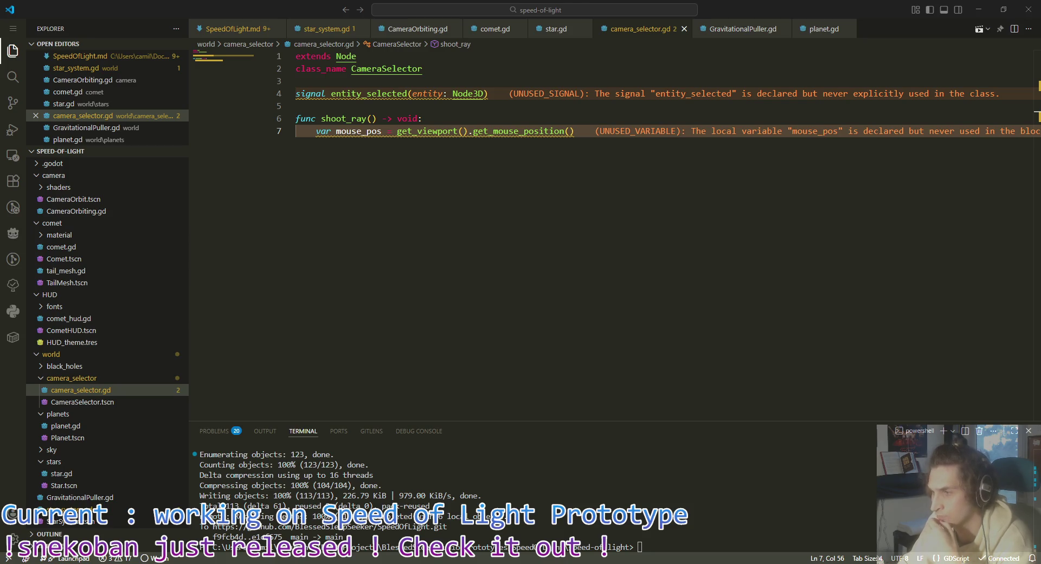
{"action": "key", "text": "alt+Tab"}
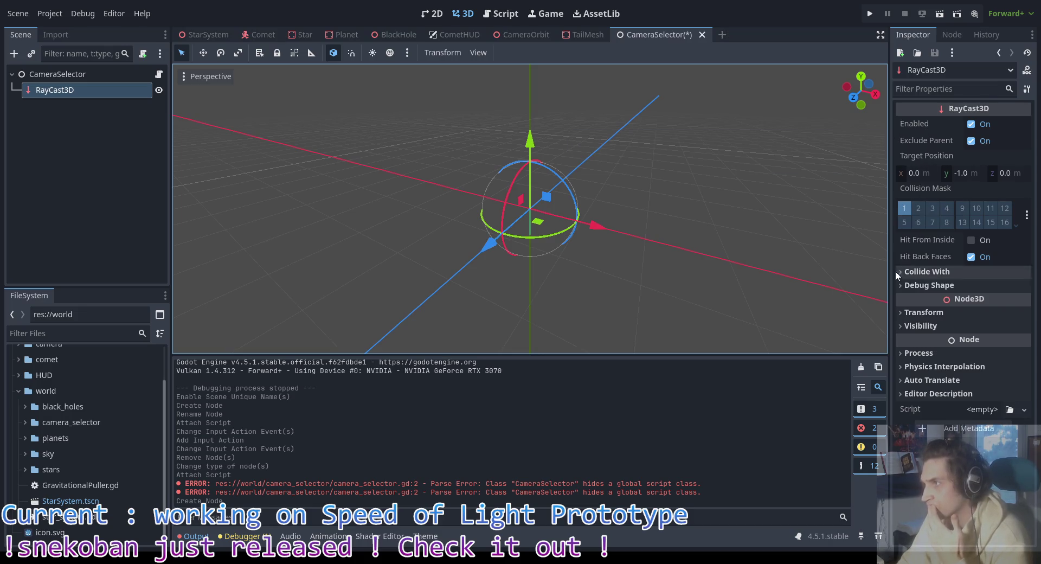
Step: Enable Collide With > Areas on the RayCast3D and save the CameraSelector scene
{"action": "mouse_move", "coordinate": [927, 239]}
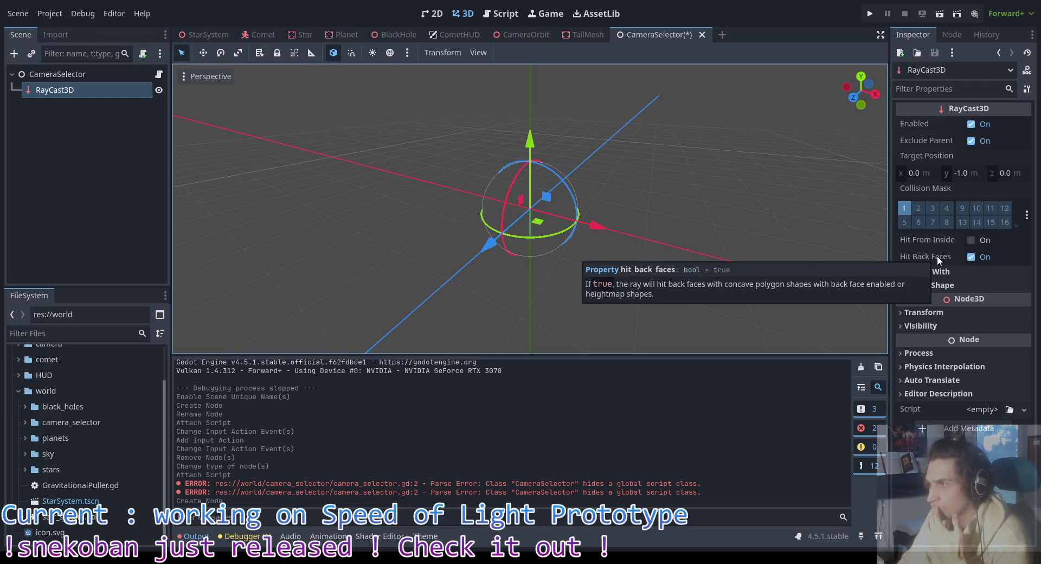
{"action": "left_click", "coordinate": [942, 273]}
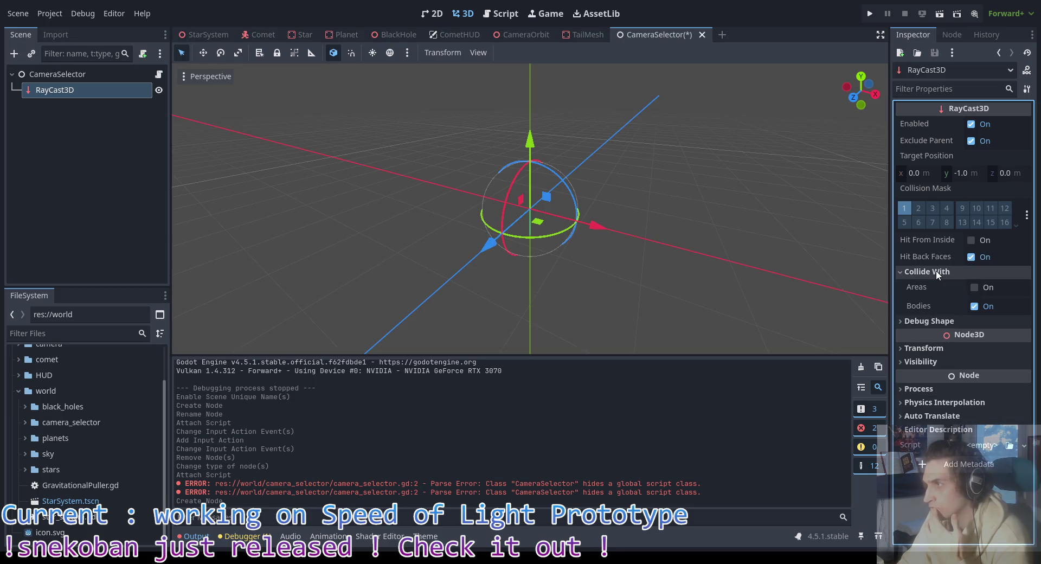
{"action": "left_click", "coordinate": [974, 286]}
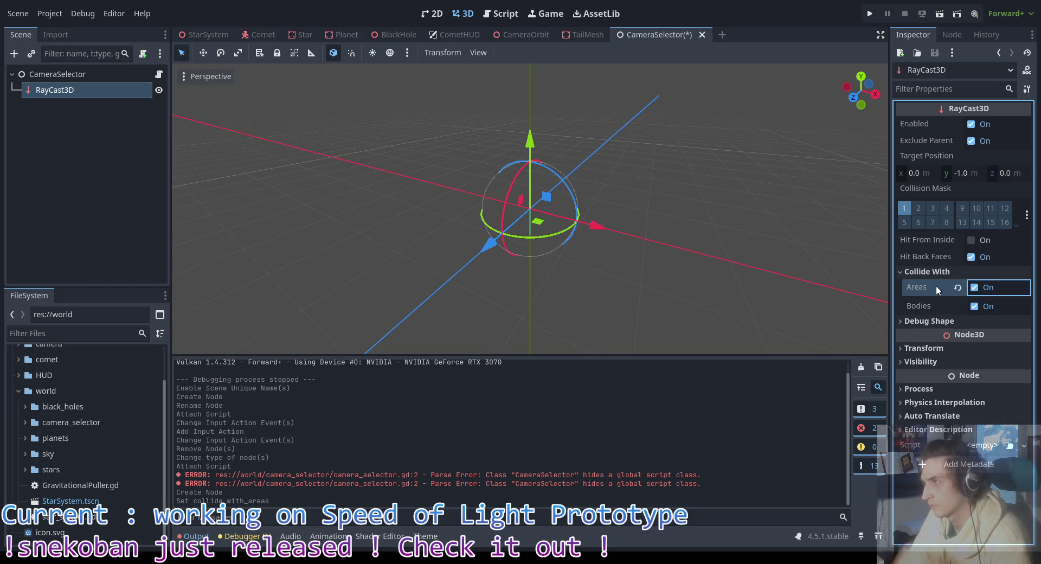
{"action": "left_click", "coordinate": [926, 273]}
{"action": "key", "text": "ctrl+s"}
{"action": "mouse_move", "coordinate": [817, 294]}
{"action": "left_mouse_down"}
{"action": "mouse_move", "coordinate": [502, 260]}
{"action": "mouse_move", "coordinate": [718, 236]}
{"action": "left_mouse_up"}
Step: Set the RayCast3D's Debug Shape Custom Color to red and save the scene
{"action": "left_click", "coordinate": [922, 286]}
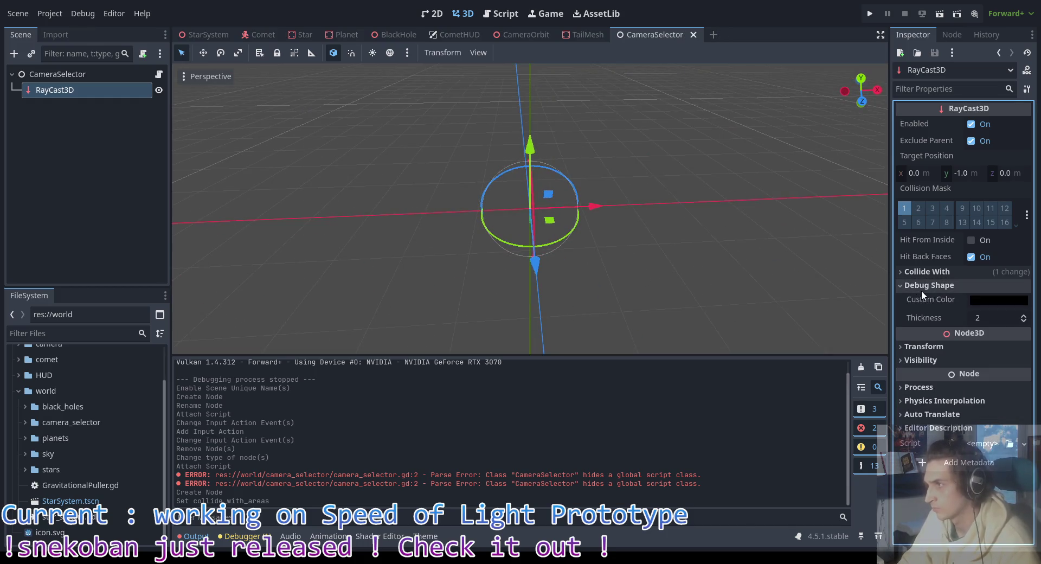
{"action": "left_click", "coordinate": [992, 300]}
{"action": "mouse_move", "coordinate": [920, 232]}
{"action": "left_mouse_down"}
{"action": "mouse_move", "coordinate": [997, 232]}
{"action": "mouse_move", "coordinate": [962, 210]}
{"action": "mouse_move", "coordinate": [988, 210]}
{"action": "left_mouse_up"}
{"action": "left_click", "coordinate": [671, 264]}
{"action": "mouse_move", "coordinate": [671, 260]}
{"action": "left_mouse_down"}
{"action": "mouse_move", "coordinate": [442, 181]}
{"action": "mouse_move", "coordinate": [342, 193]}
{"action": "mouse_move", "coordinate": [348, 253]}
{"action": "mouse_move", "coordinate": [589, 256]}
{"action": "mouse_move", "coordinate": [664, 186]}
{"action": "mouse_move", "coordinate": [720, 246]}
{"action": "left_mouse_up"}
{"action": "key", "text": "ctrl+s"}
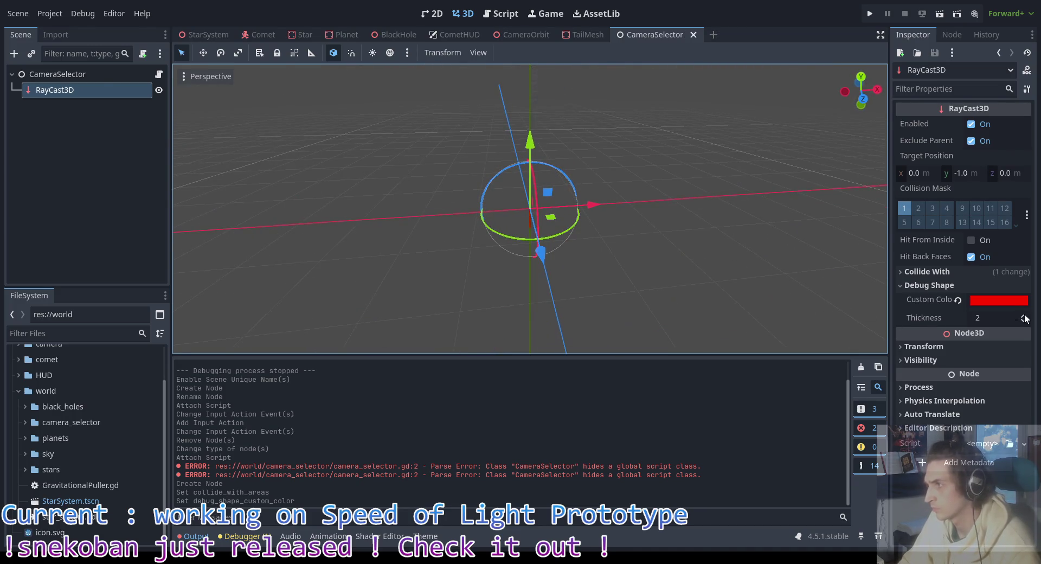
{"action": "mouse_move", "coordinate": [709, 320]}
{"action": "left_mouse_down"}
{"action": "mouse_move", "coordinate": [749, 245]}
{"action": "mouse_move", "coordinate": [386, 487]}
{"action": "left_mouse_up"}
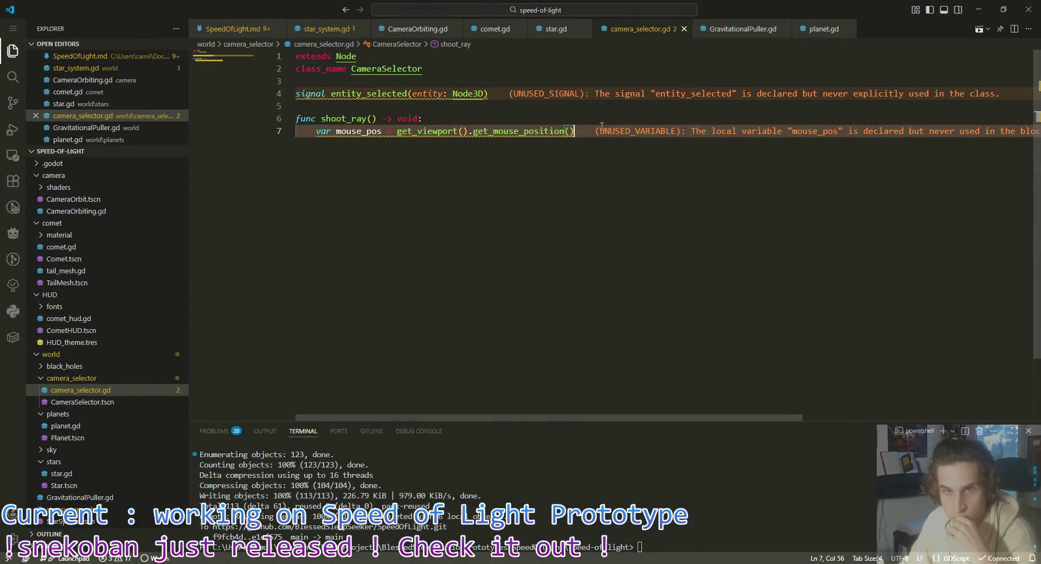
{"action": "key", "text": "Up"}
{"action": "left_click", "coordinate": [594, 133]}
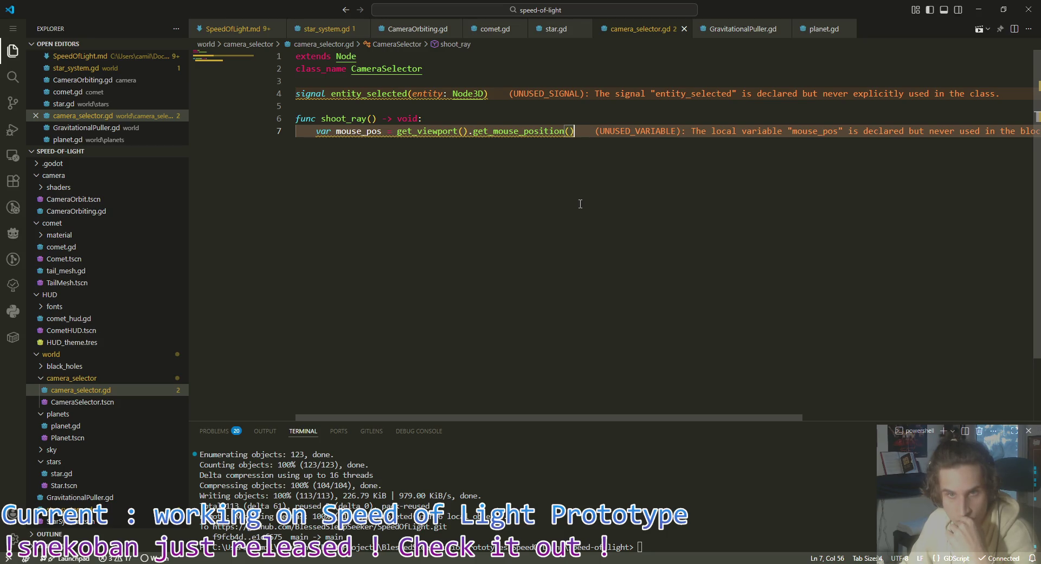
{"action": "mouse_move", "coordinate": [512, 133]}
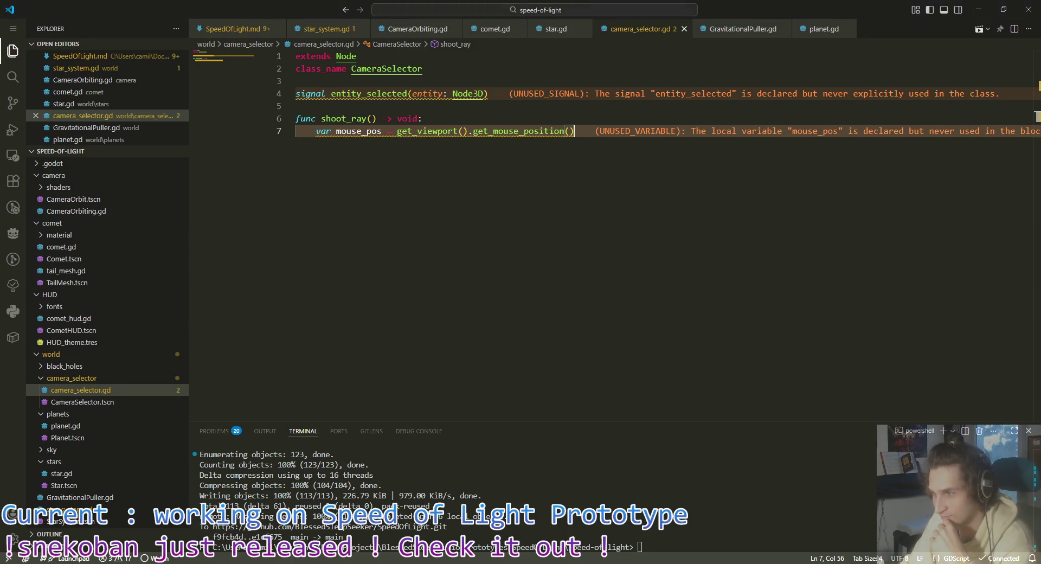
{"action": "key", "text": "alt+Tab"}
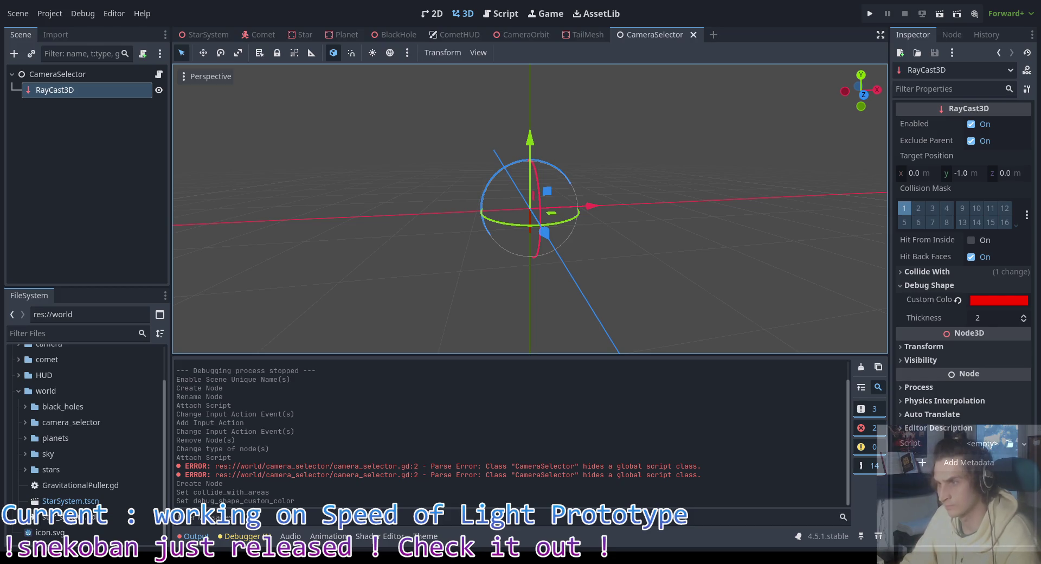
{"action": "key", "text": "alt+Tab"}
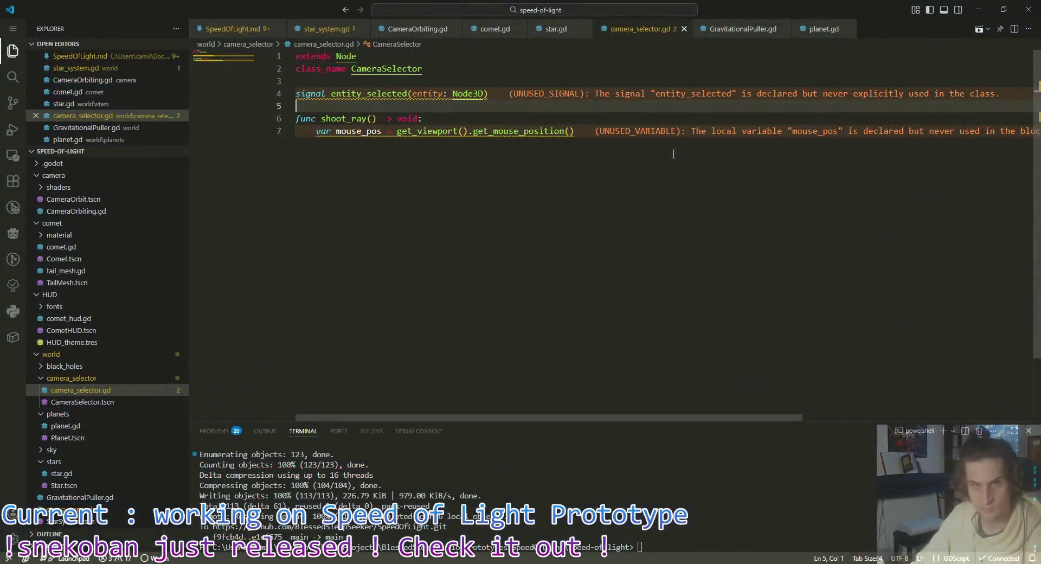
{"action": "key", "text": "Return"}
{"action": "key", "text": "Return"}
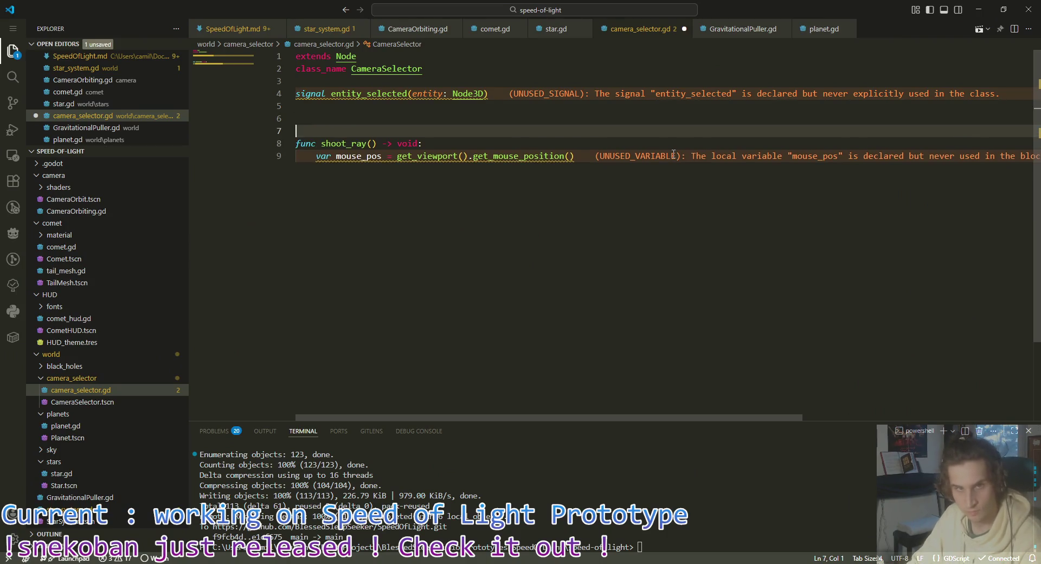
{"action": "key", "text": "Up"}
{"action": "type", "text": "active"}
{"action": "key", "text": "ctrl+BackSpace"}
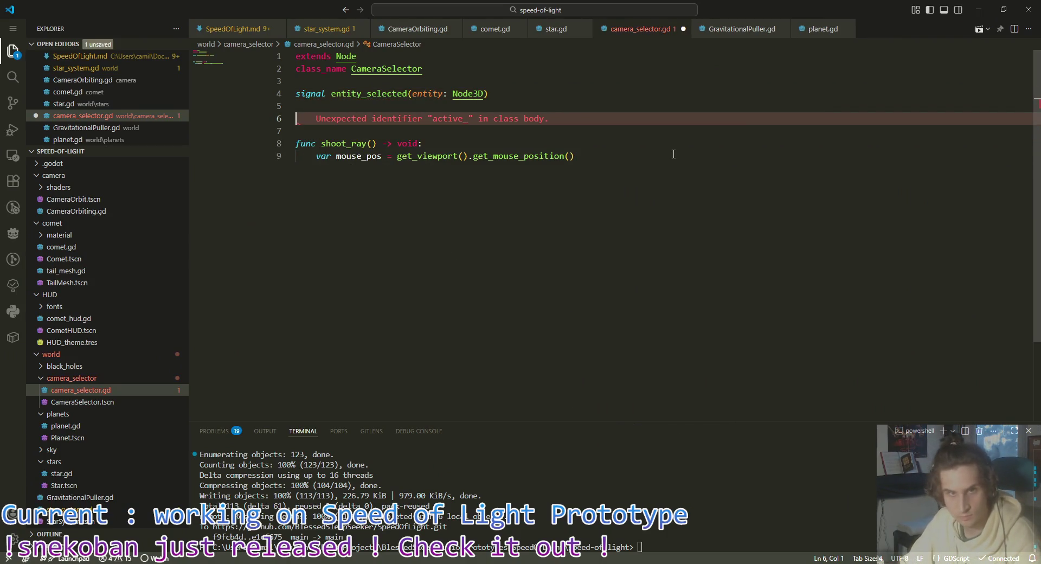
{"action": "key", "text": "Delete"}
{"action": "key", "text": "Delete"}
{"action": "left_click", "coordinate": [603, 136]}
{"action": "key", "text": "ctrl+s"}
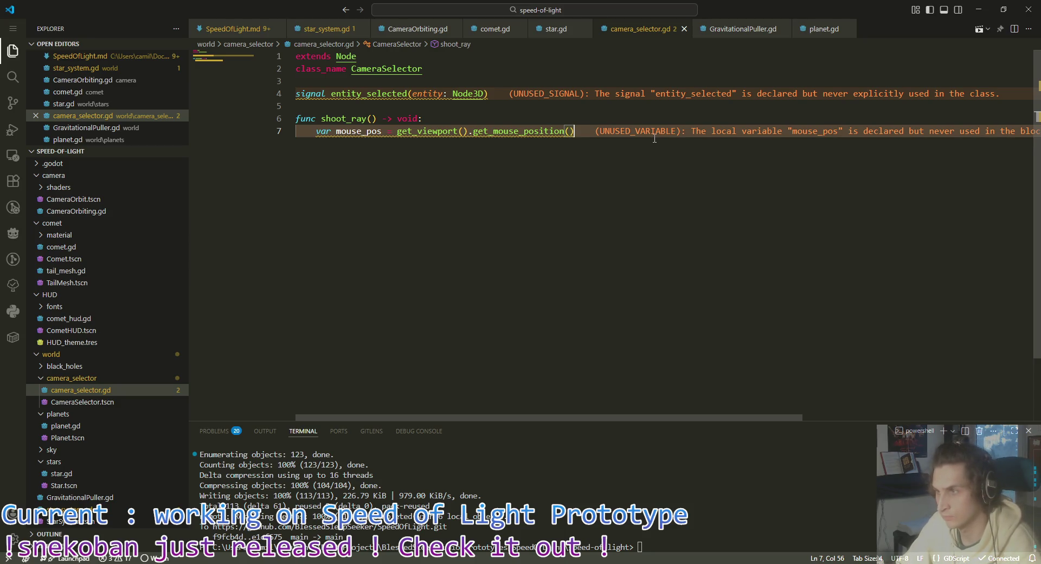
Step: Add a var ray_origin line and give mouse_pos the Vector2 type
{"action": "key", "text": "Return"}
{"action": "type", "text": "var "}
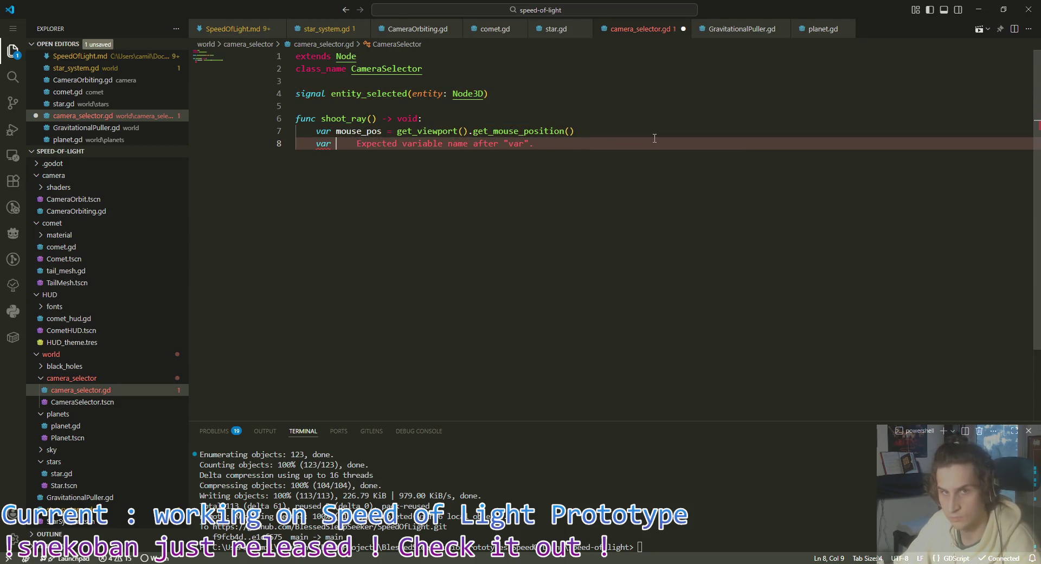
{"action": "type", "text": "origin"}
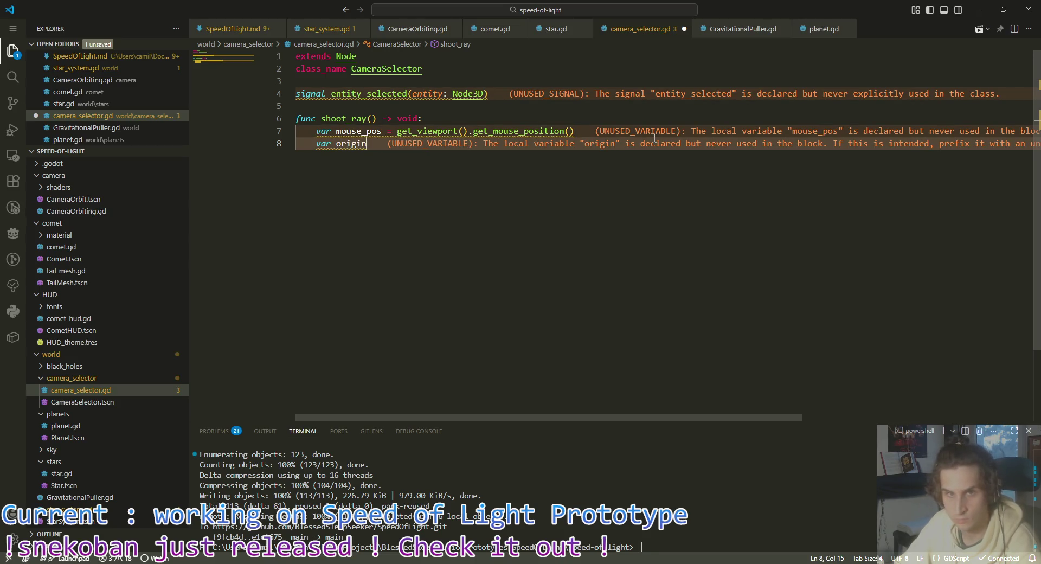
{"action": "key", "text": "ctrl+BackSpace"}
{"action": "type", "text": "ray_origin"}
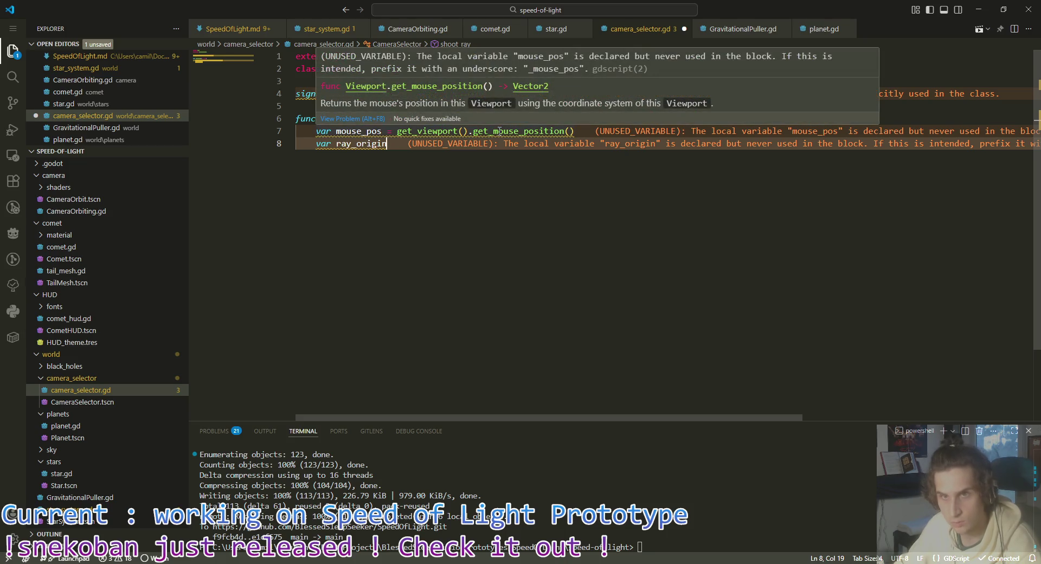
{"action": "left_click", "coordinate": [382, 131]}
{"action": "type", "text": ": Ve"}
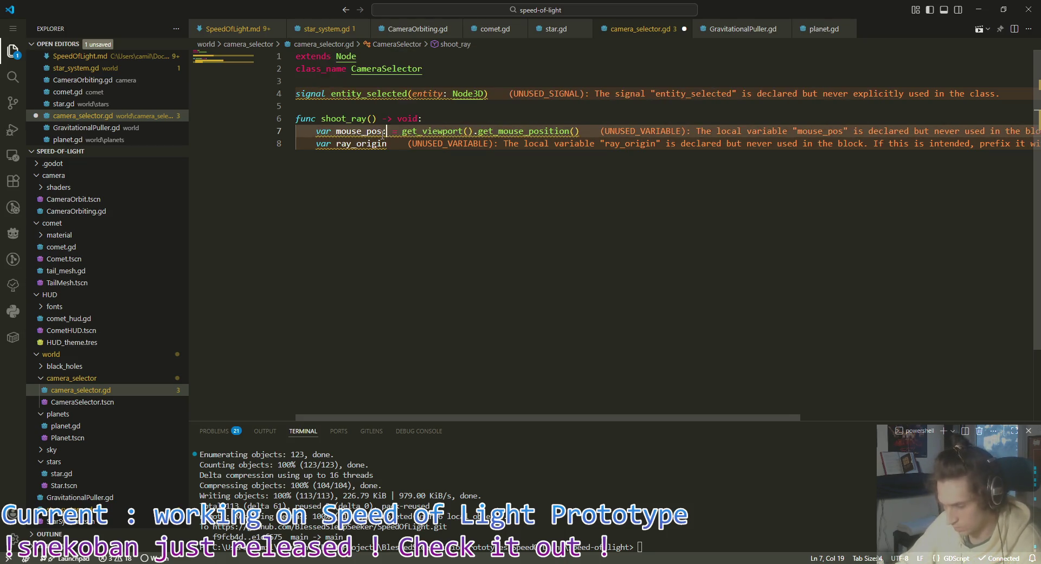
{"action": "key", "text": "Return"}
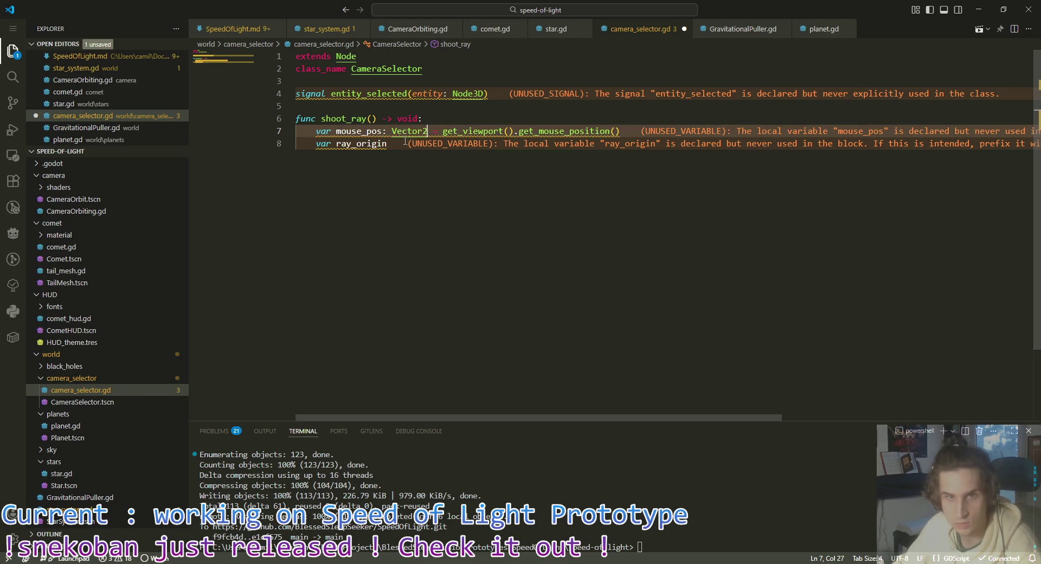
Step: Assign ray_origin = get_viewport().get_camera_3d() on line 8
{"action": "left_click", "coordinate": [416, 143]}
{"action": "type", "text": "= "}
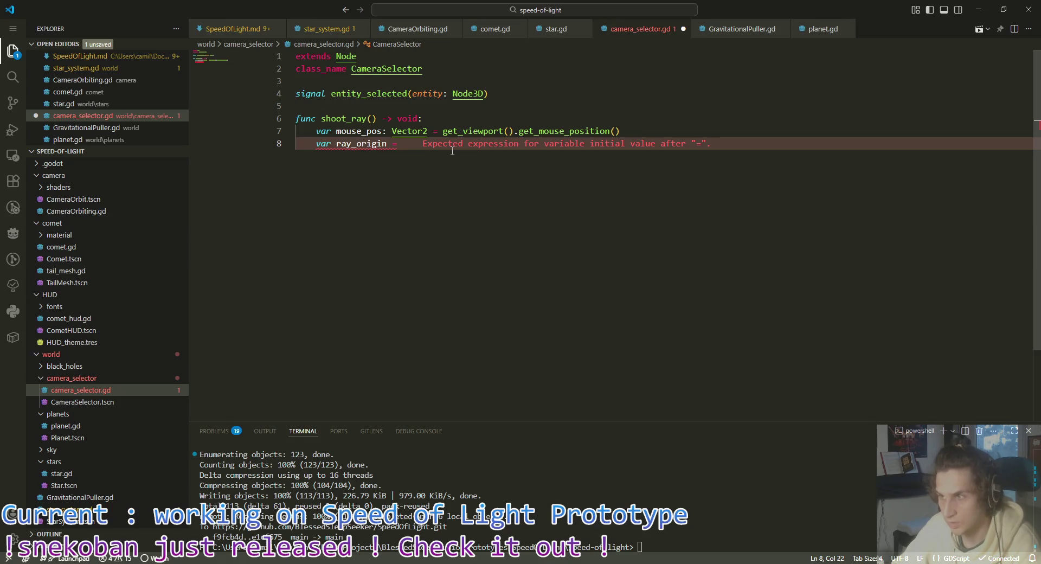
{"action": "type", "text": "c"}
{"action": "key", "text": "BackSpace"}
{"action": "type", "text": "get_vi"}
{"action": "key", "text": "Return"}
{"action": "type", "text": ".get_active"}
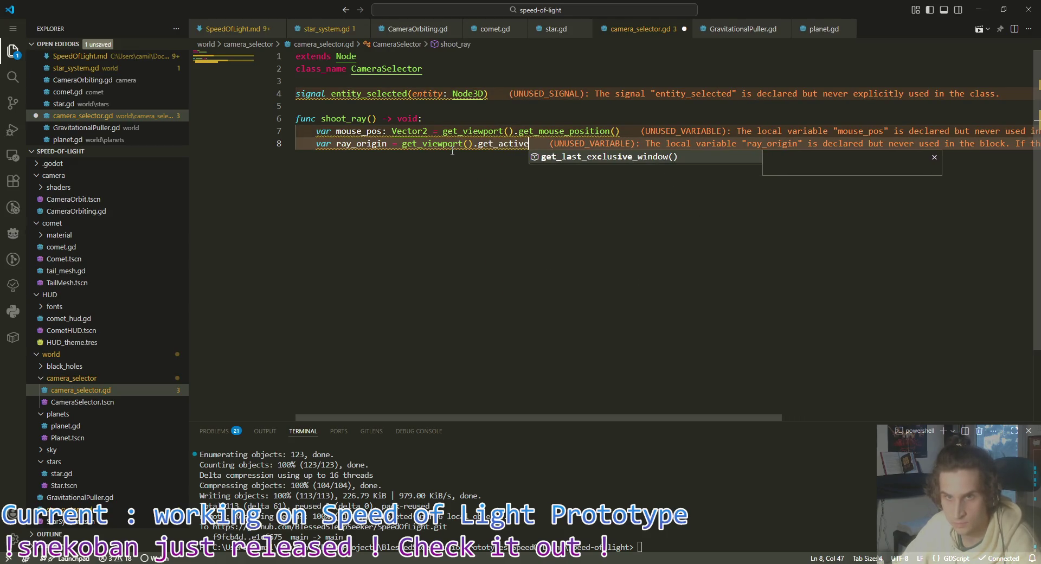
{"action": "key", "text": "ctrl+BackSpace"}
{"action": "type", "text": "camera"}
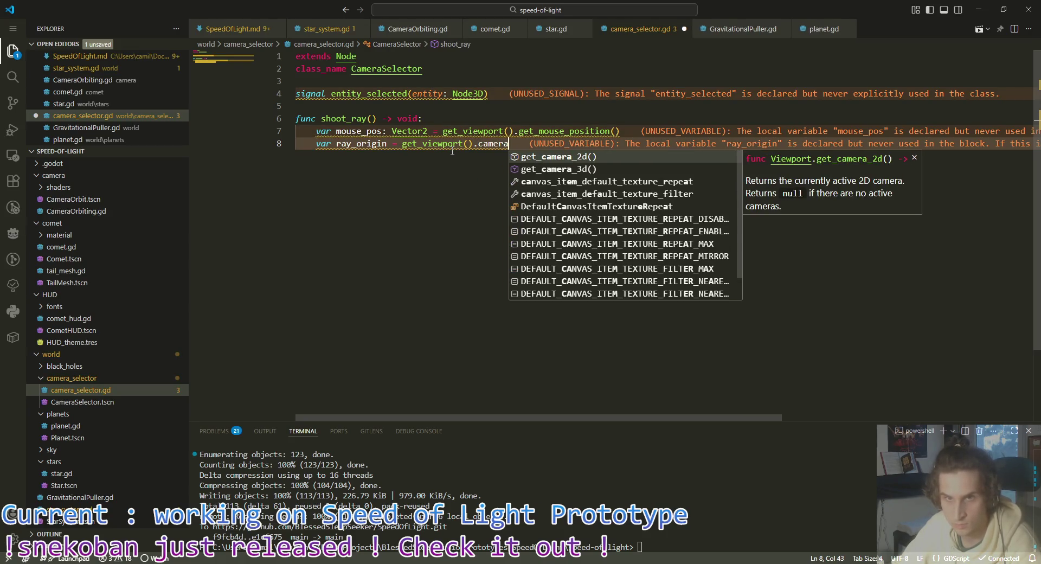
{"action": "key", "text": "Down"}
{"action": "key", "text": "Return"}
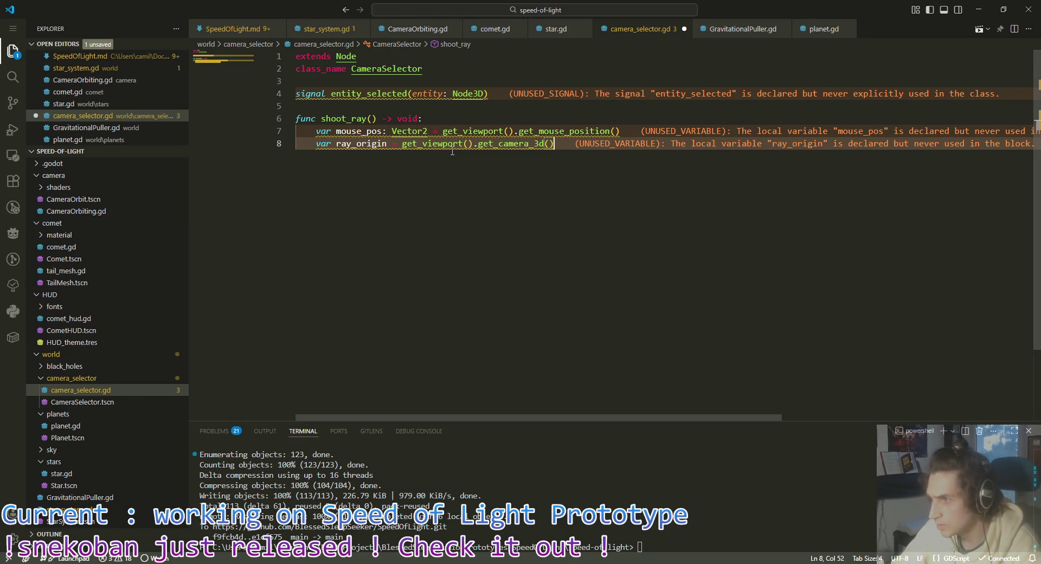
Step: Extend the line with .project_ray_origin(mouse_pos) and save the script
{"action": "type", "text": ".proj"}
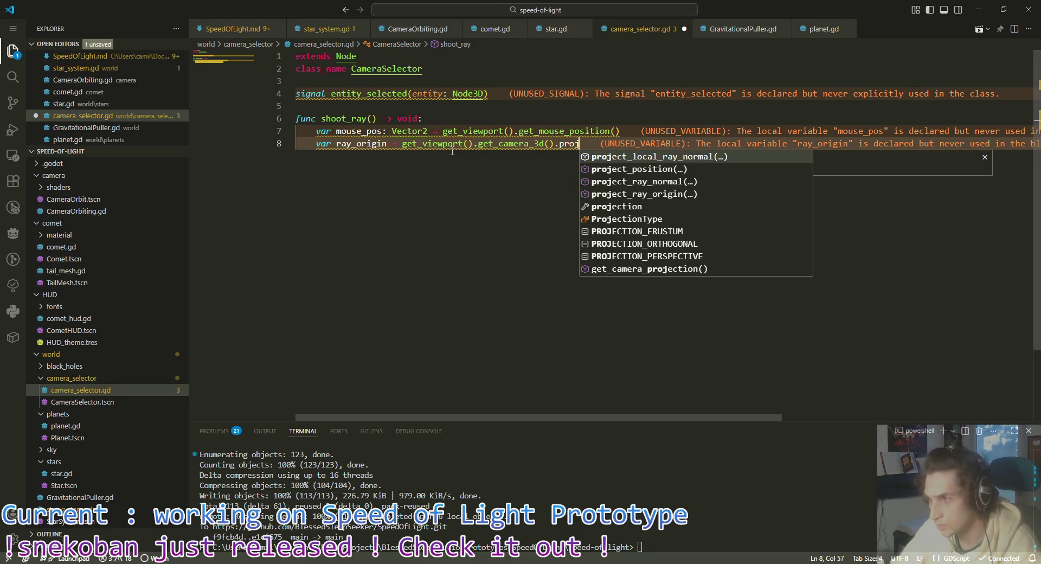
{"action": "type", "text": "e"}
{"action": "key", "text": "Down"}
{"action": "key", "text": "Down"}
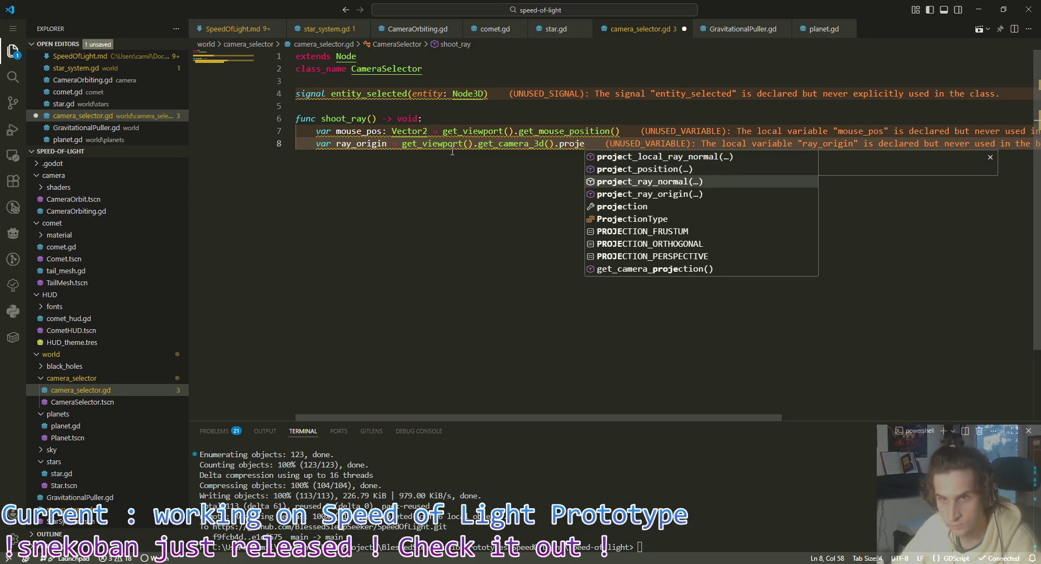
{"action": "key", "text": "Down"}
{"action": "key", "text": "Return"}
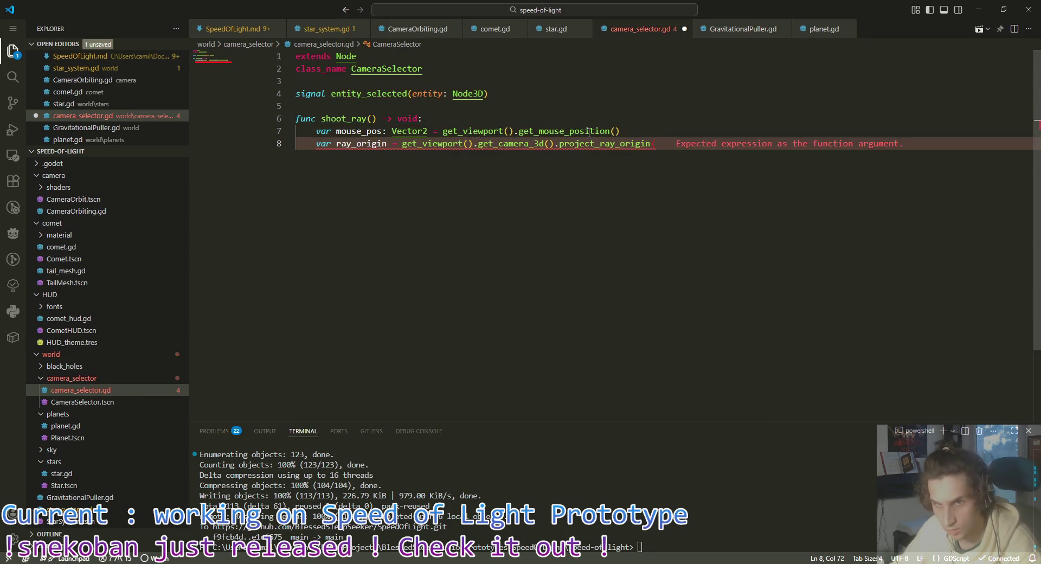
{"action": "mouse_move", "coordinate": [600, 140]}
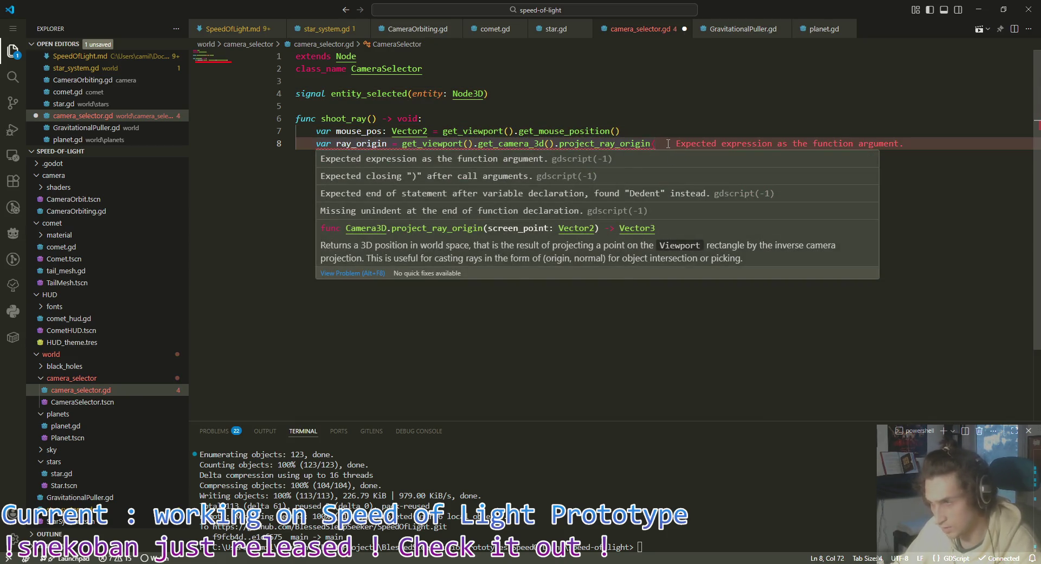
{"action": "type", "text": "mouse"}
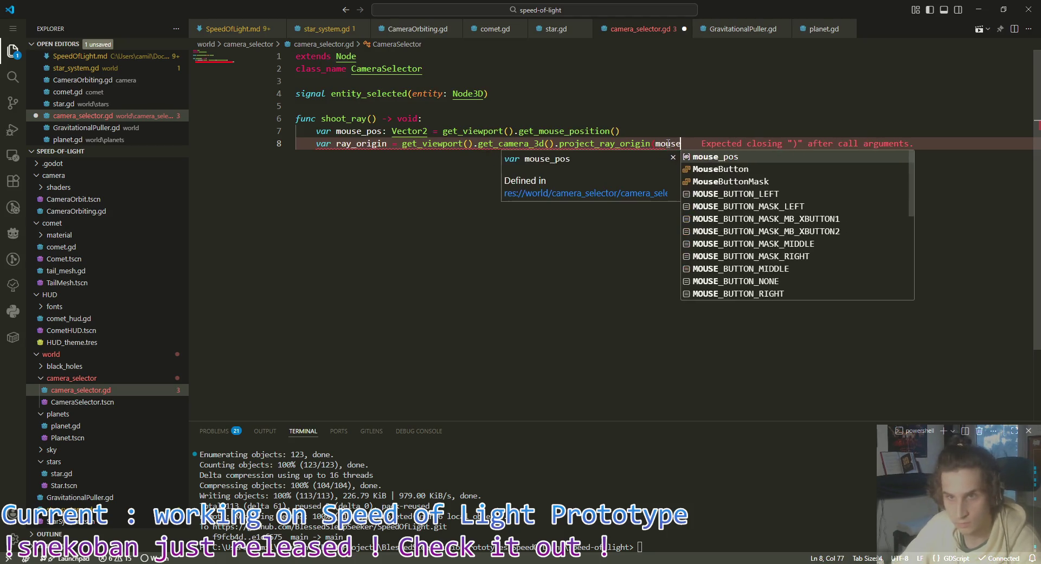
{"action": "type", "text": "_pos)"}
{"action": "key", "text": "ctrl+s"}
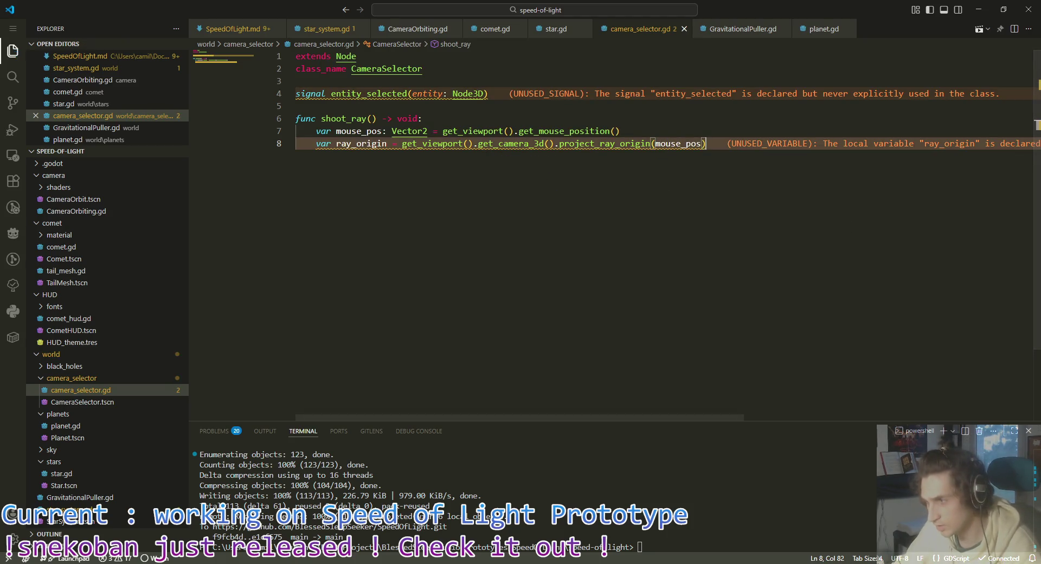
Step: Start a ray_dir variable on line 9 and type ray_origin as Vector3
{"action": "key", "text": "alt+Tab"}
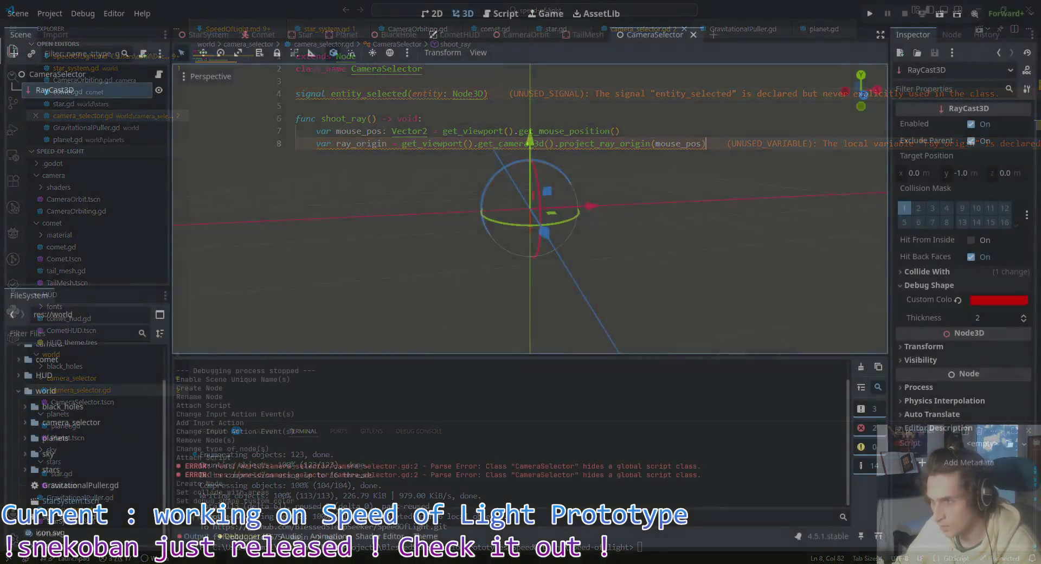
{"action": "key", "text": "alt+Tab"}
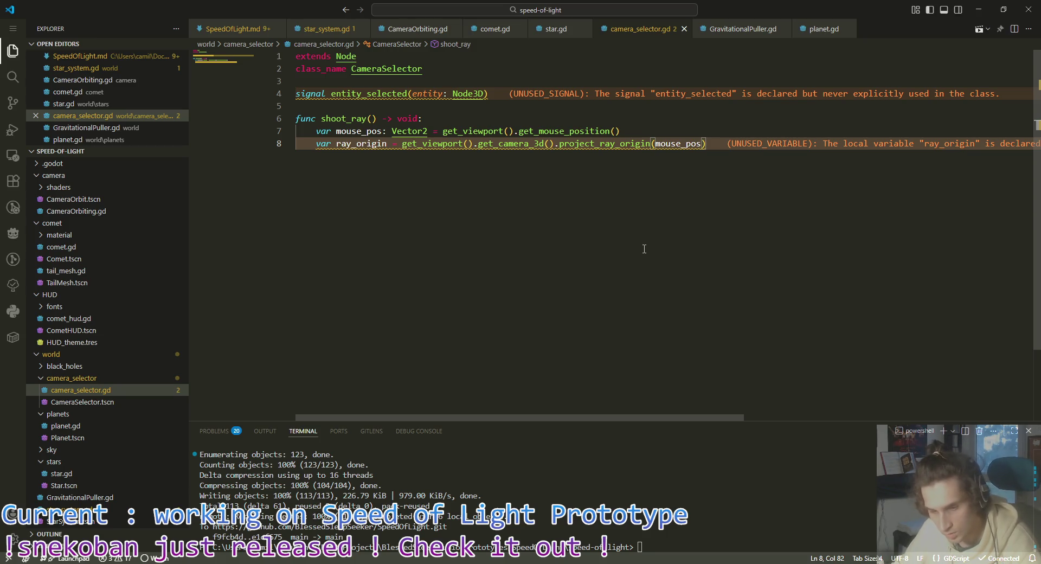
{"action": "mouse_move", "coordinate": [743, 149]}
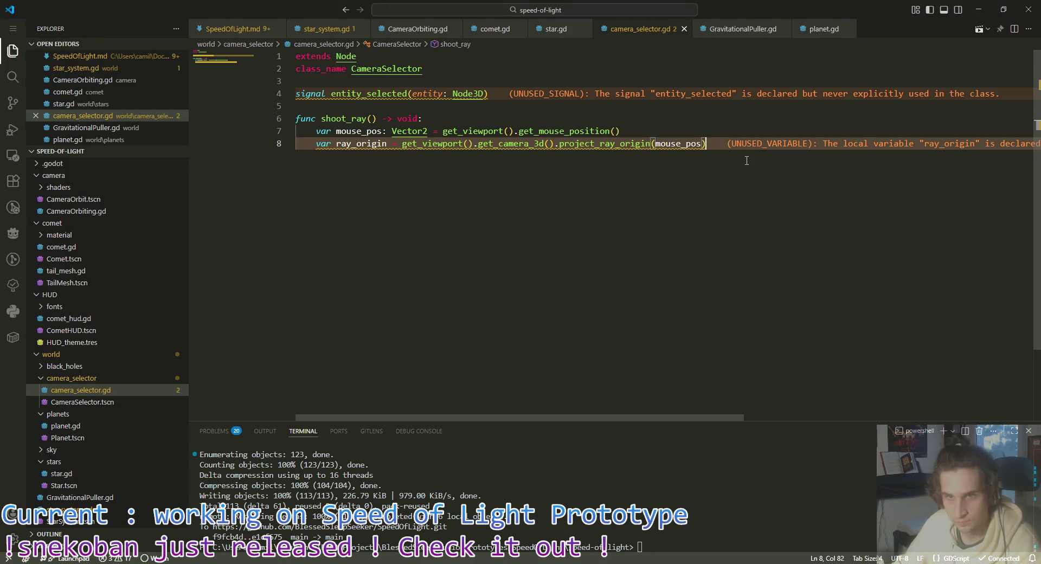
{"action": "key", "text": "Return"}
{"action": "type", "text": "var ray_dir"}
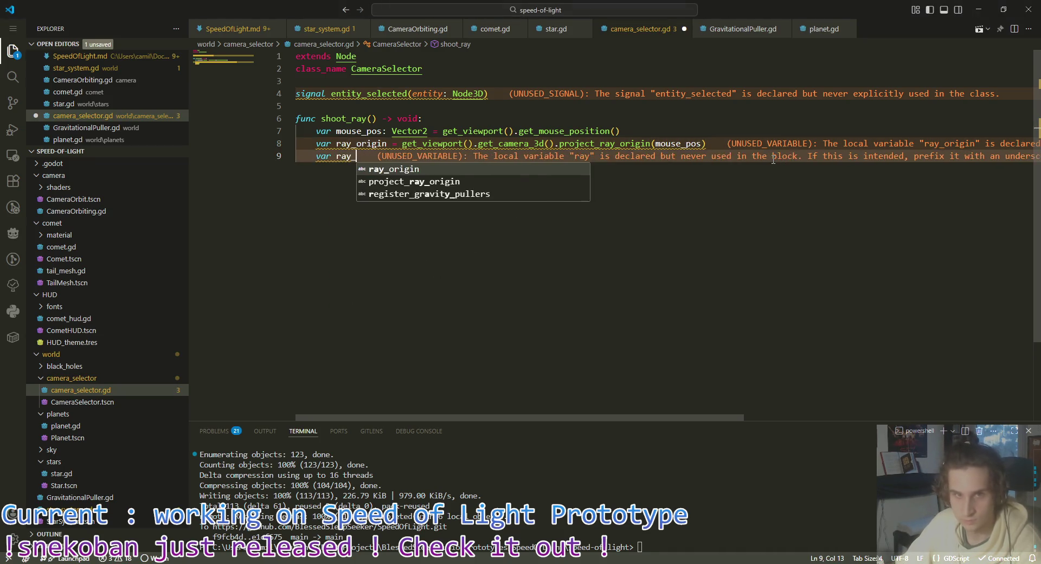
{"action": "key", "text": "Up"}
{"action": "key", "text": "Right"}
{"action": "key", "text": "Right"}
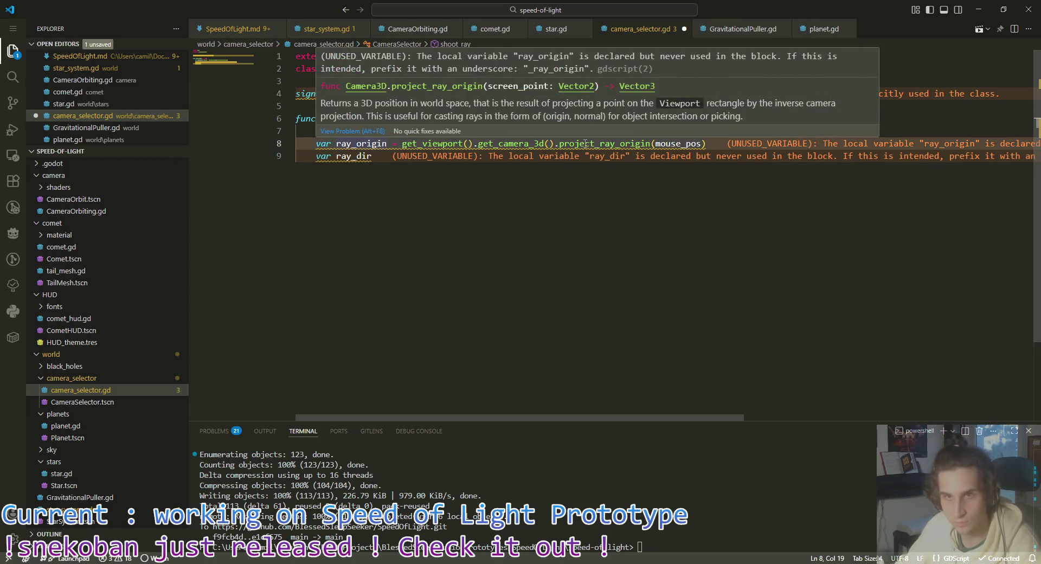
{"action": "type", "text": ": Vecto"}
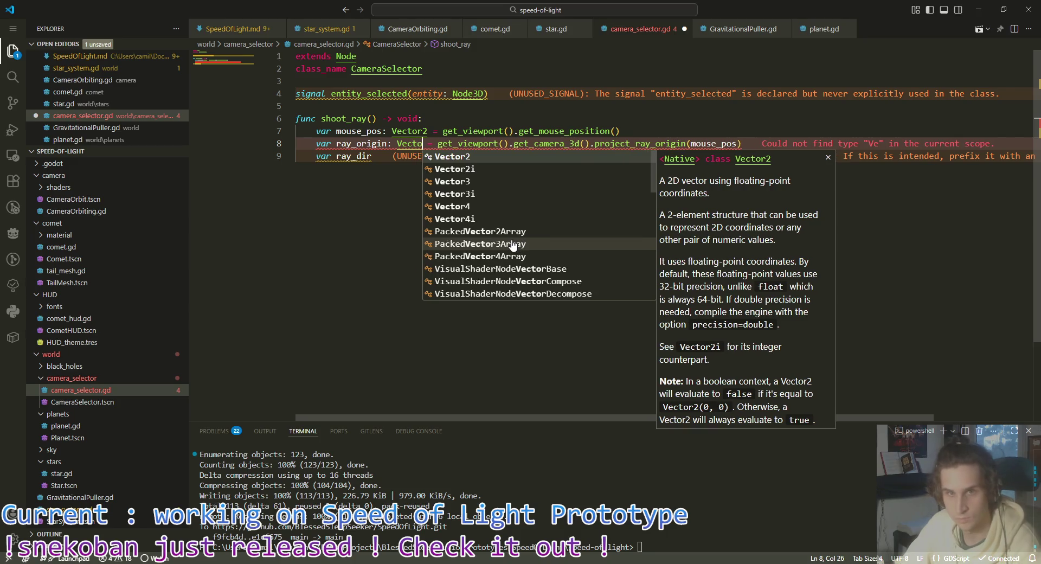
{"action": "type", "text": "r3"}
{"action": "left_click", "coordinate": [412, 157]}
Step: Write line 9 as 'var ray_direction: Vector3 = ray_origin +'
{"action": "type", "text": ":"}
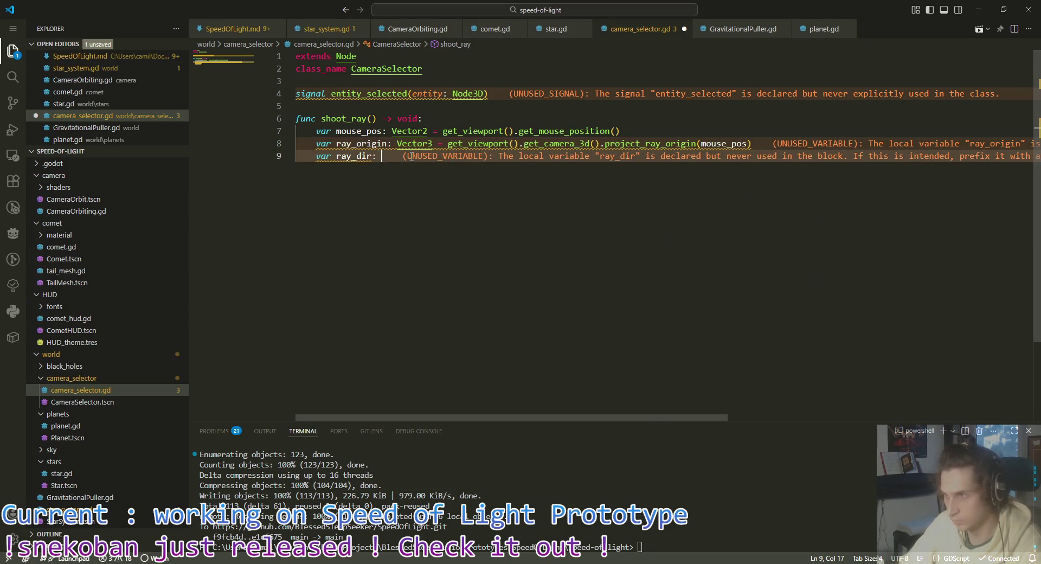
{"action": "type", "text": " Vector3"}
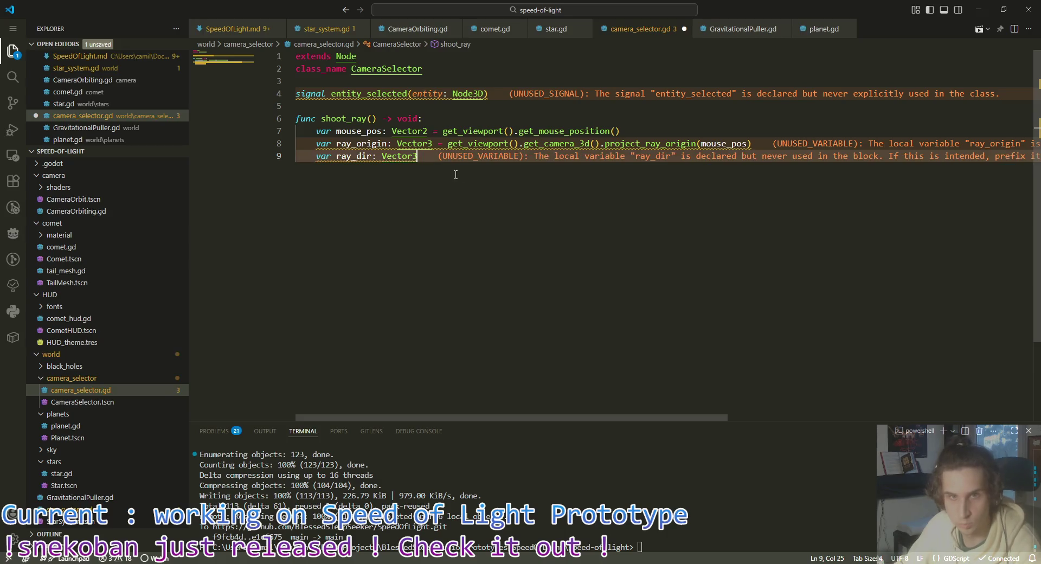
{"action": "type", "text": " ="}
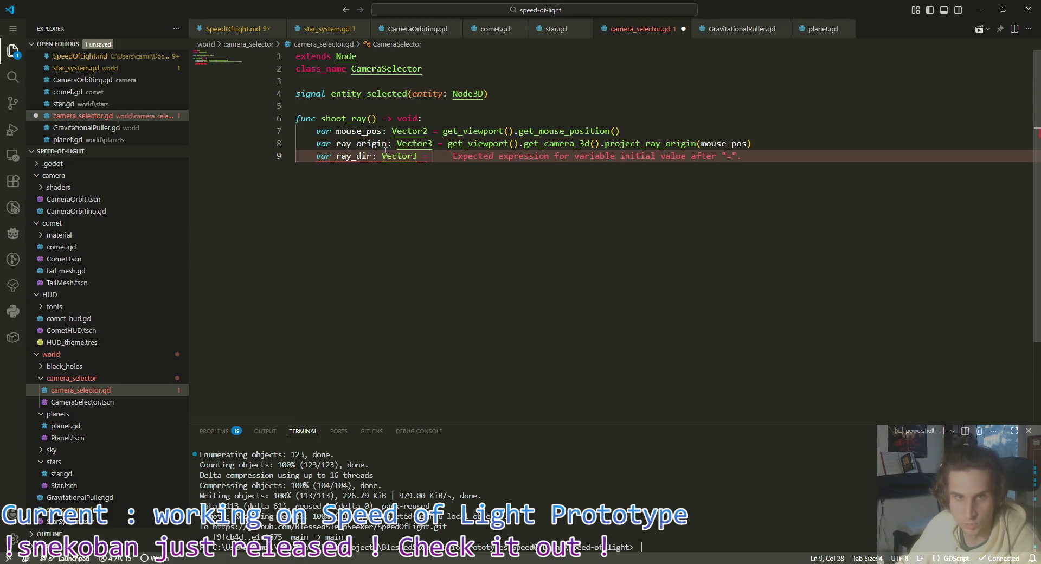
{"action": "left_click", "coordinate": [372, 156]}
{"action": "type", "text": "ection"}
{"action": "key", "text": "ctrl+Right"}
{"action": "key", "text": "ctrl+Right"}
{"action": "key", "text": "ctrl+Right"}
{"action": "key", "text": "Right"}
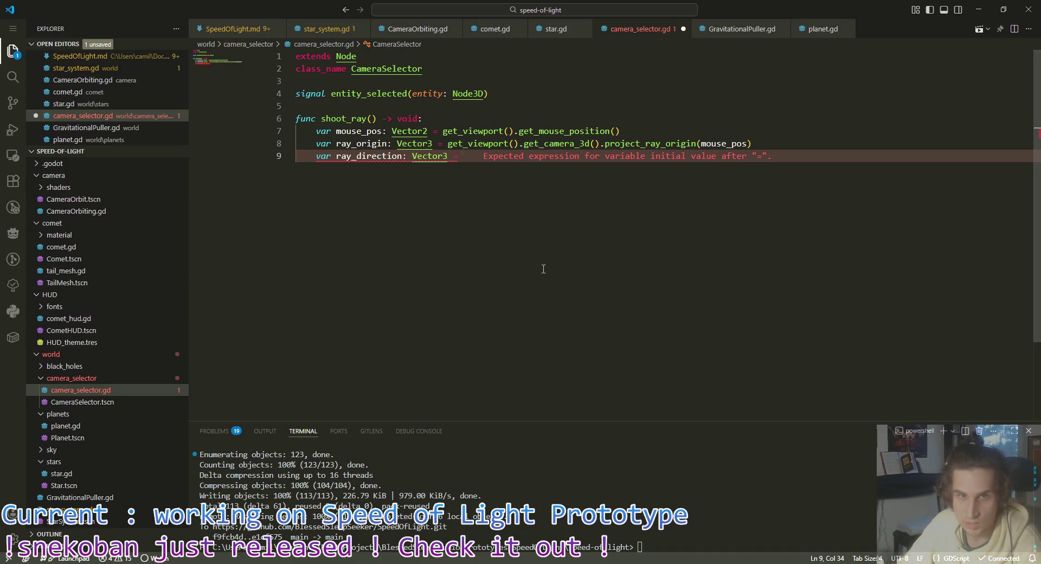
{"action": "type", "text": "ray"}
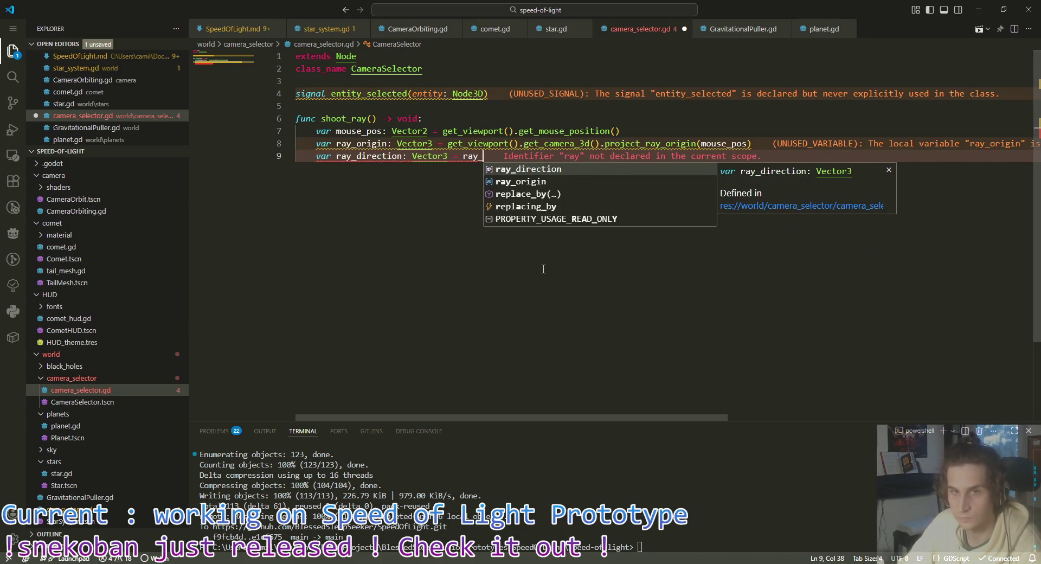
{"action": "type", "text": "_origin +"}
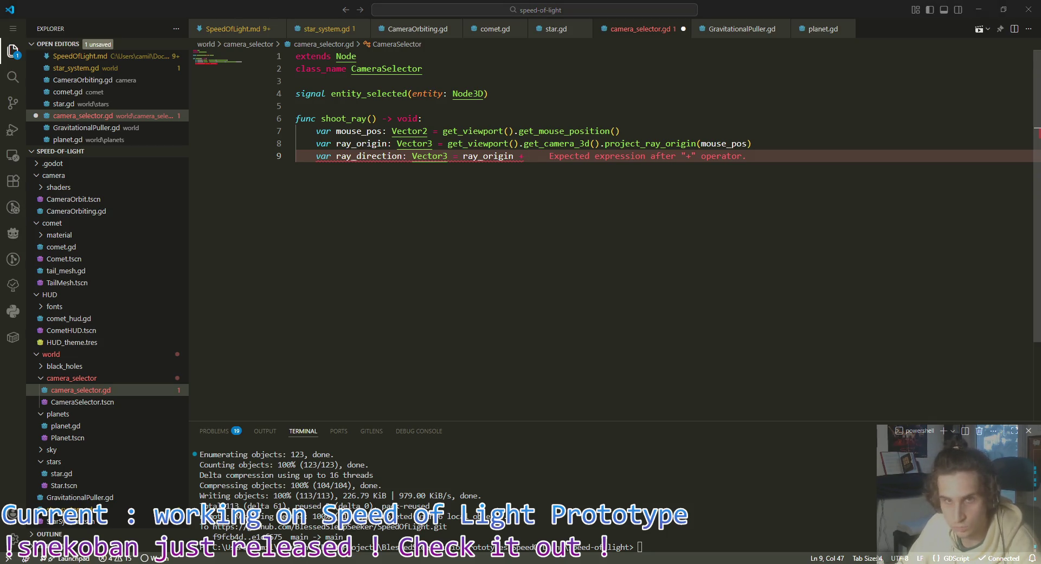
Step: Finish ray_direction with the copied camera call changed to project_ray_normal(mouse_pos)
{"action": "left_click_drag", "start_coordinate": [447, 143], "coordinate": [778, 145]}
{"action": "key", "text": "ctrl+c"}
{"action": "left_click", "coordinate": [564, 164]}
{"action": "key", "text": "ctrl+v"}
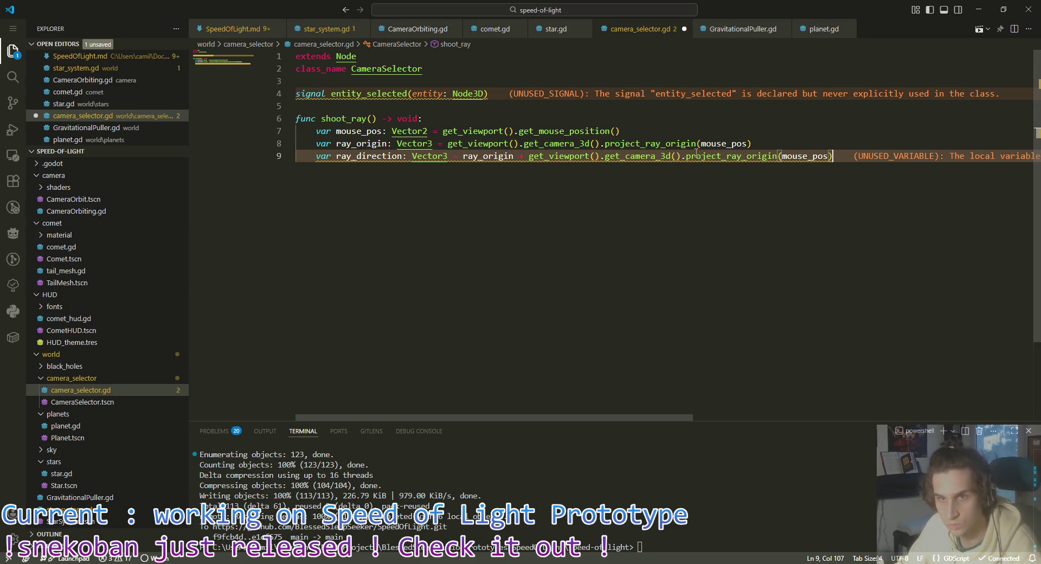
{"action": "left_click_drag", "start_coordinate": [742, 156], "coordinate": [757, 156]}
{"action": "left_click", "coordinate": [778, 156]}
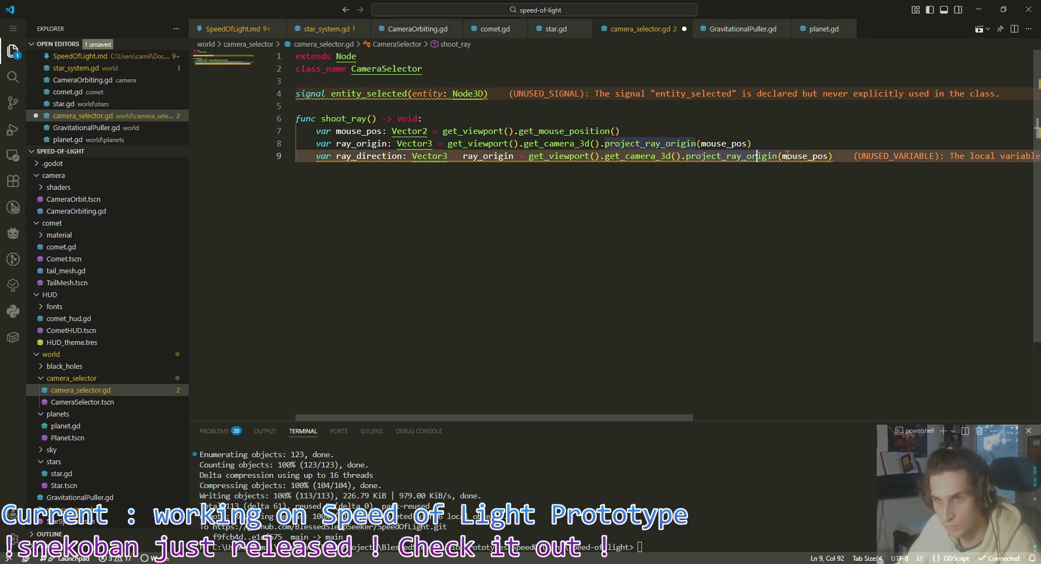
{"action": "key", "text": "BackSpace"}
{"action": "key", "text": "BackSpace"}
{"action": "key", "text": "BackSpace"}
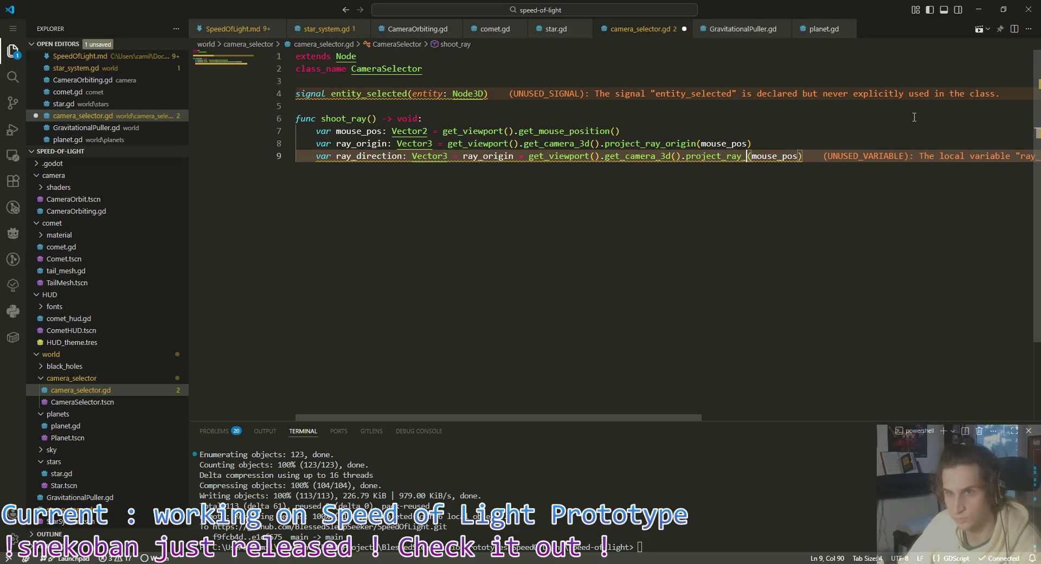
{"action": "type", "text": "normal"}
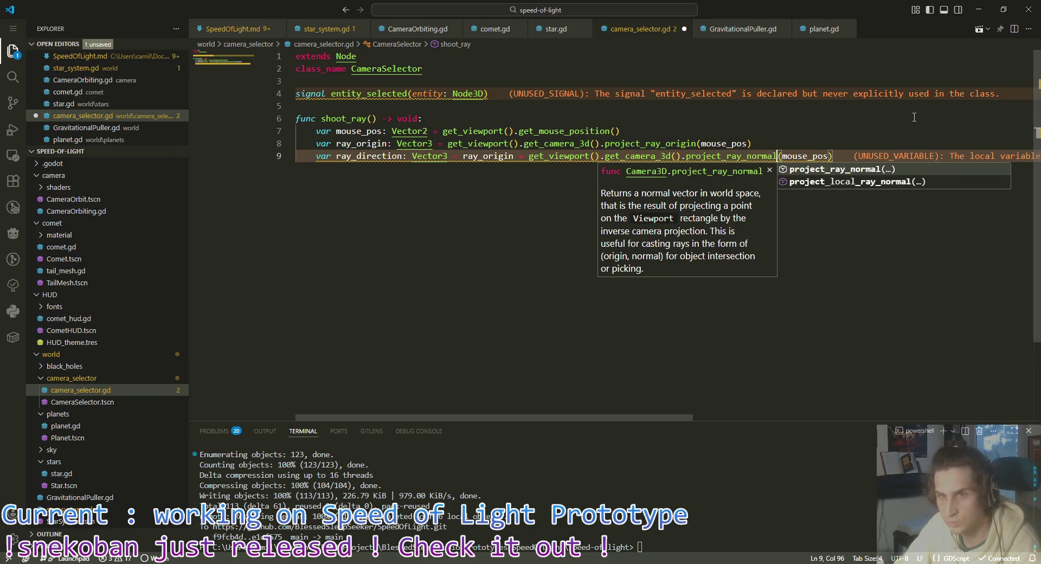
{"action": "left_click", "coordinate": [845, 154]}
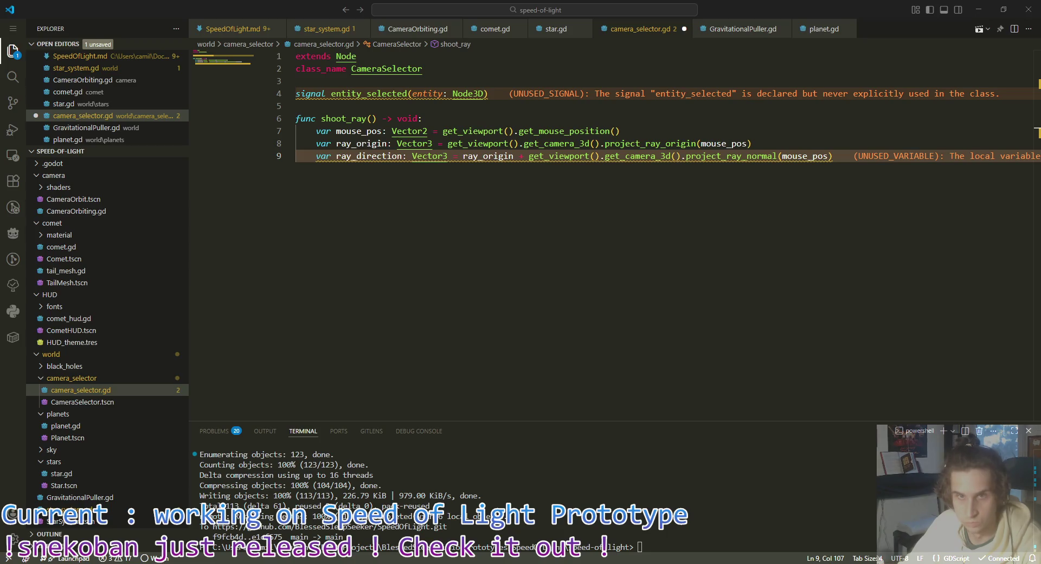
{"action": "key", "text": "alt+Tab"}
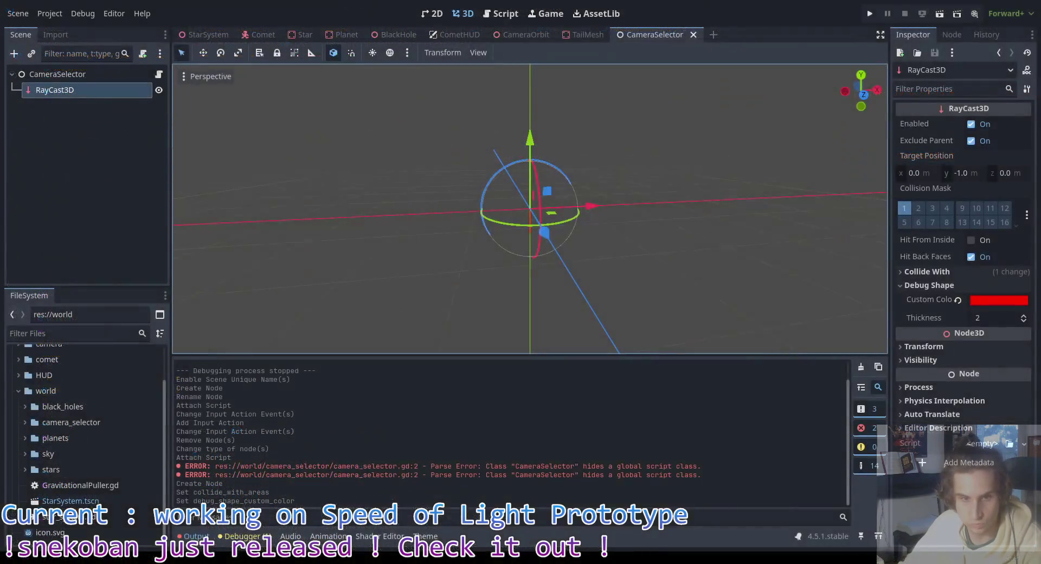
{"action": "key", "text": "alt+Tab"}
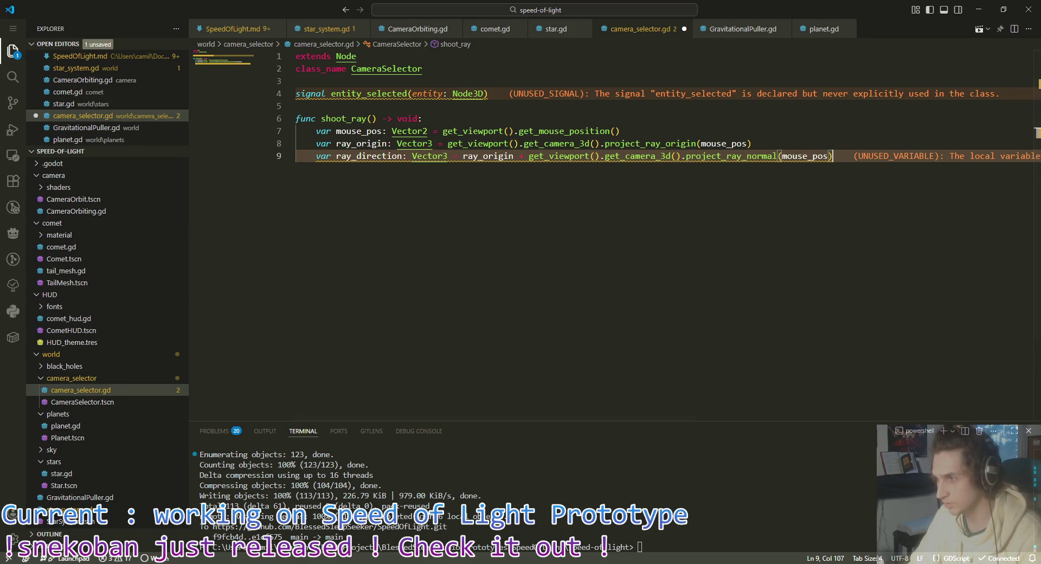
{"action": "type", "text": "*"}
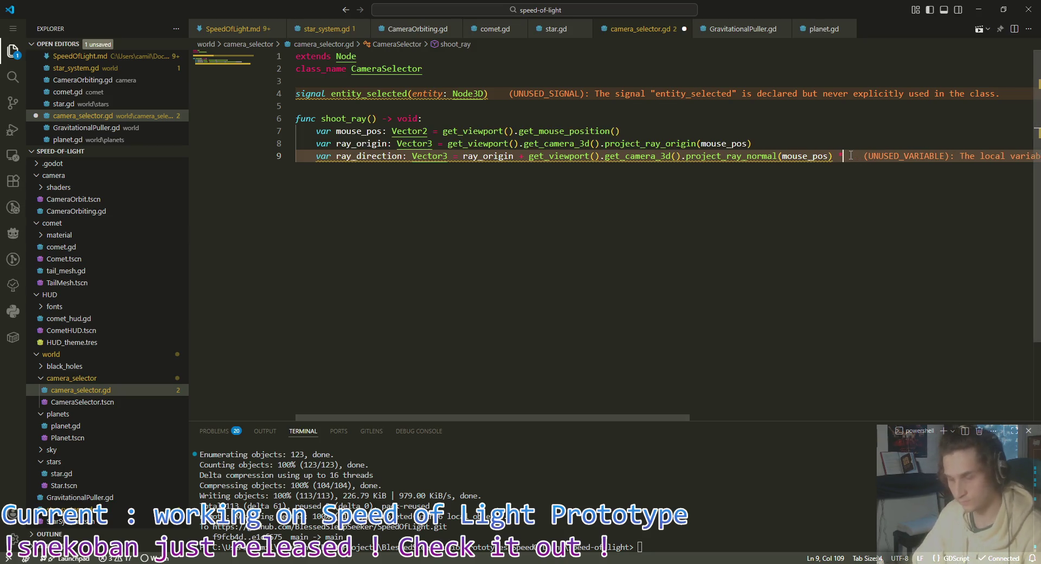
{"action": "left_click", "coordinate": [457, 69]}
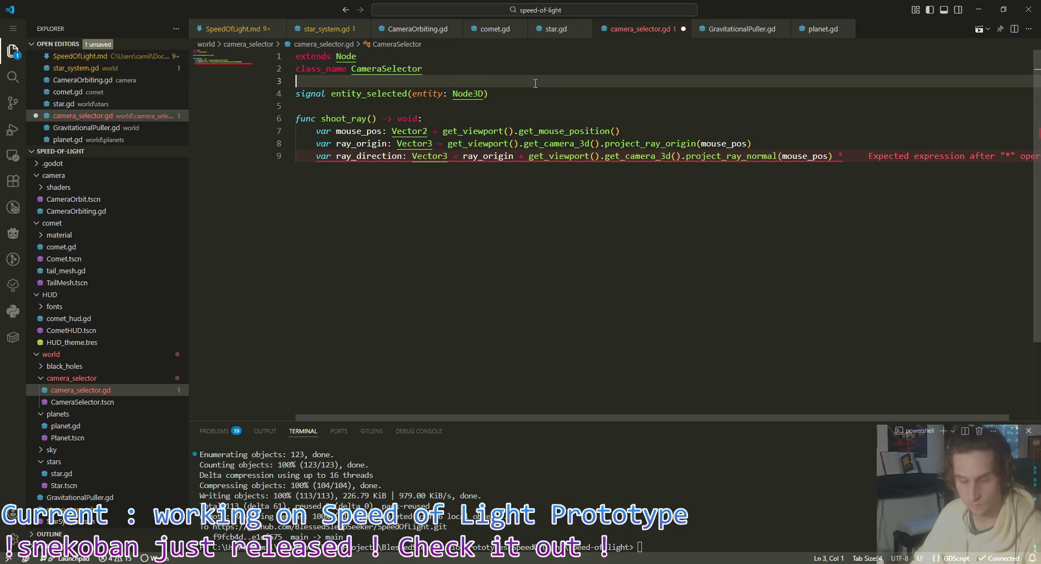
{"action": "key", "text": "Return"}
{"action": "key", "text": "Return"}
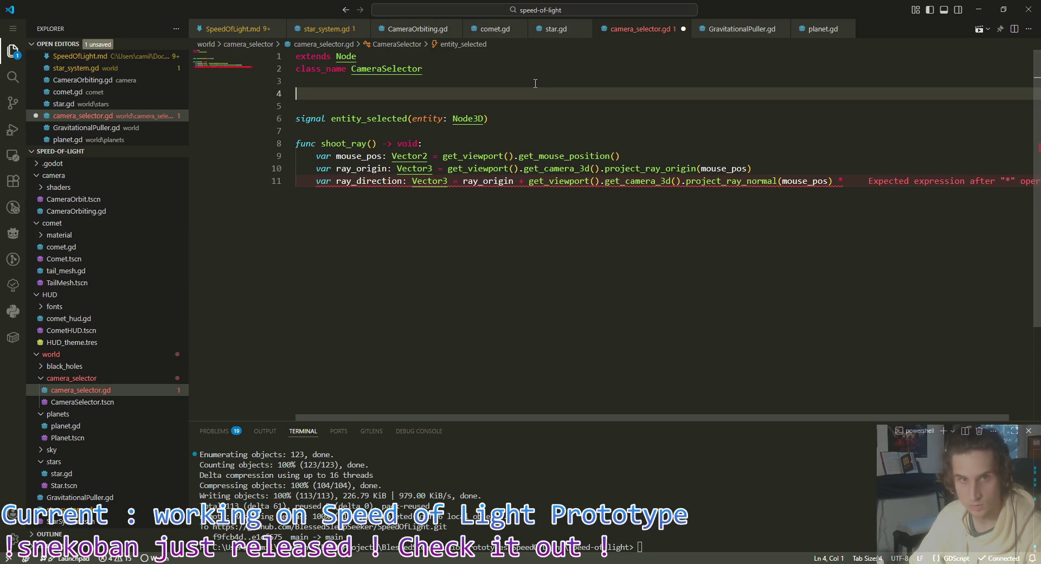
{"action": "type", "text": "@export"}
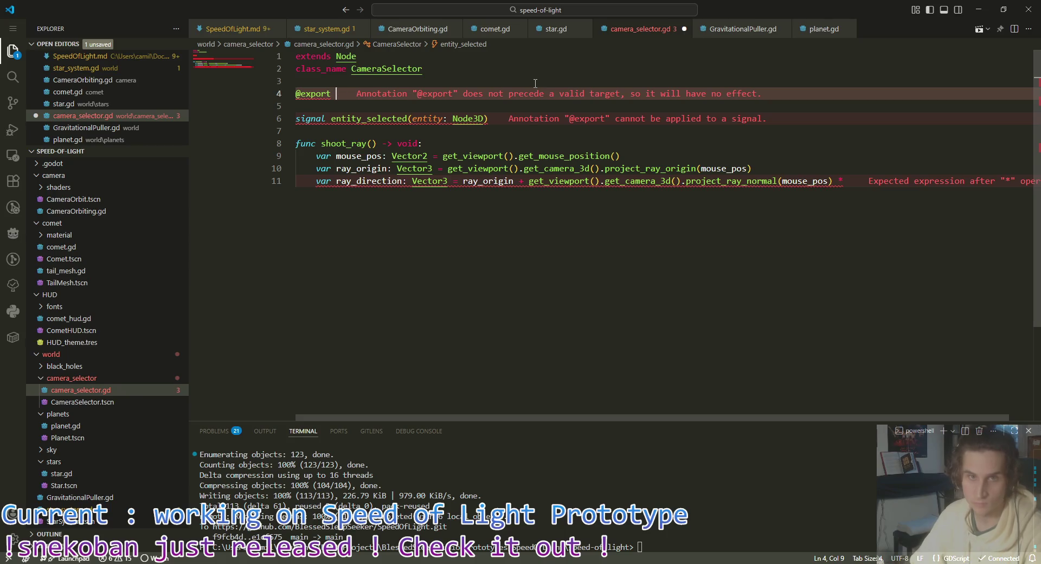
{"action": "type", "text": "var r"}
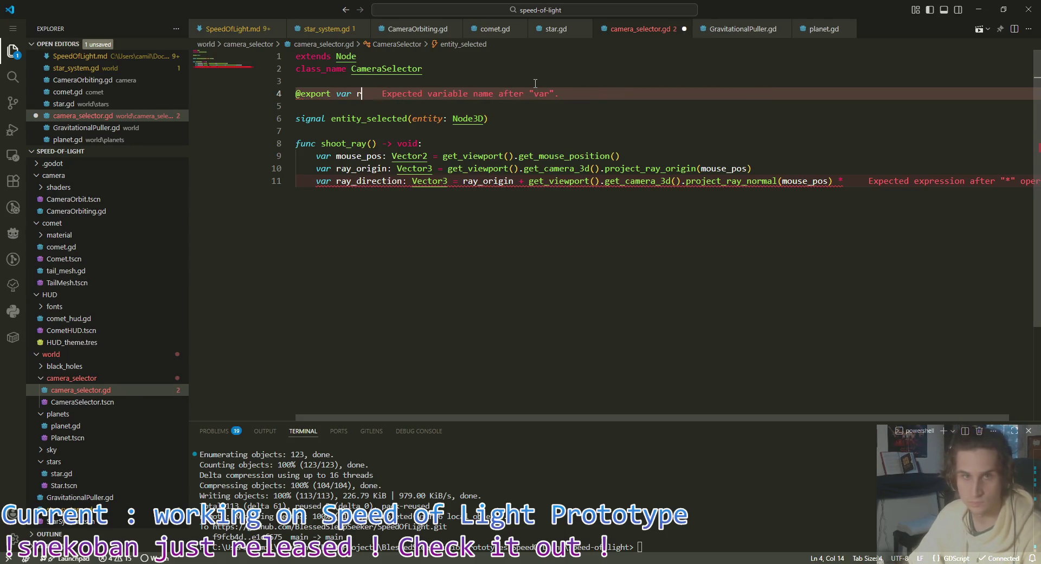
{"action": "type", "text": "ay_length"}
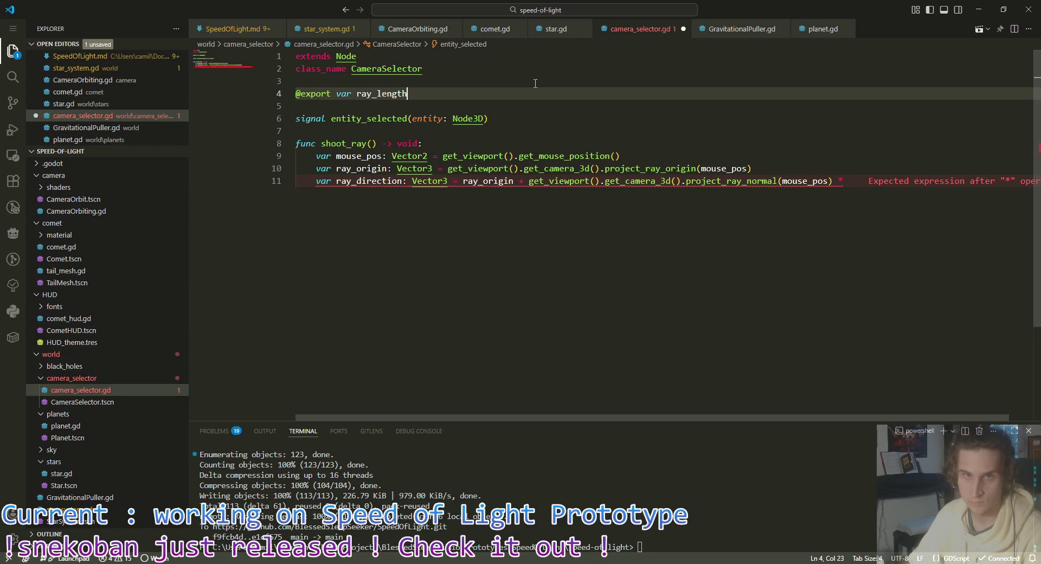
{"action": "type", "text": ": float"}
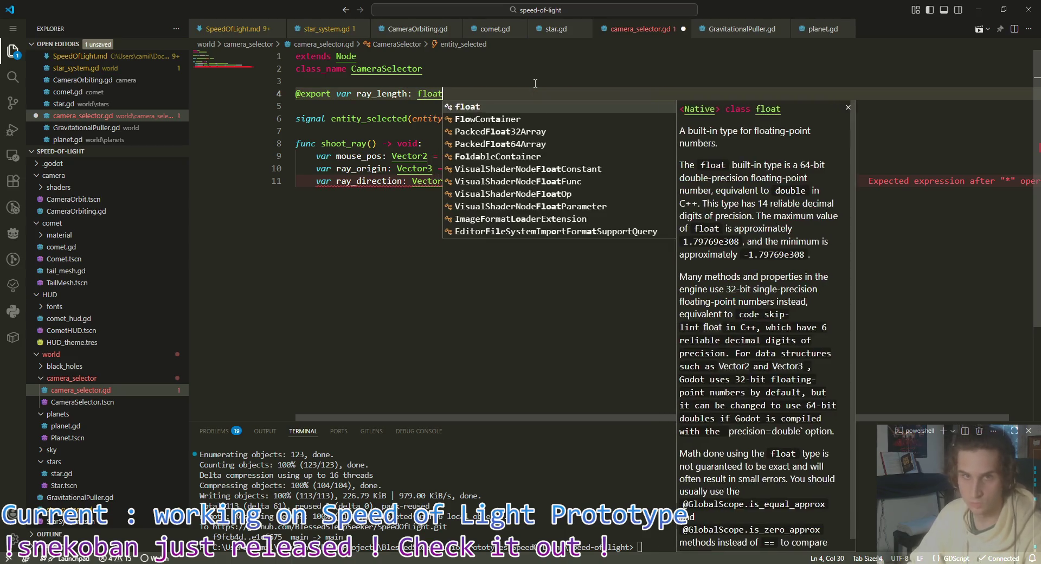
{"action": "type", "text": " = 1000"}
{"action": "key", "text": "ctrl+s"}
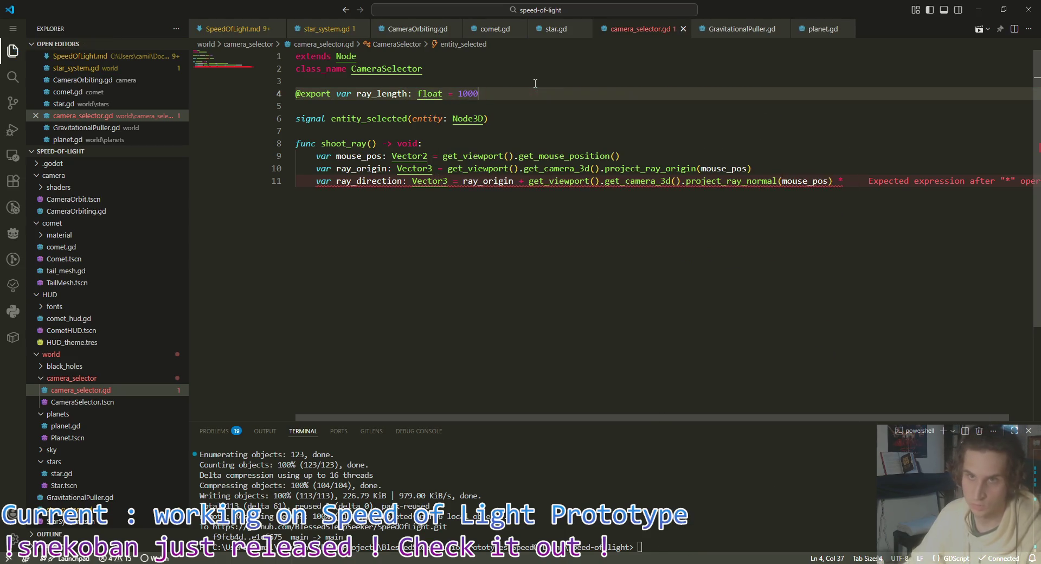
Step: Multiply ray_direction by ray_length, save, and begin a 'var space =' line
{"action": "left_click", "coordinate": [870, 183]}
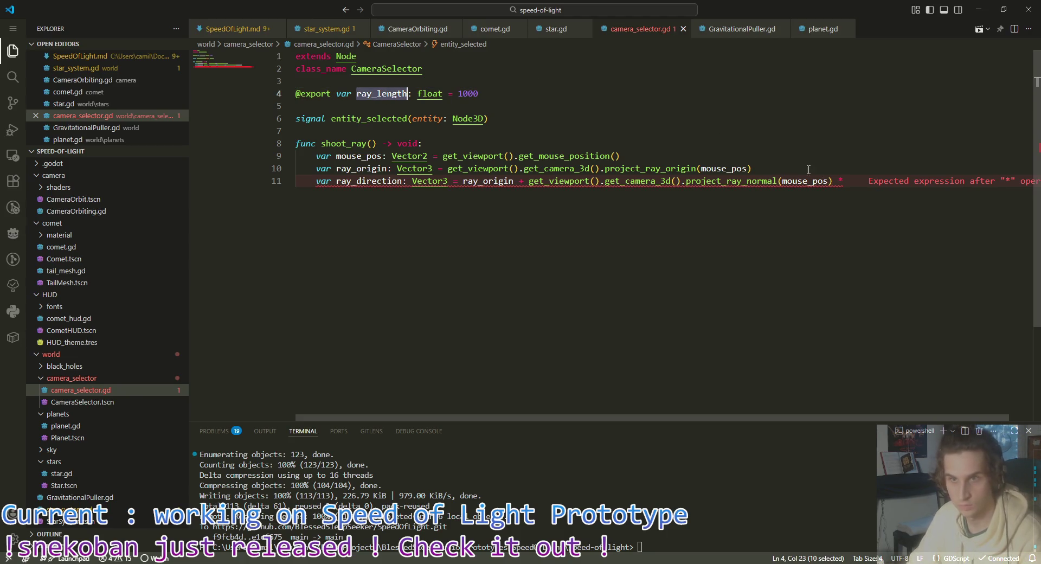
{"action": "type", "text": " ray_length"}
{"action": "key", "text": "ctrl+s"}
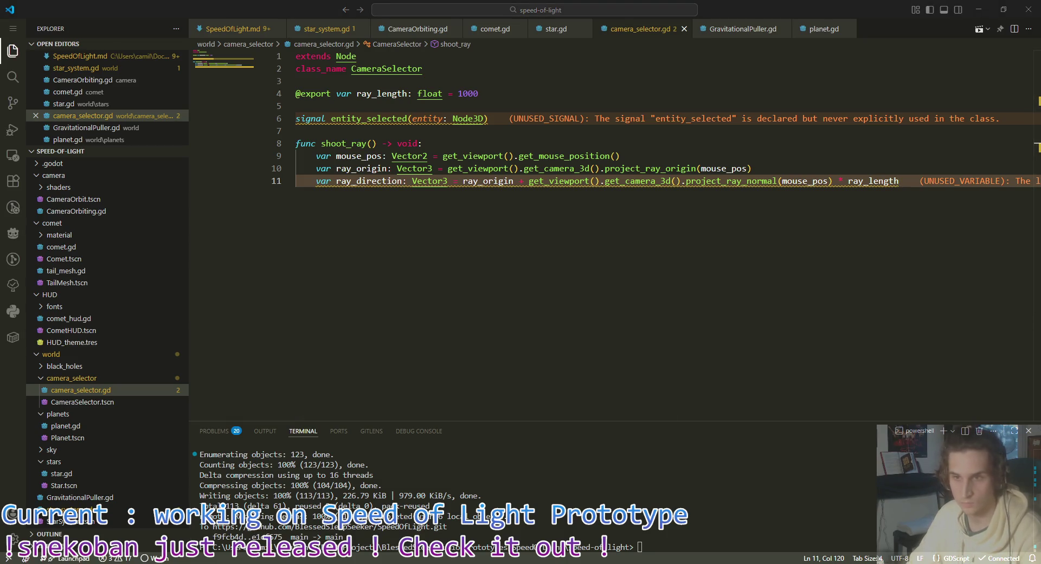
{"action": "key", "text": "alt+Tab"}
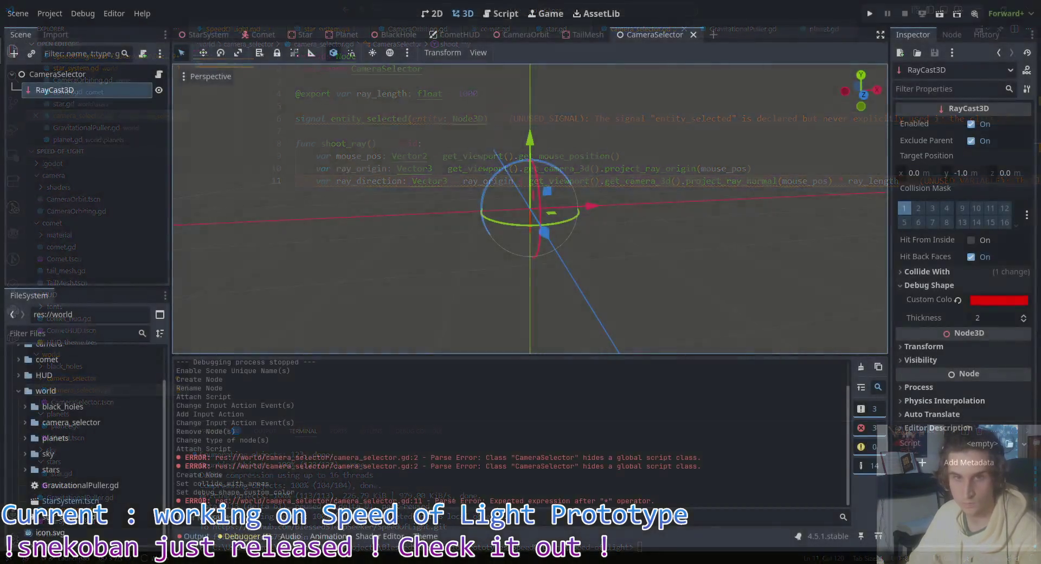
{"action": "key", "text": "alt+Tab"}
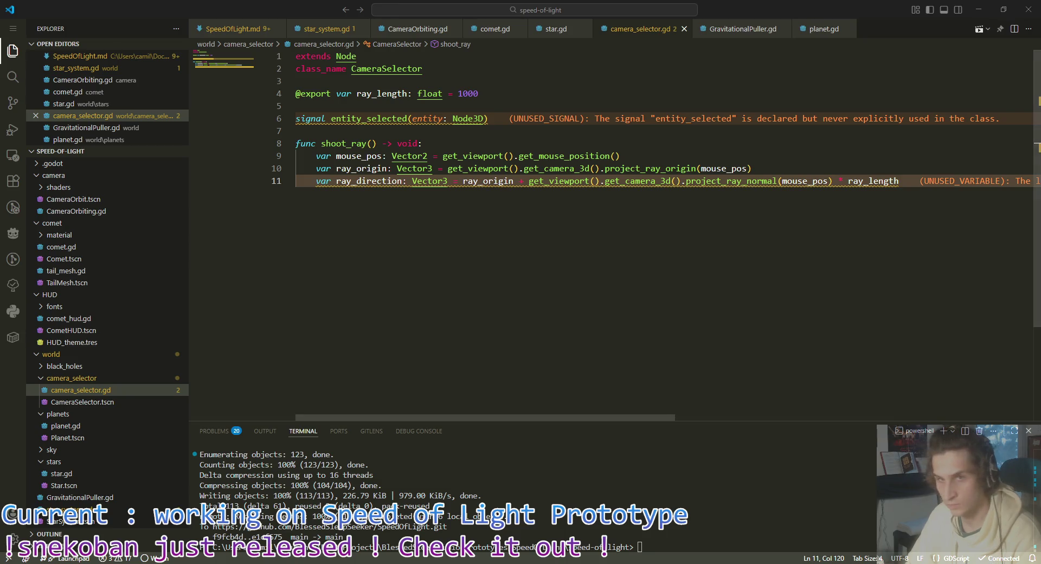
{"action": "key", "text": "Return"}
{"action": "type", "text": "var "}
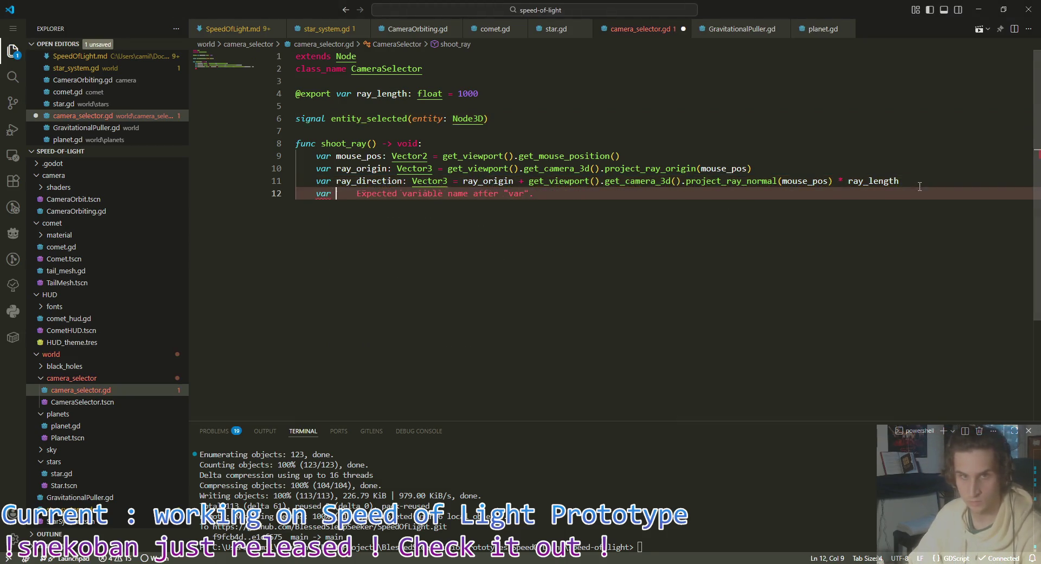
{"action": "type", "text": "space ="}
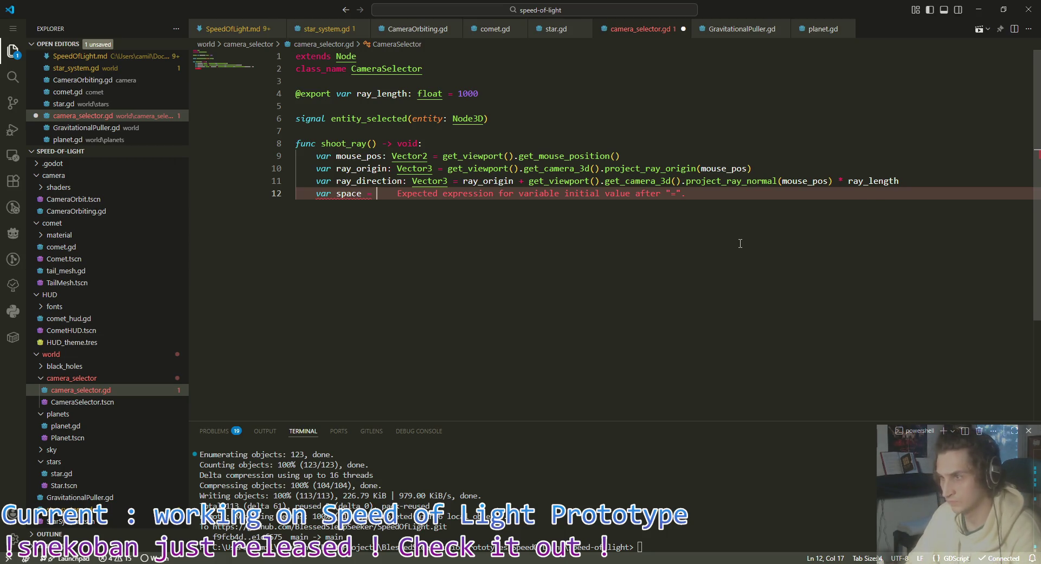
Step: Replace the space attempt with 'var ray_query = PhysicsRayQueryParameters3D.new()' on line 12
{"action": "type", "text": "get_world"}
{"action": "key", "text": "BackSpace"}
{"action": "key", "text": "BackSpace"}
{"action": "key", "text": "BackSpace"}
{"action": "type", "text": "view"}
{"action": "key", "text": "Return"}
{"action": "type", "text": ".get_worl"}
{"action": "key", "text": "ctrl+BackSpace"}
{"action": "key", "text": "ctrl+BackSpace"}
{"action": "key", "text": "ctrl+BackSpace"}
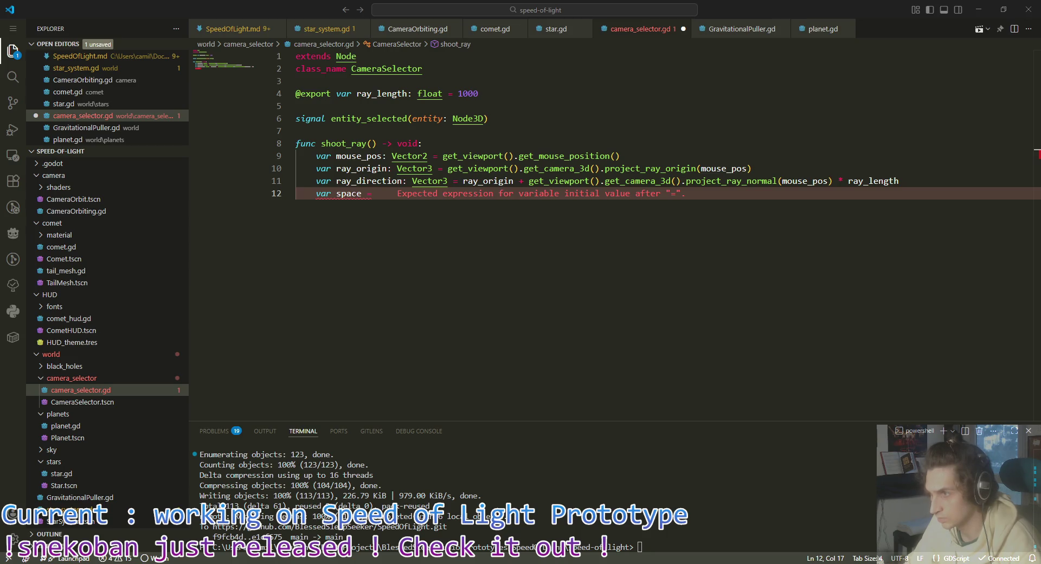
{"action": "left_click_drag", "start_coordinate": [376, 194], "coordinate": [338, 200]}
{"action": "type", "text": "ray_qu"}
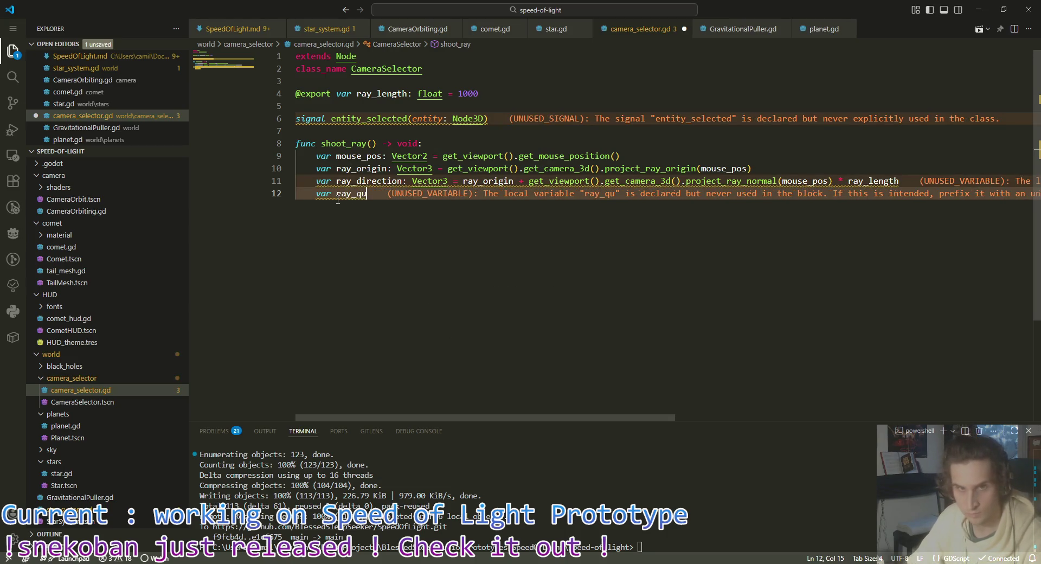
{"action": "type", "text": "ery:"}
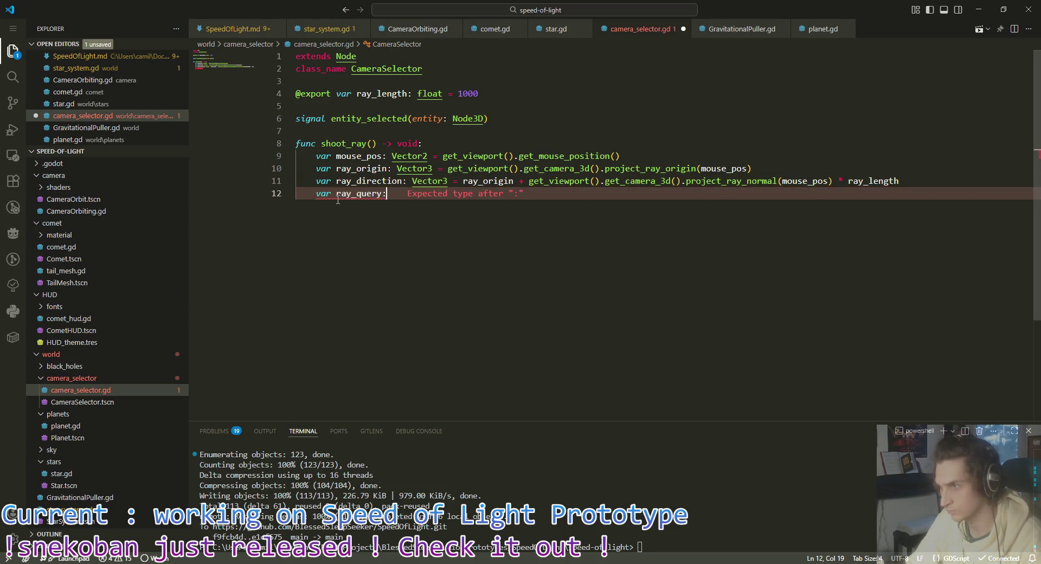
{"action": "key", "text": "BackSpace"}
{"action": "type", "text": " = Physic"}
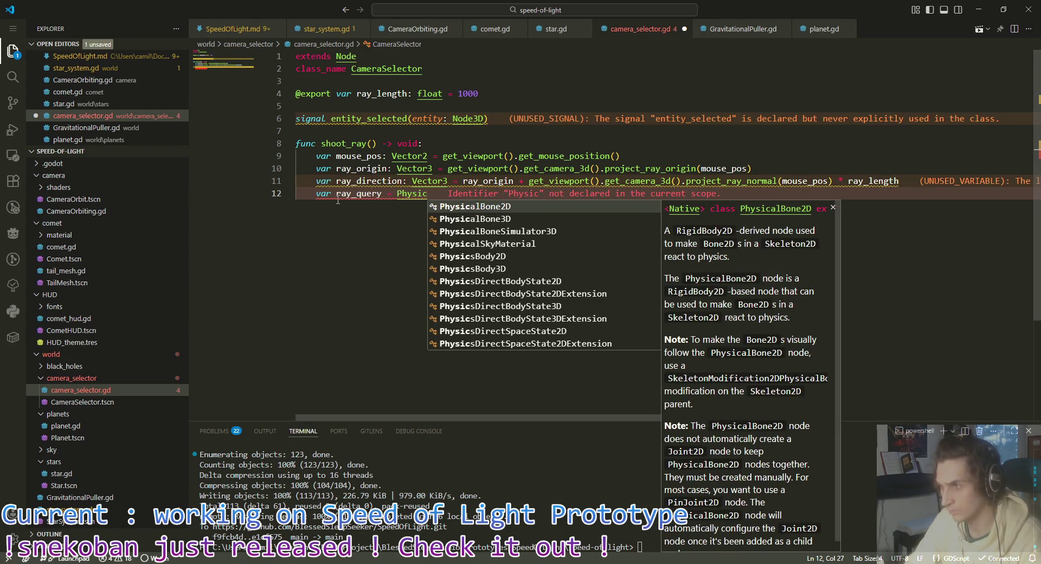
{"action": "type", "text": "sRay"}
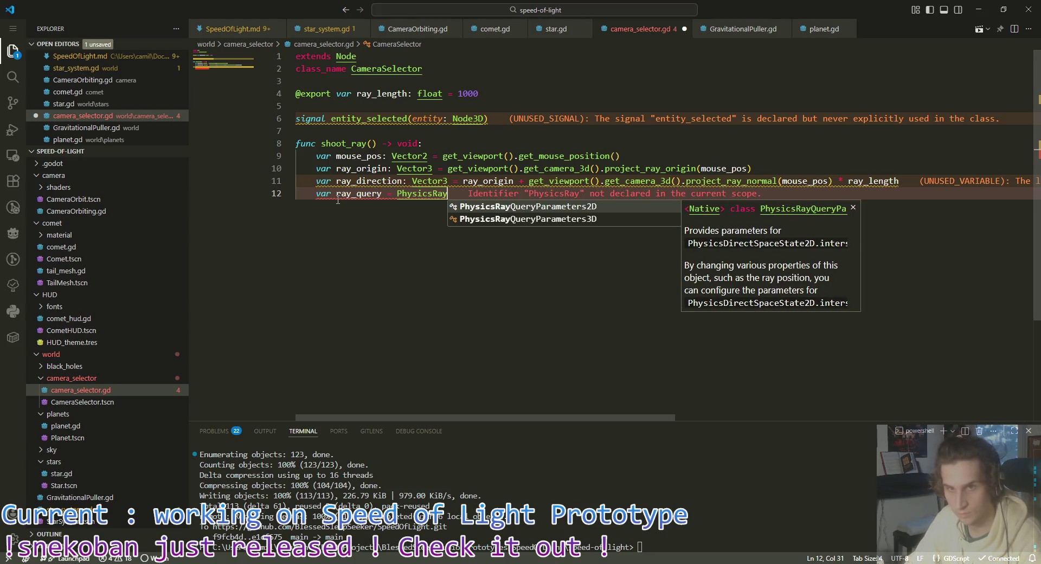
{"action": "key", "text": "Return"}
{"action": "type", "text": ".new()"}
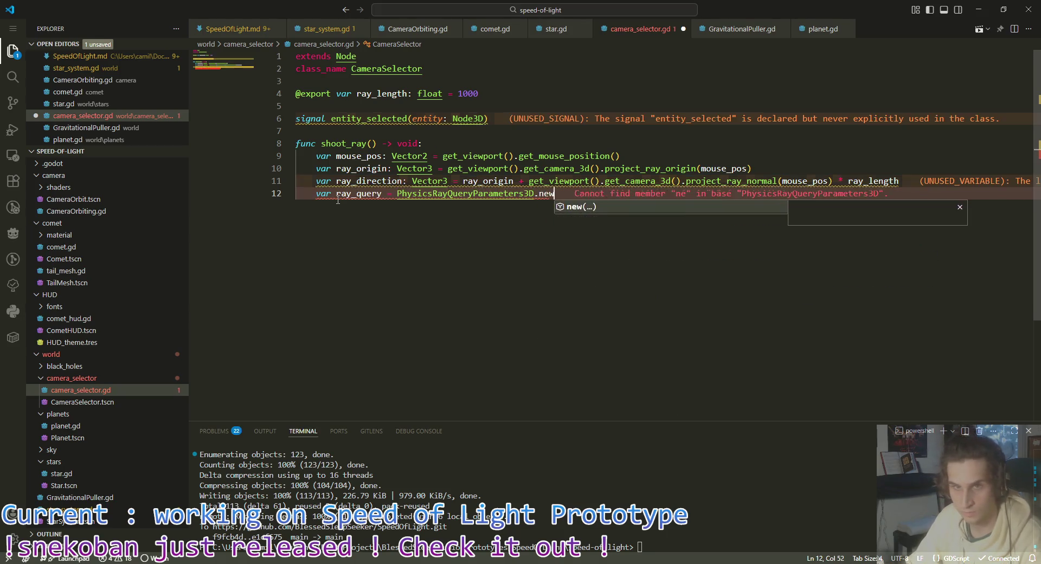
{"action": "key", "text": "Return"}
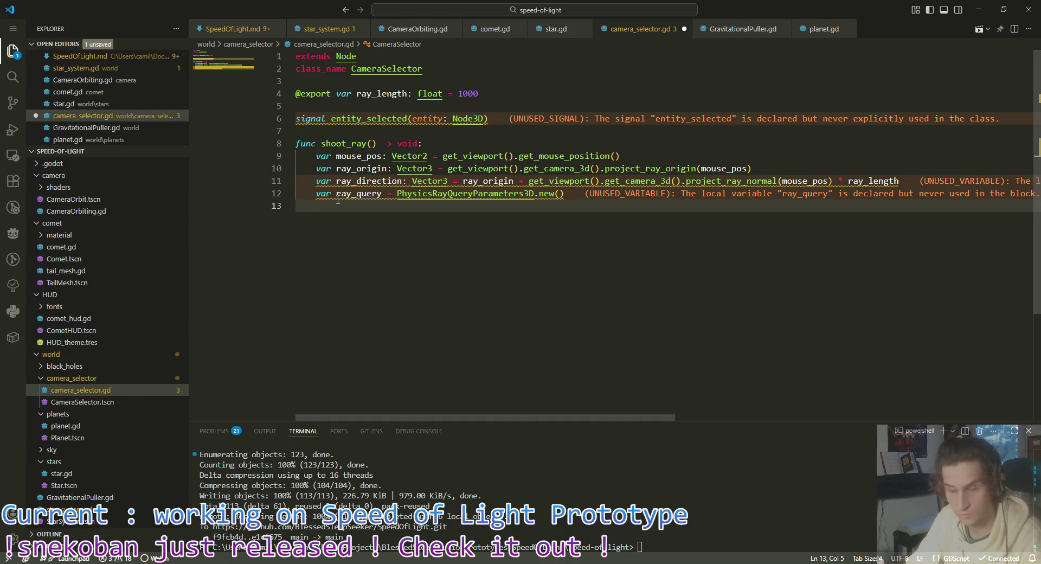
Step: Set ray_query.from = ray_origin on line 13
{"action": "type", "text": "ray"}
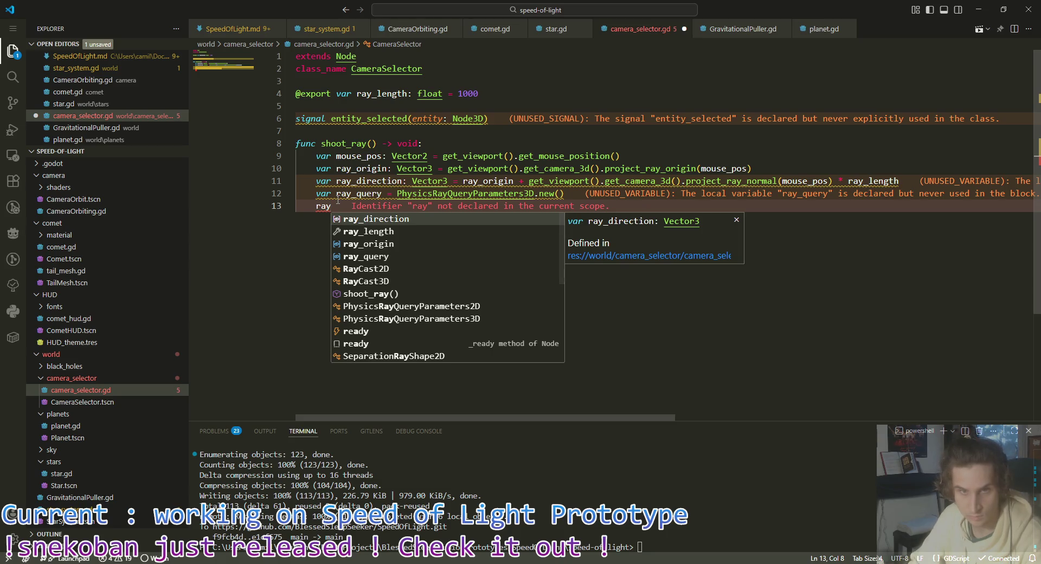
{"action": "key", "text": "Down"}
{"action": "key", "text": "Down"}
{"action": "key", "text": "Down"}
{"action": "key", "text": "Return"}
{"action": "type", "text": ".from"}
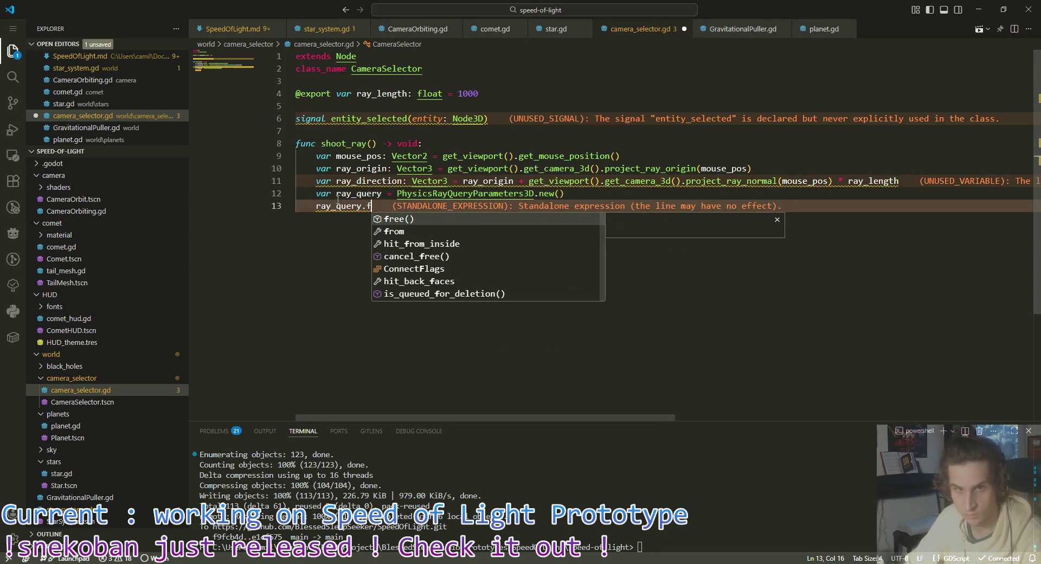
{"action": "key", "text": "Escape"}
{"action": "type", "text": " = ray"}
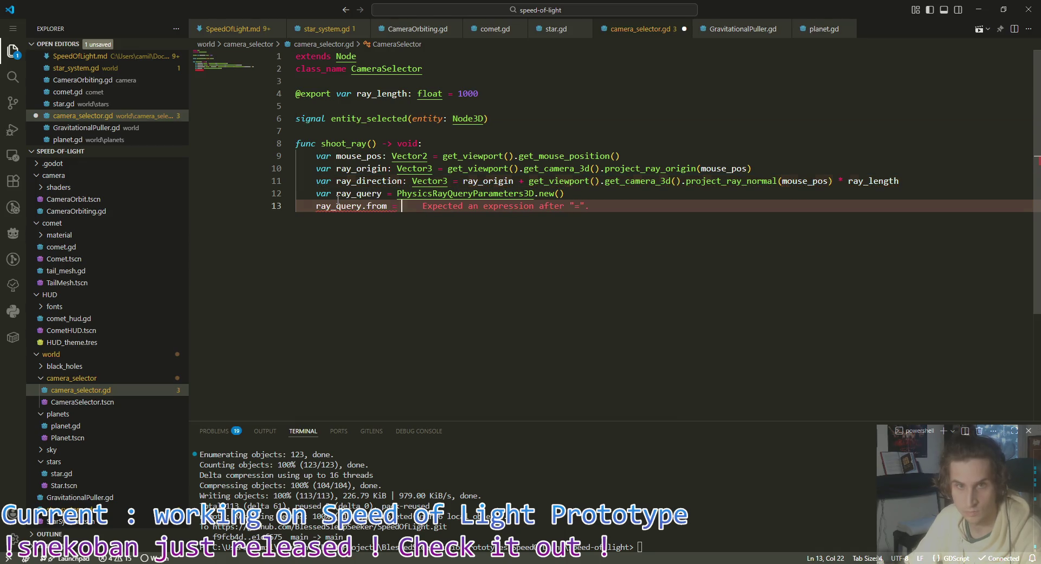
{"action": "key", "text": "Down"}
{"action": "key", "text": "Down"}
{"action": "key", "text": "Return"}
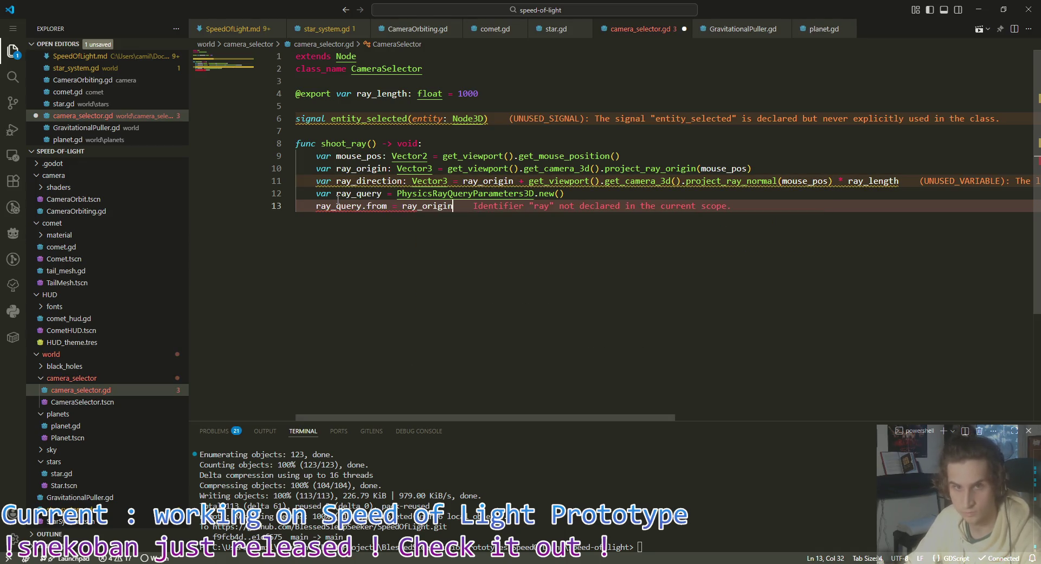
{"action": "key", "text": "Return"}
Step: Add ray_query.to = ray_direction and ray_query.collide_with_areas = true
{"action": "type", "text": "ray"}
{"action": "key", "text": "Down"}
{"action": "key", "text": "Down"}
{"action": "key", "text": "Down"}
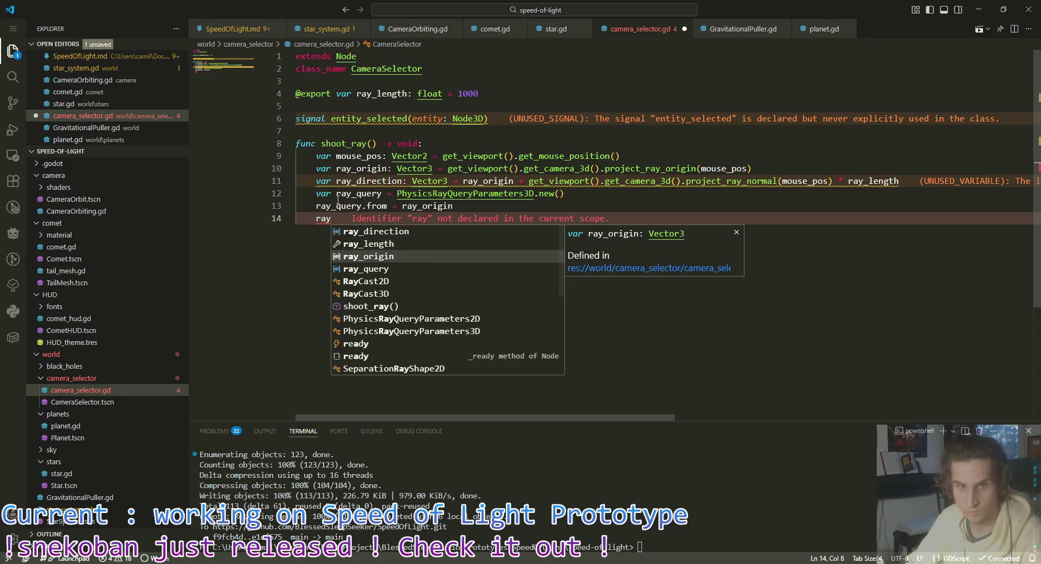
{"action": "key", "text": "Return"}
{"action": "type", "text": ".to "}
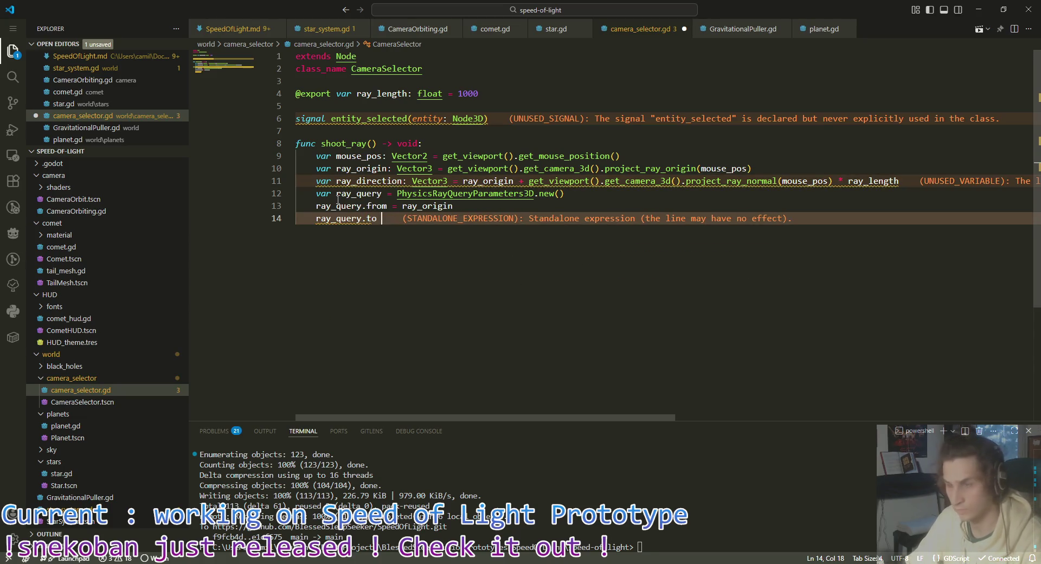
{"action": "type", "text": "= ray_di"}
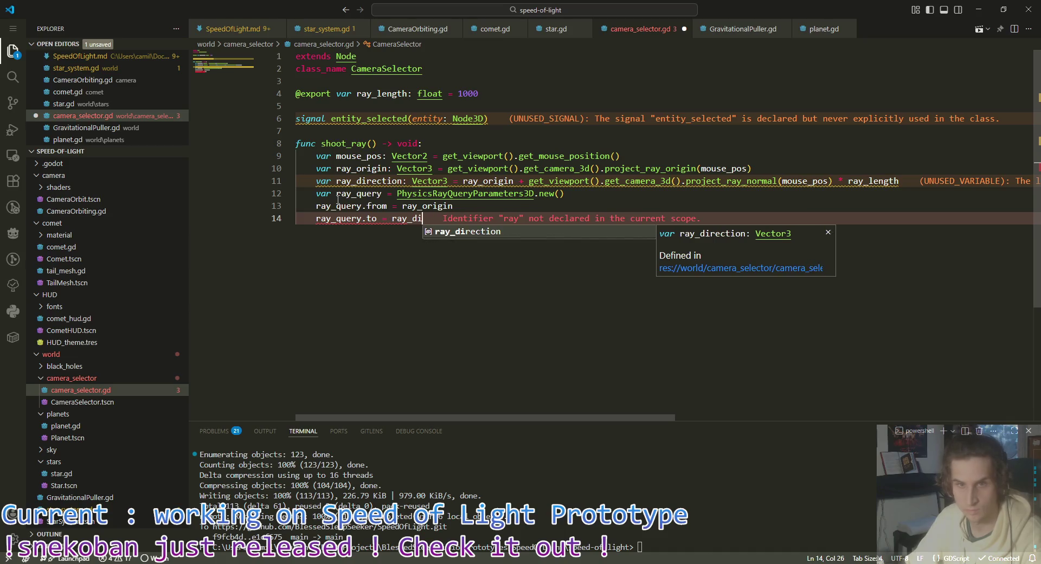
{"action": "key", "text": "Return"}
{"action": "key", "text": "Return"}
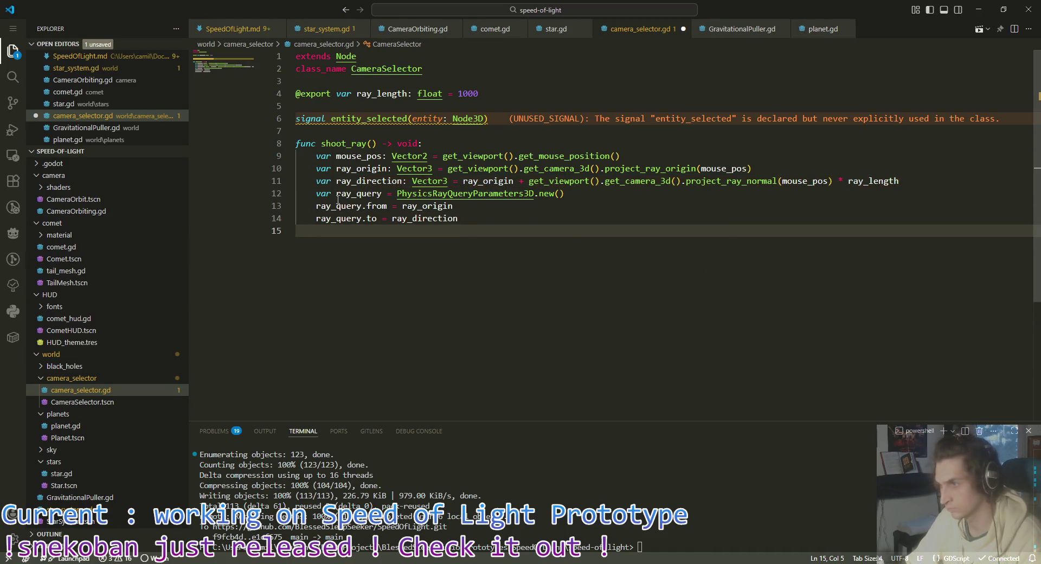
{"action": "type", "text": "ray"}
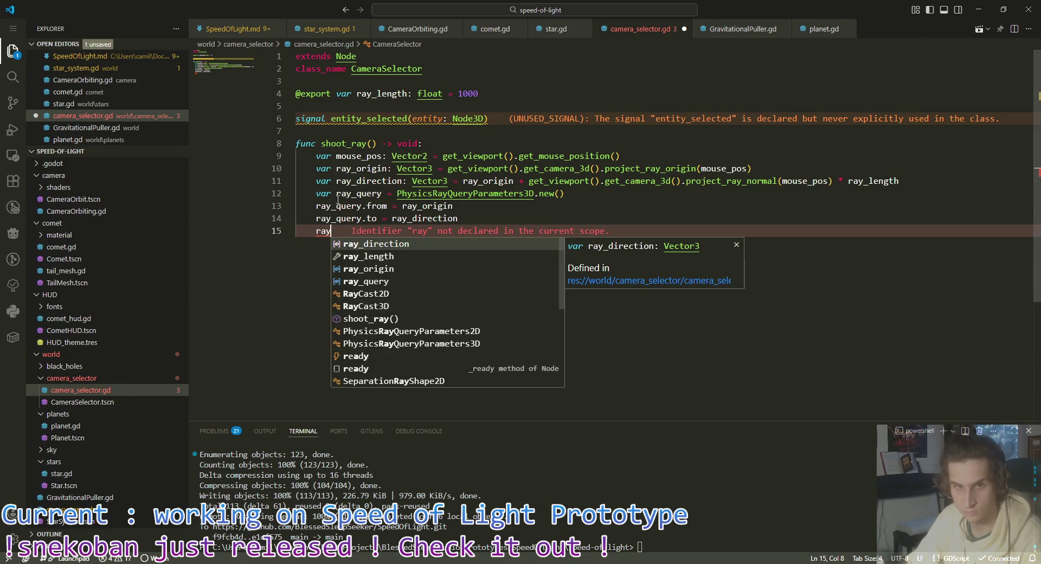
{"action": "type", "text": "_q"}
{"action": "key", "text": "Return"}
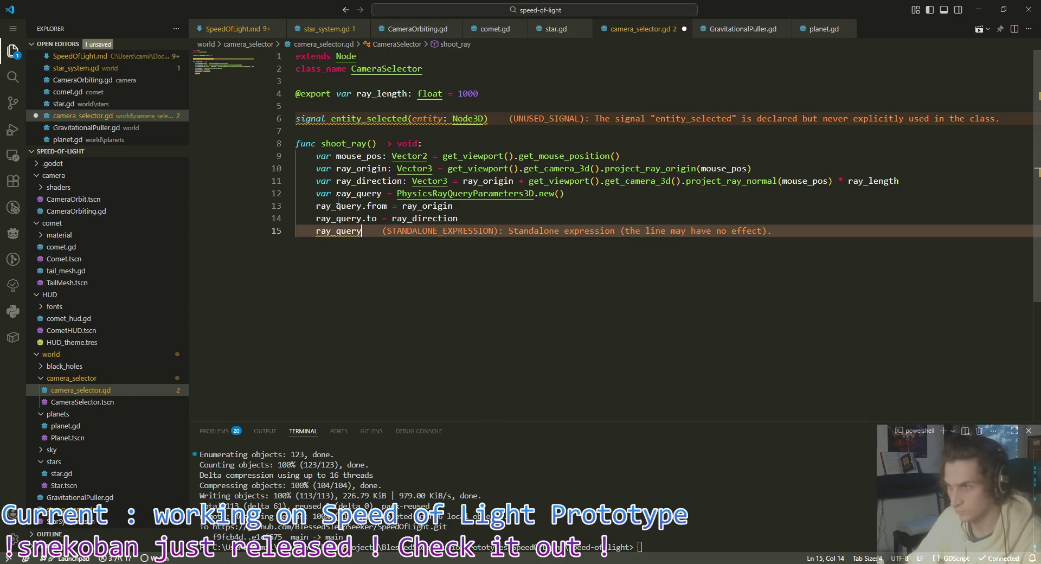
{"action": "type", "text": ".col"}
{"action": "key", "text": "Return"}
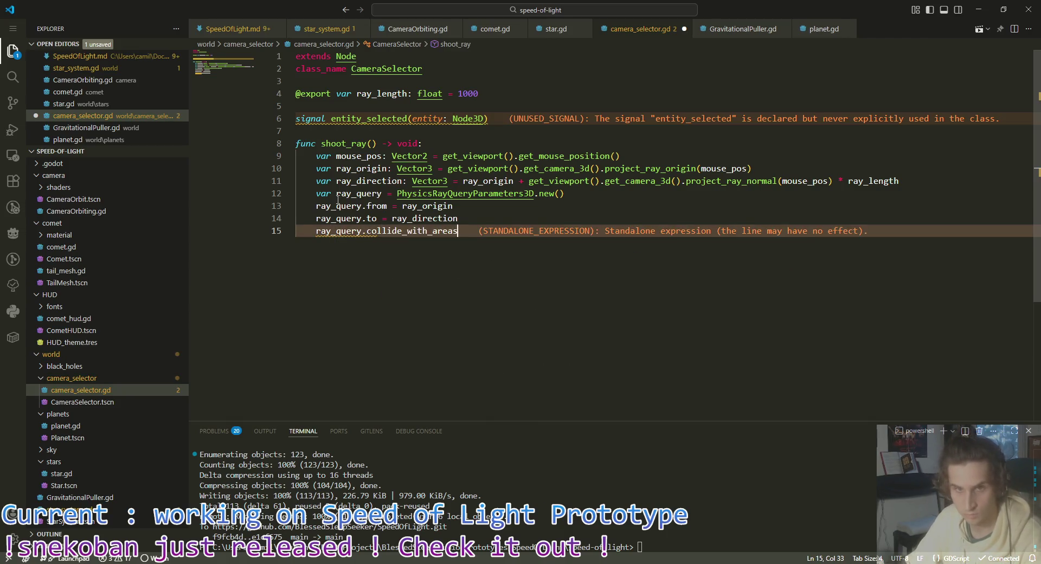
{"action": "type", "text": " = true"}
{"action": "key", "text": "Return"}
{"action": "key", "text": "Return"}
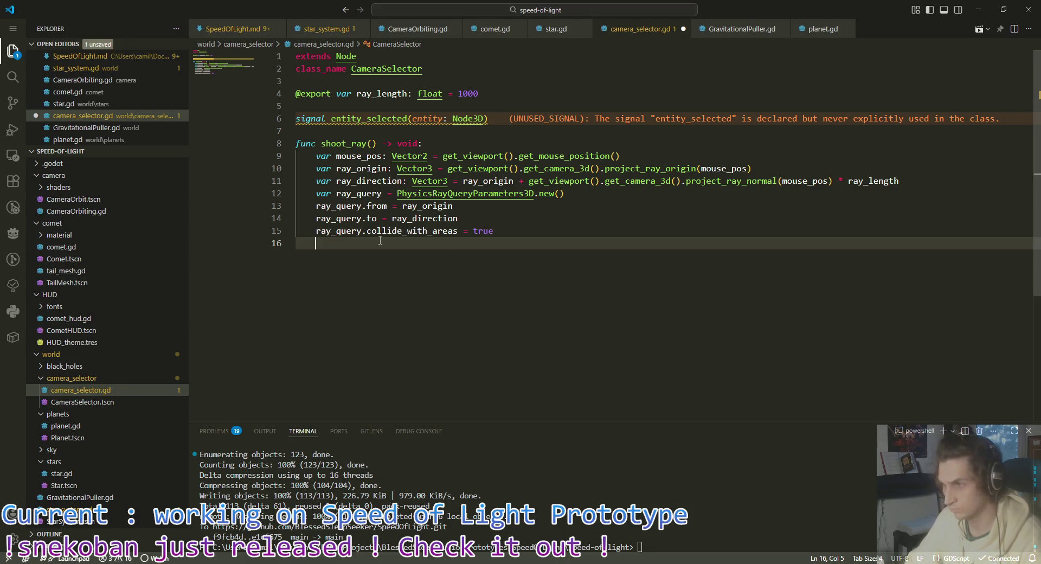
Step: Discard the half-written var raycast_result line, save, and select the ray_query setup lines
{"action": "type", "text": "raycast"}
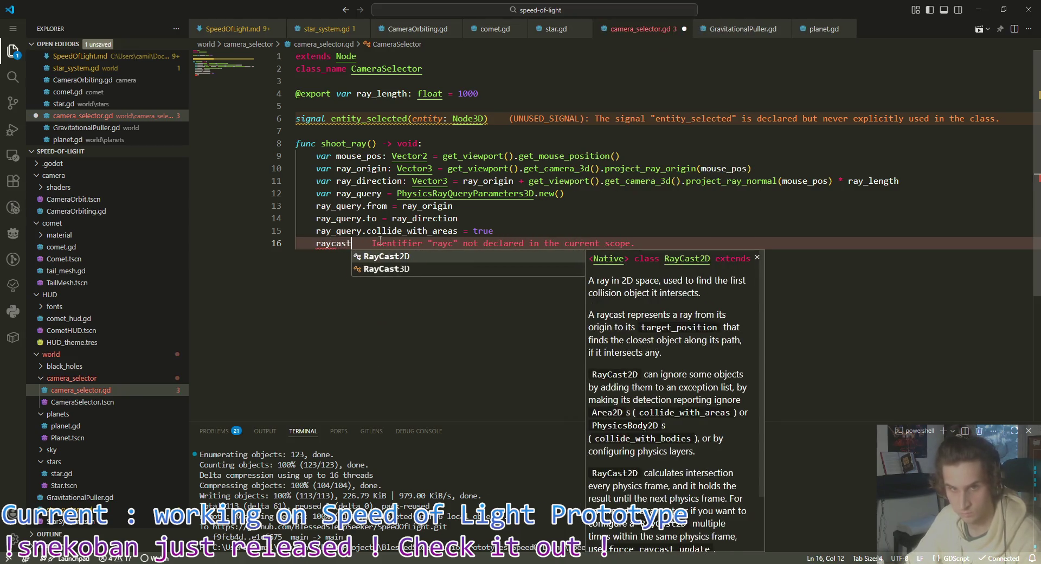
{"action": "type", "text": "_result"}
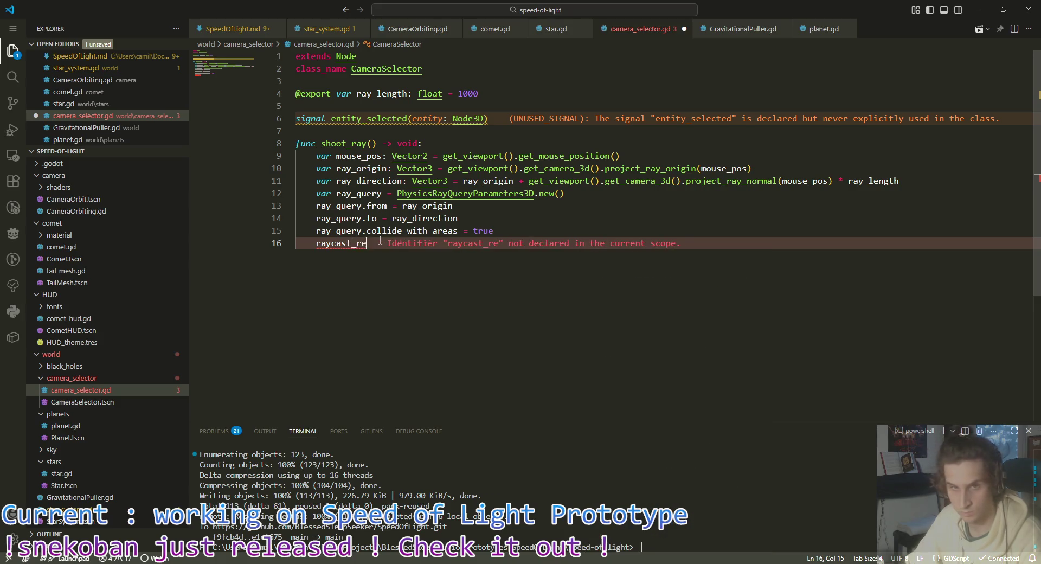
{"action": "key", "text": "Home"}
{"action": "type", "text": "var"}
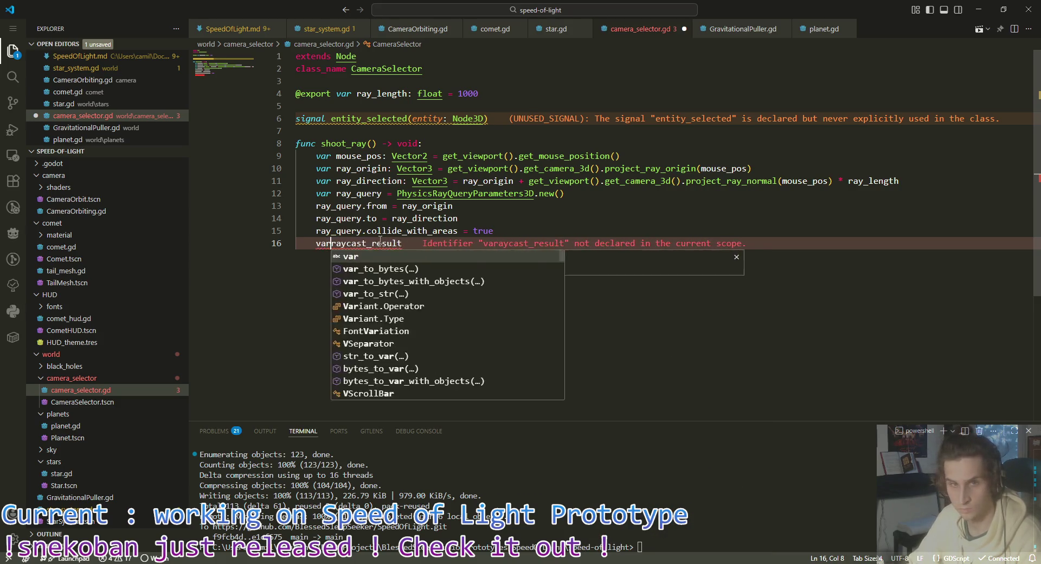
{"action": "key", "text": "End"}
{"action": "type", "text": "= s"}
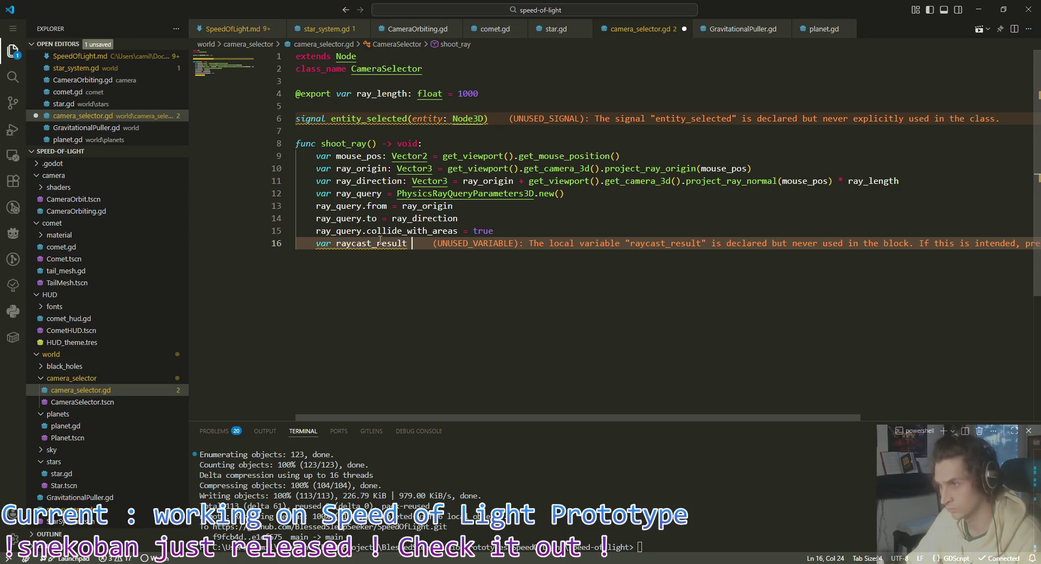
{"action": "type", "text": "pa"}
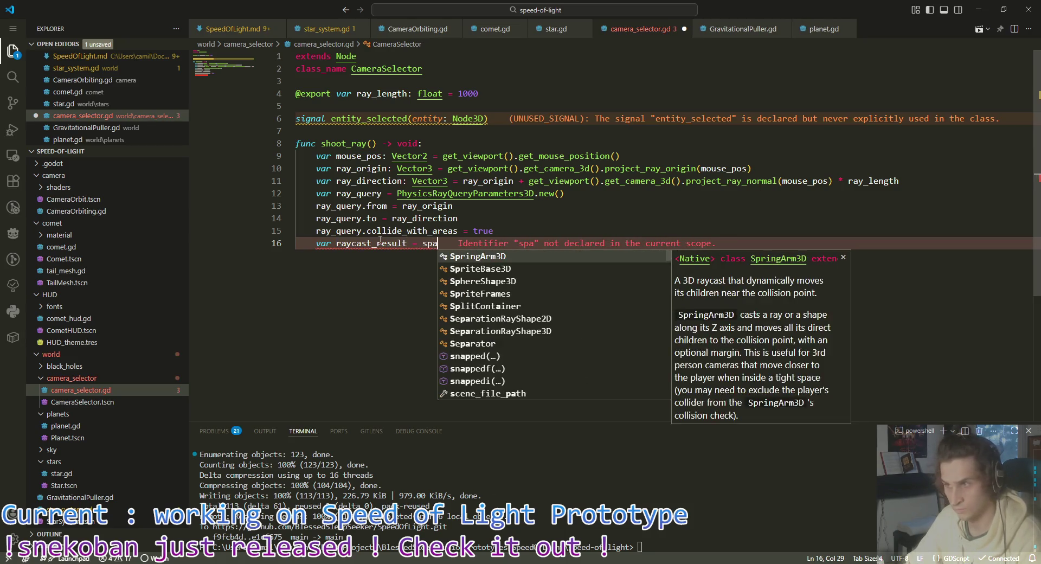
{"action": "type", "text": "ce"}
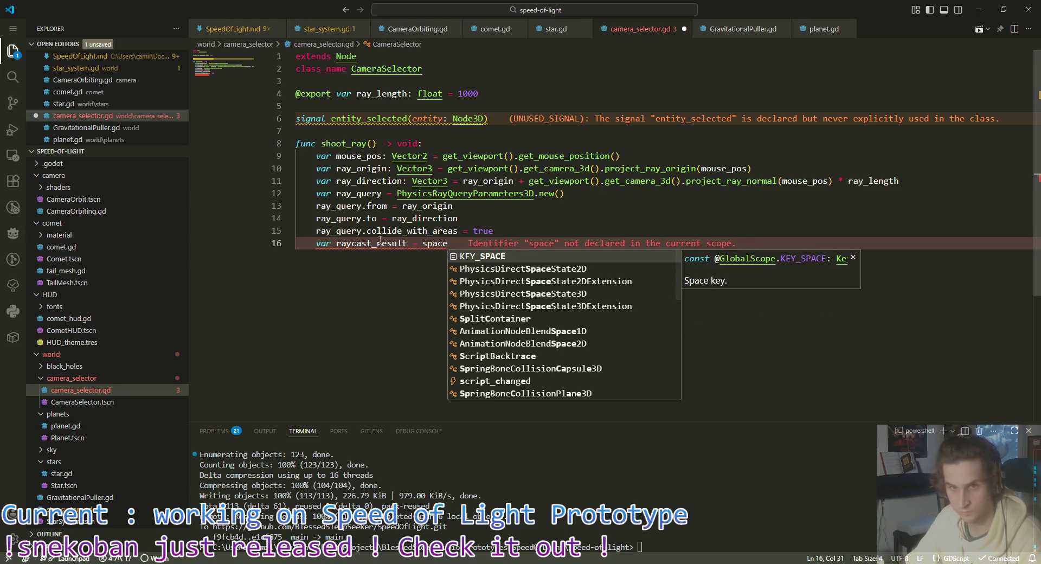
{"action": "key", "text": "BackSpace"}
{"action": "key", "text": "BackSpace"}
{"action": "key", "text": "BackSpace"}
{"action": "key", "text": "BackSpace"}
{"action": "key", "text": "BackSpace"}
{"action": "type", "text": "inte"}
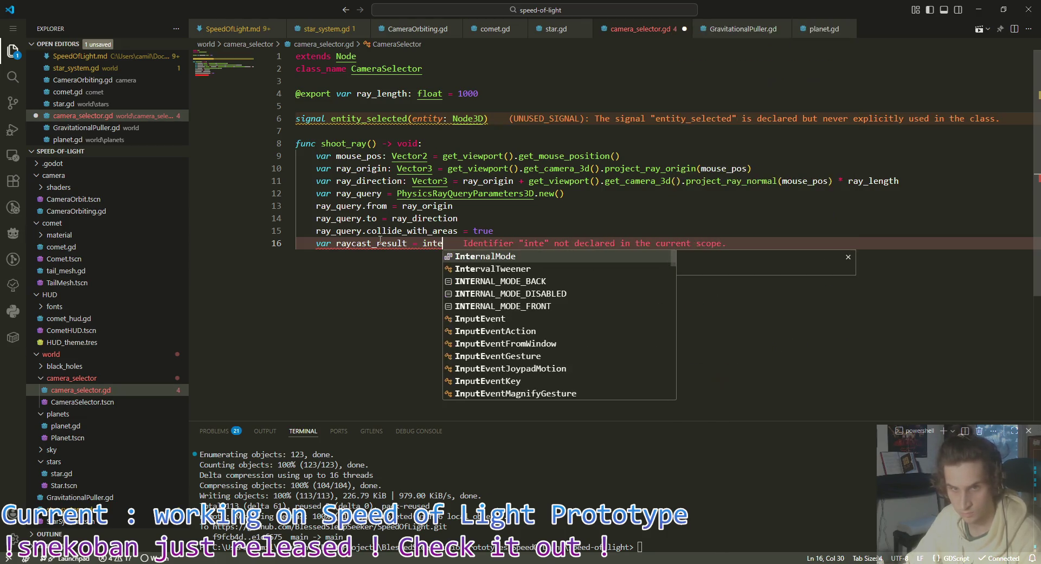
{"action": "type", "text": "rsect"}
{"action": "key", "text": "BackSpace"}
{"action": "key", "text": "BackSpace"}
{"action": "key", "text": "BackSpace"}
{"action": "key", "text": "ctrl+BackSpace"}
{"action": "key", "text": "ctrl+BackSpace"}
{"action": "key", "text": "ctrl+BackSpace"}
{"action": "key", "text": "ctrl+s"}
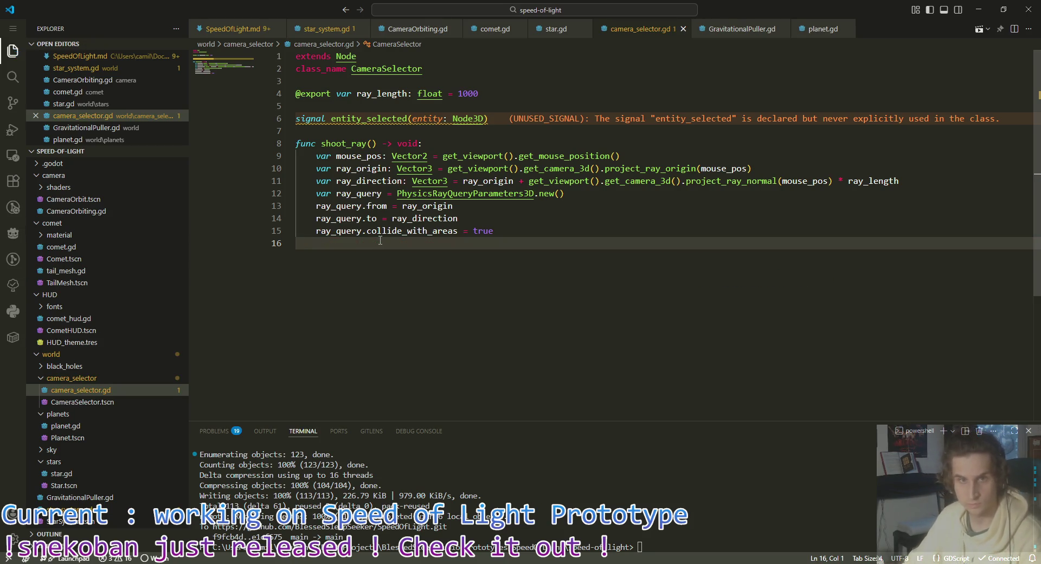
{"action": "mouse_move", "coordinate": [523, 231]}
{"action": "left_mouse_down"}
{"action": "mouse_move", "coordinate": [380, 220]}
{"action": "mouse_move", "coordinate": [304, 195]}
{"action": "mouse_move", "coordinate": [316, 193]}
{"action": "left_mouse_up"}
Step: Delete the PhysicsRayQueryParameters3D lines and rename shoot_ray to update_ray
{"action": "key", "text": "BackSpace"}
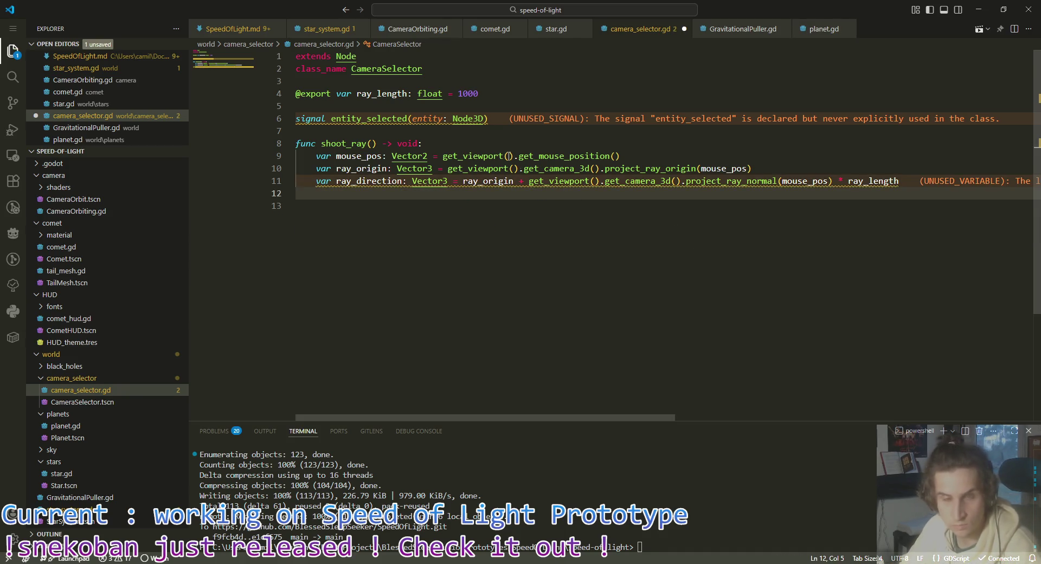
{"action": "left_click", "coordinate": [463, 135]}
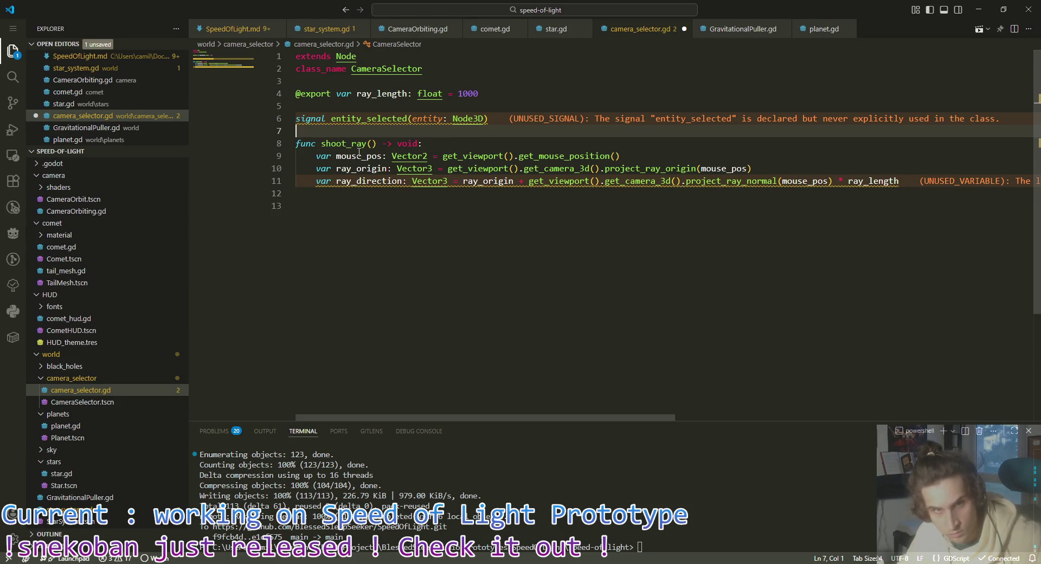
{"action": "double_click", "coordinate": [346, 143]}
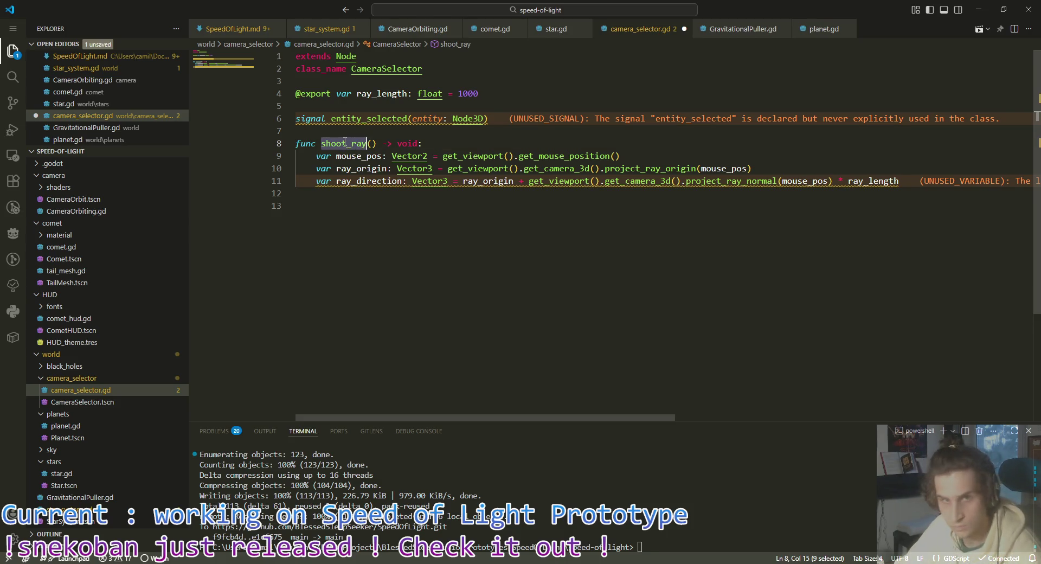
{"action": "type", "text": "update_ray"}
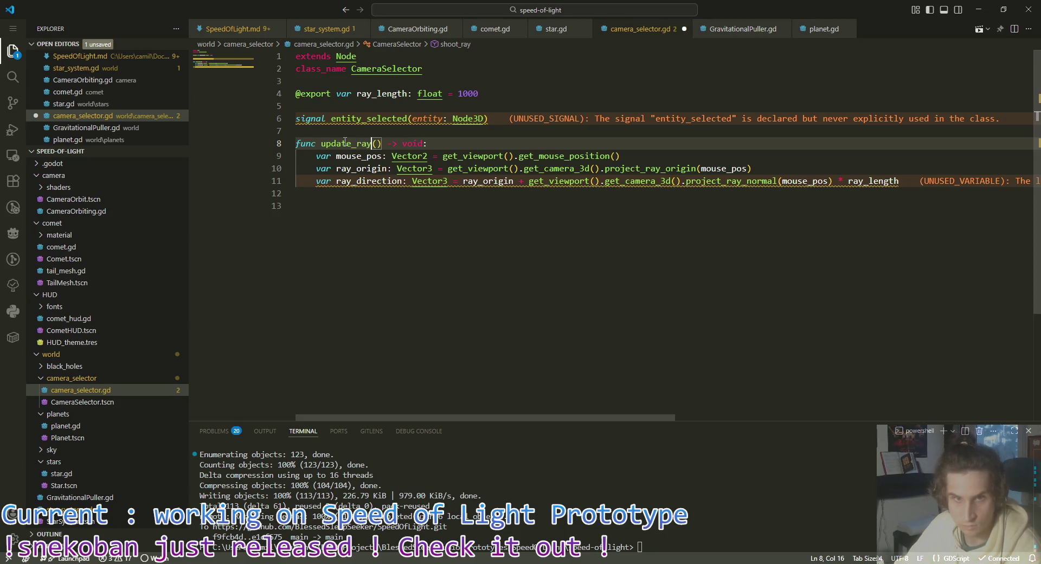
{"action": "left_click", "coordinate": [387, 196]}
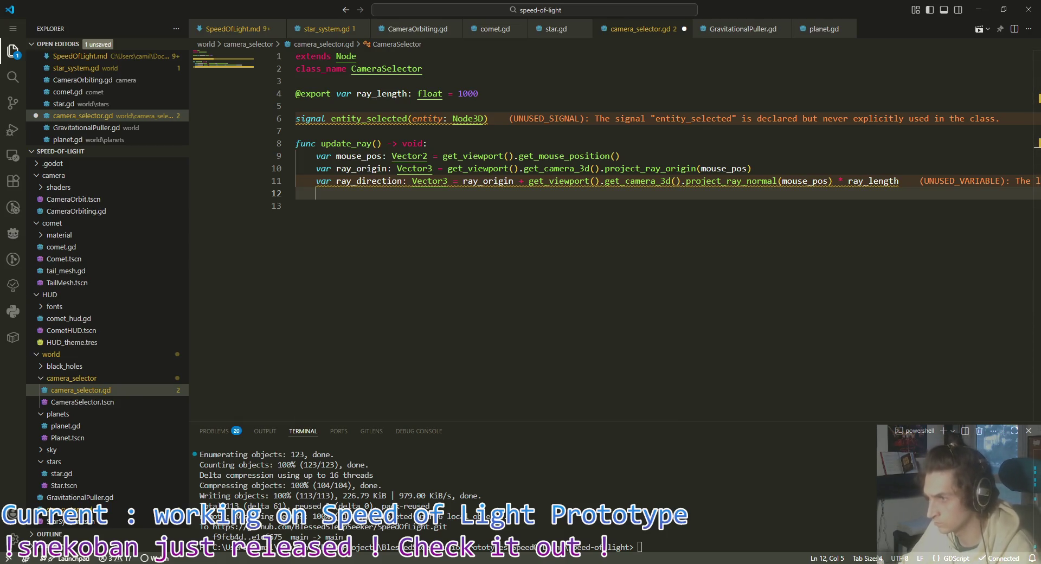
{"action": "left_click", "coordinate": [511, 84]}
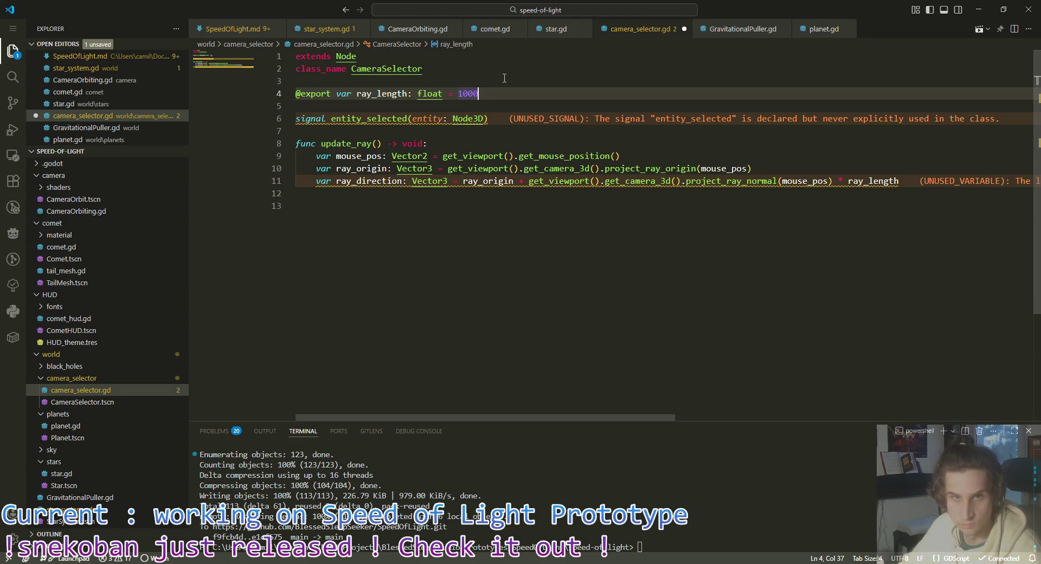
{"action": "key", "text": "Down"}
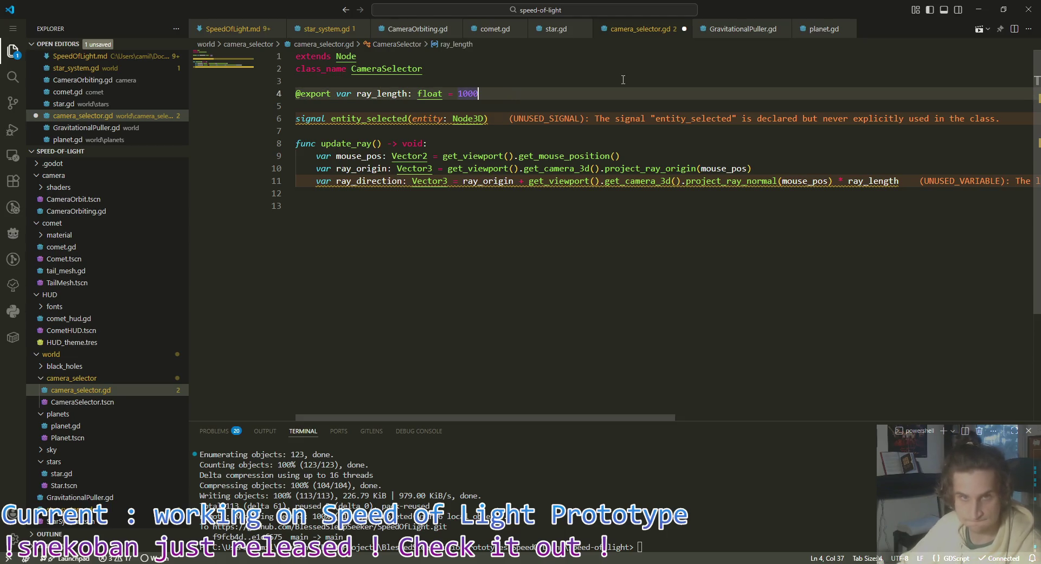
{"action": "key", "text": "End"}
{"action": "key", "text": "Return"}
{"action": "type", "text": "@expo"}
{"action": "key", "text": "BackSpace"}
{"action": "key", "text": "BackSpace"}
{"action": "key", "text": "BackSpace"}
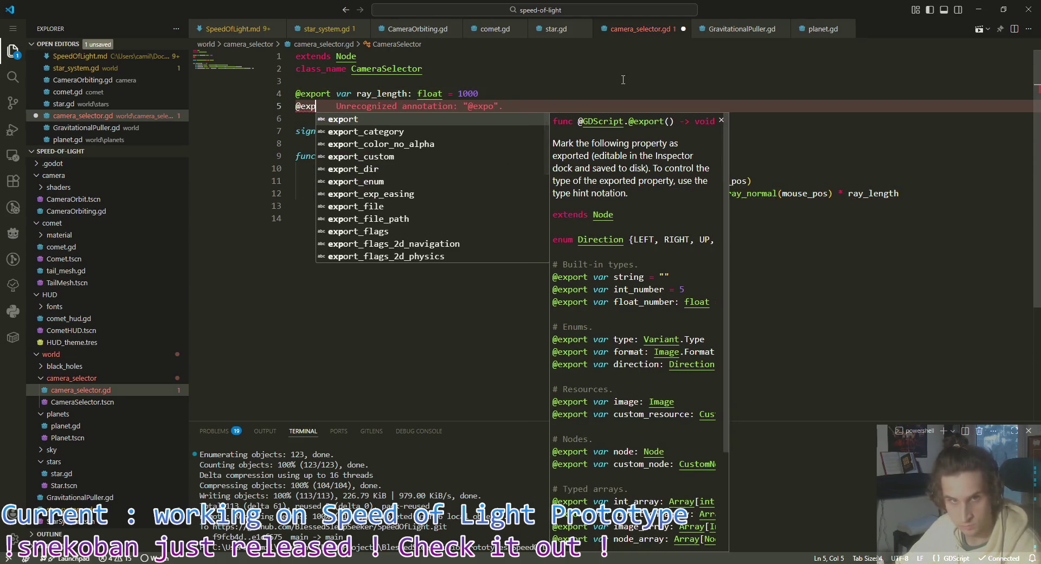
{"action": "key", "text": "BackSpace"}
{"action": "key", "text": "Return"}
{"action": "type", "text": "@onready v"}
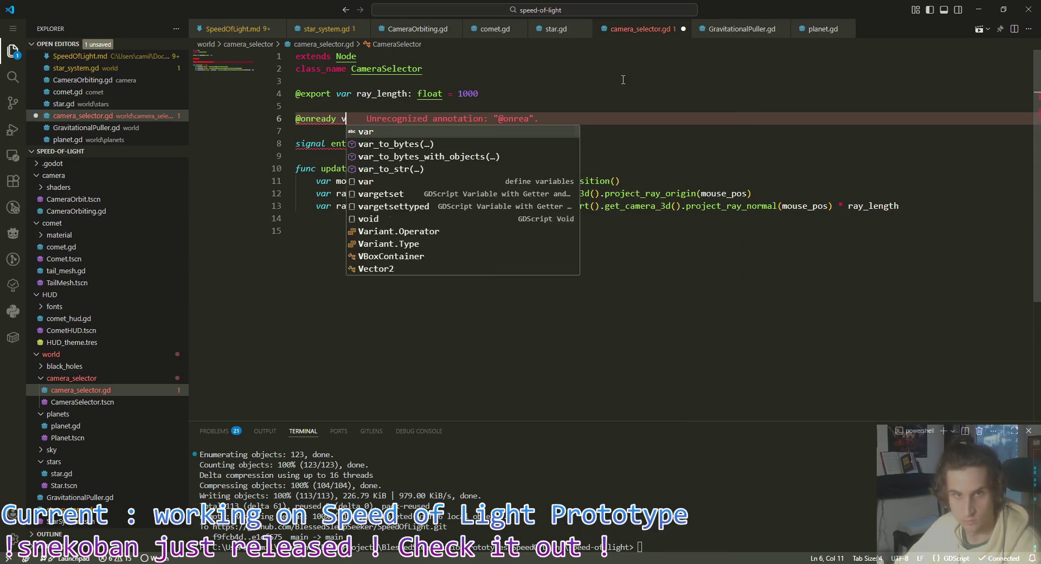
{"action": "type", "text": "ar ray"}
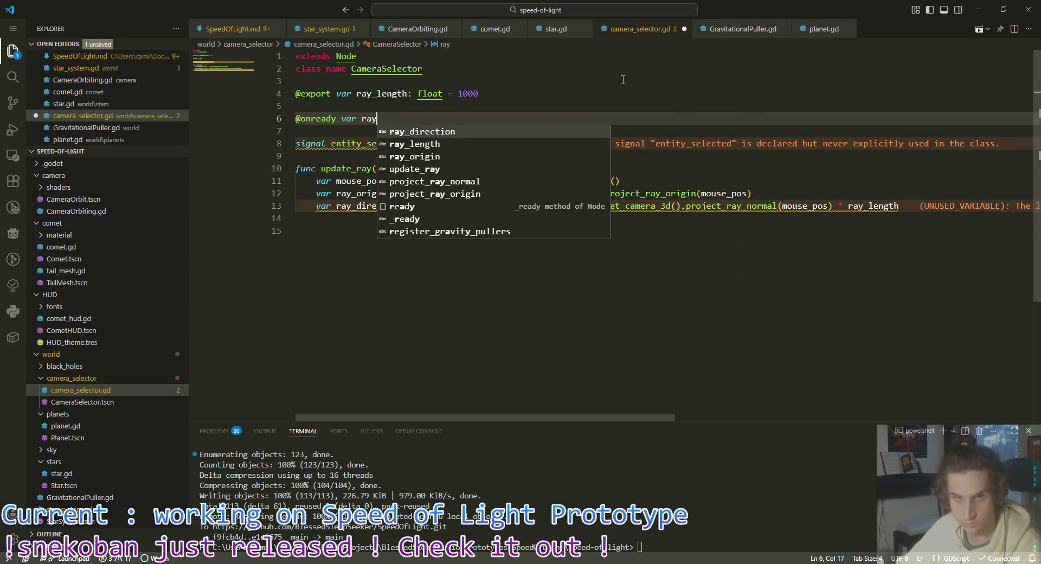
{"action": "type", "text": ":"}
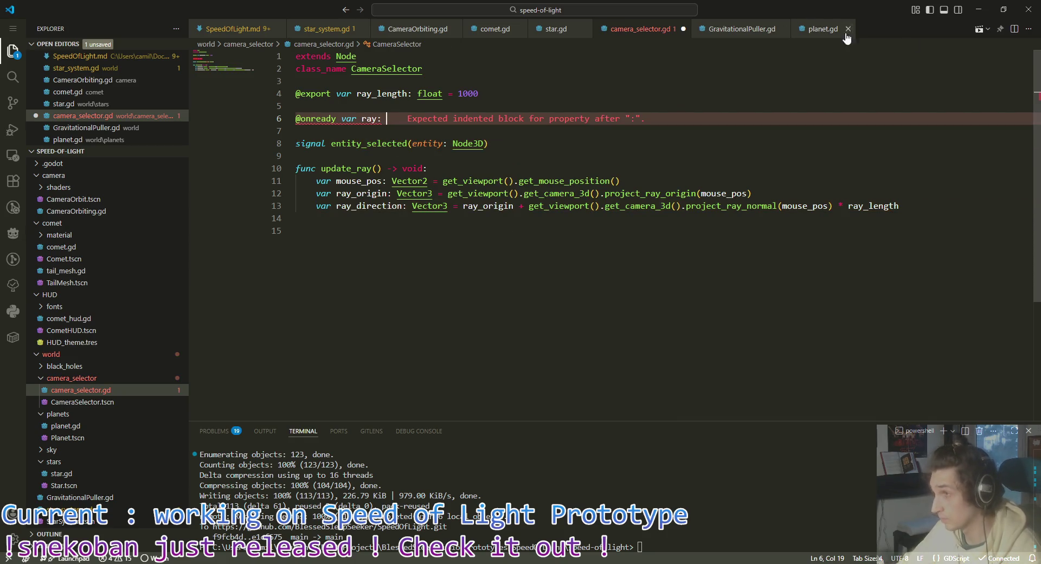
Step: Complete the declaration as 'RayCast3D = %RayCast3D', checking the node in Godot
{"action": "key", "text": "alt+Tab"}
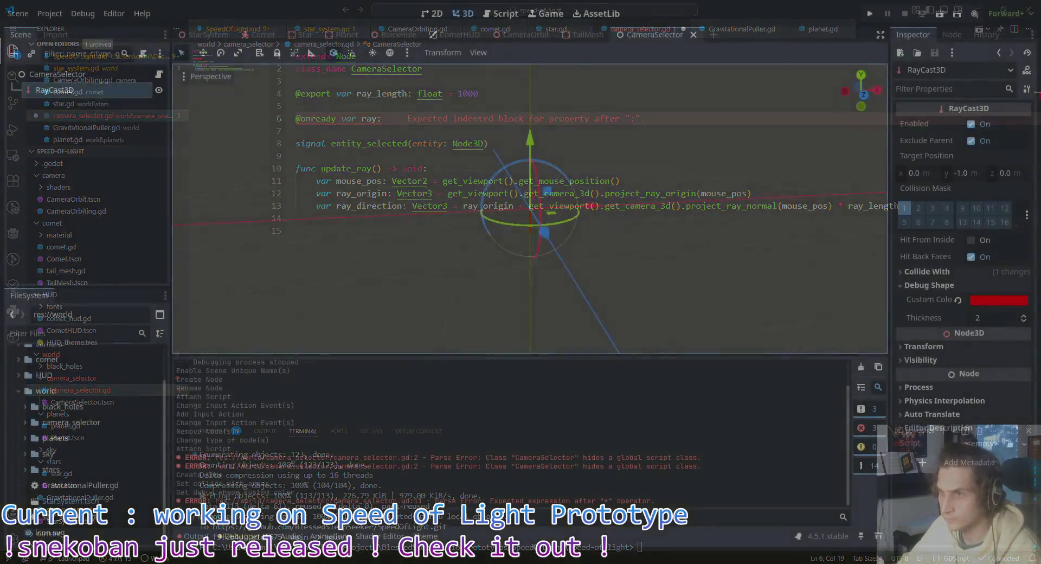
{"action": "key", "text": "alt+Tab"}
{"action": "type", "text": "Raycast"}
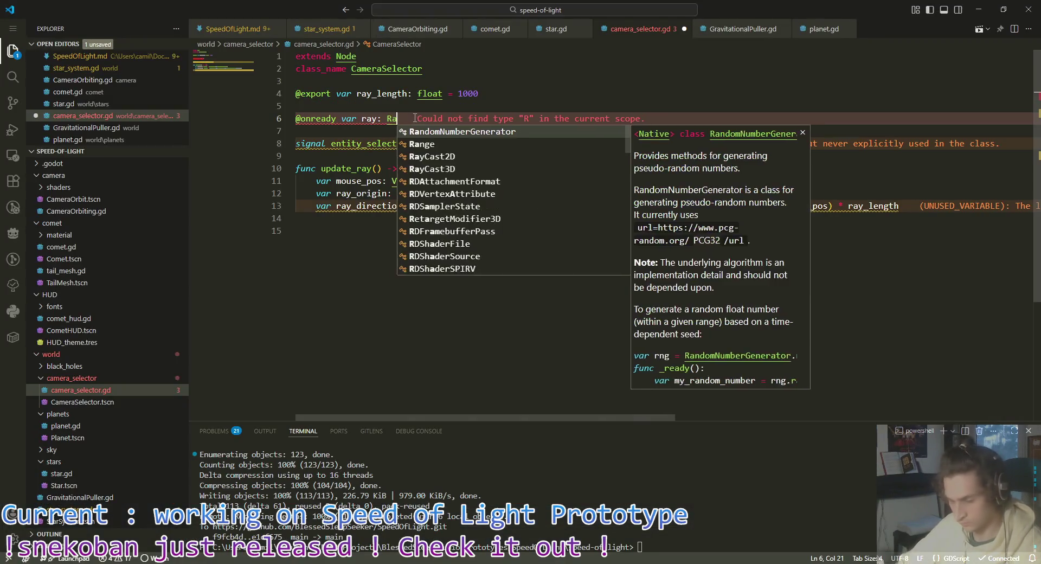
{"action": "key", "text": "Return"}
{"action": "type", "text": "= "}
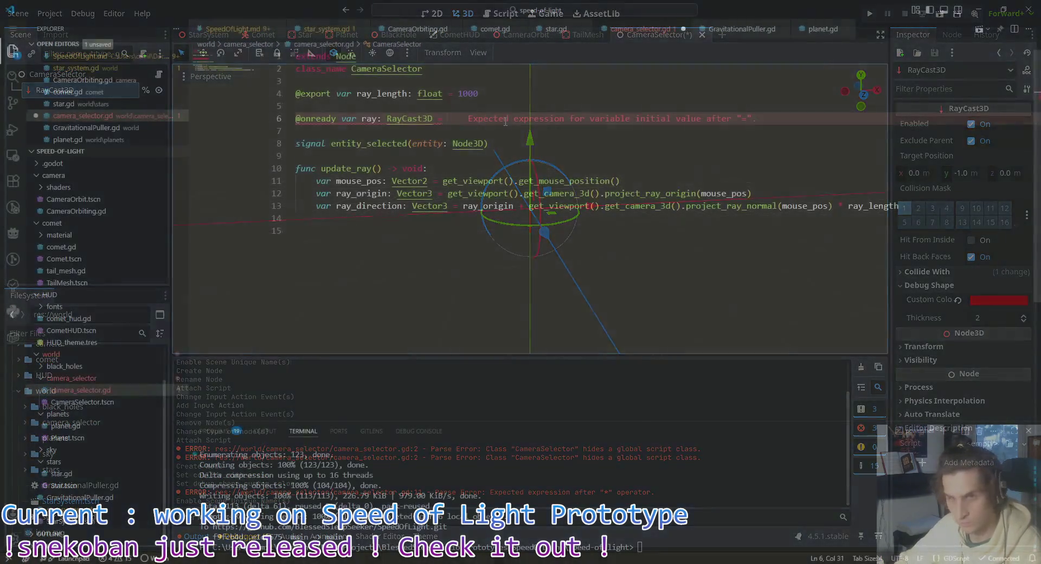
{"action": "type", "text": "%Ray"}
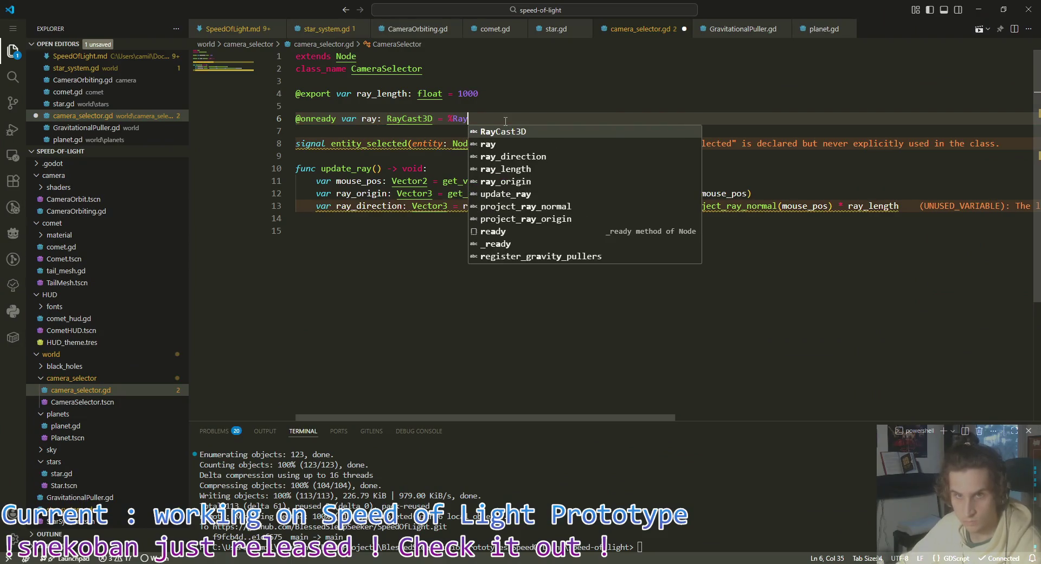
{"action": "key", "text": "Return"}
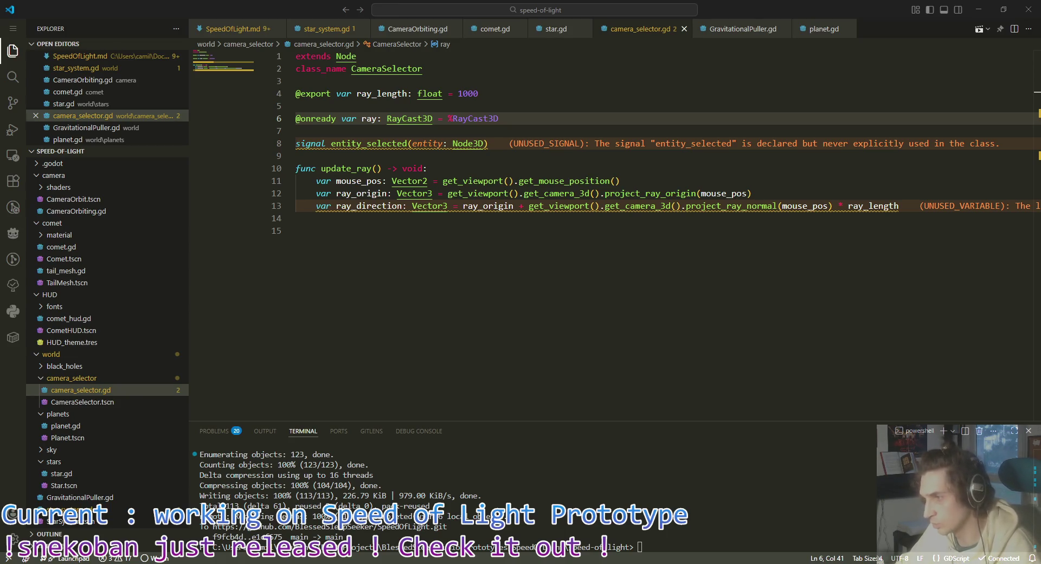
{"action": "key", "text": "alt+Tab"}
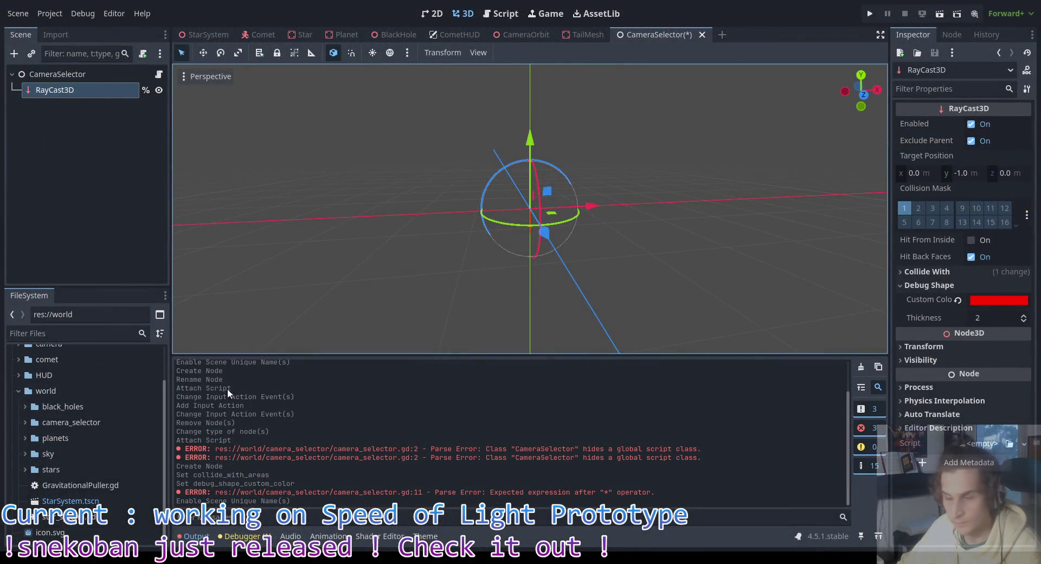
{"action": "key", "text": "alt+Tab"}
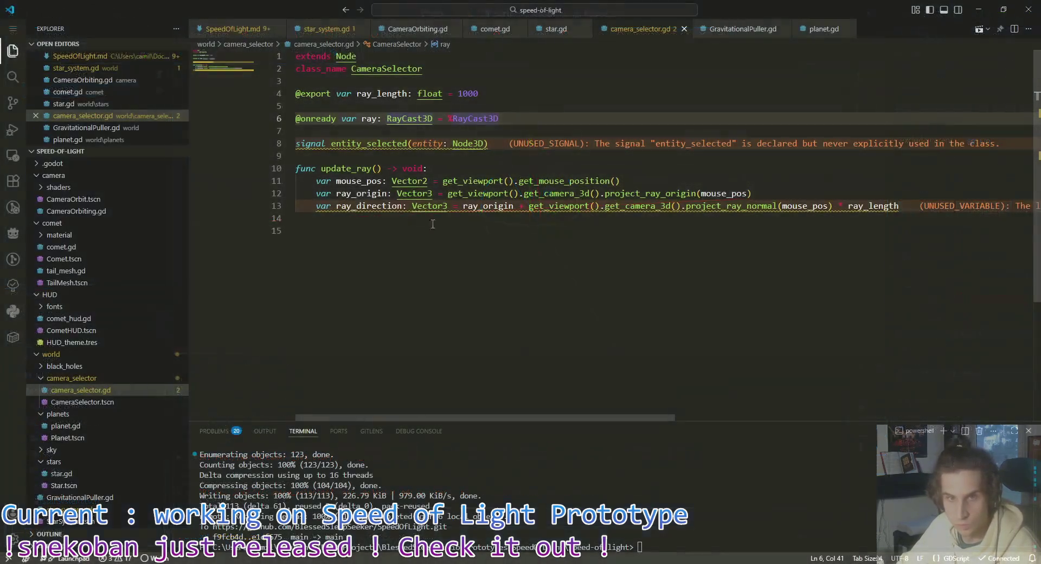
Step: In update_ray, add 'ray.global_position = ray_origin' after the ray_direction line
{"action": "left_click", "coordinate": [928, 206]}
{"action": "key", "text": "Return"}
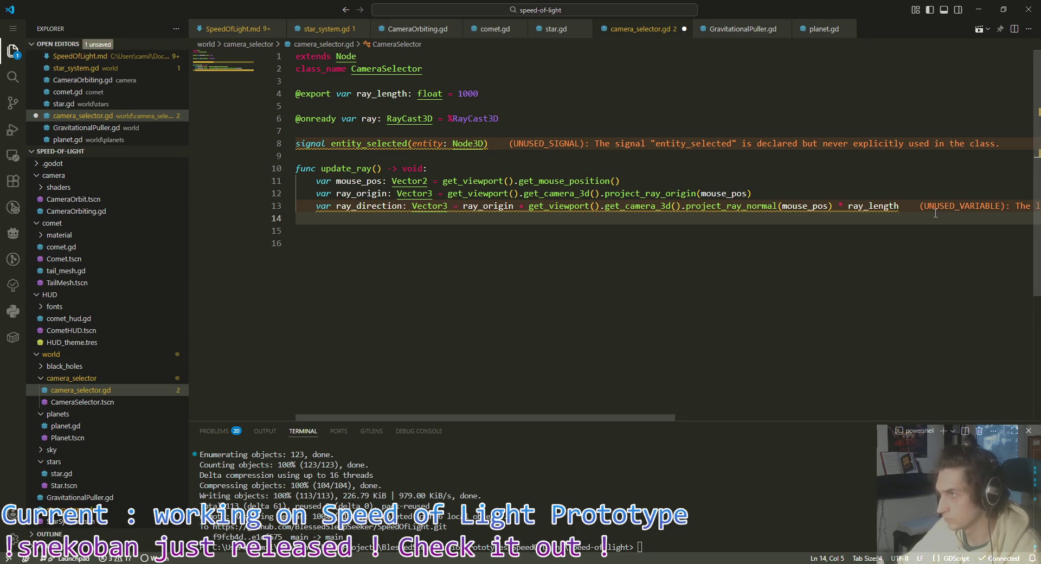
{"action": "type", "text": "ray"}
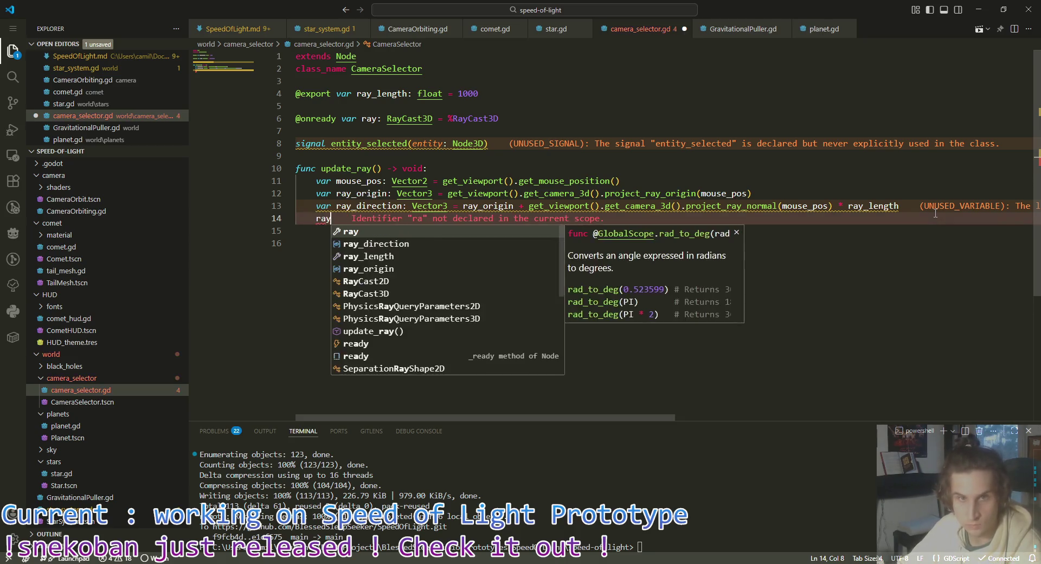
{"action": "type", "text": ".global"}
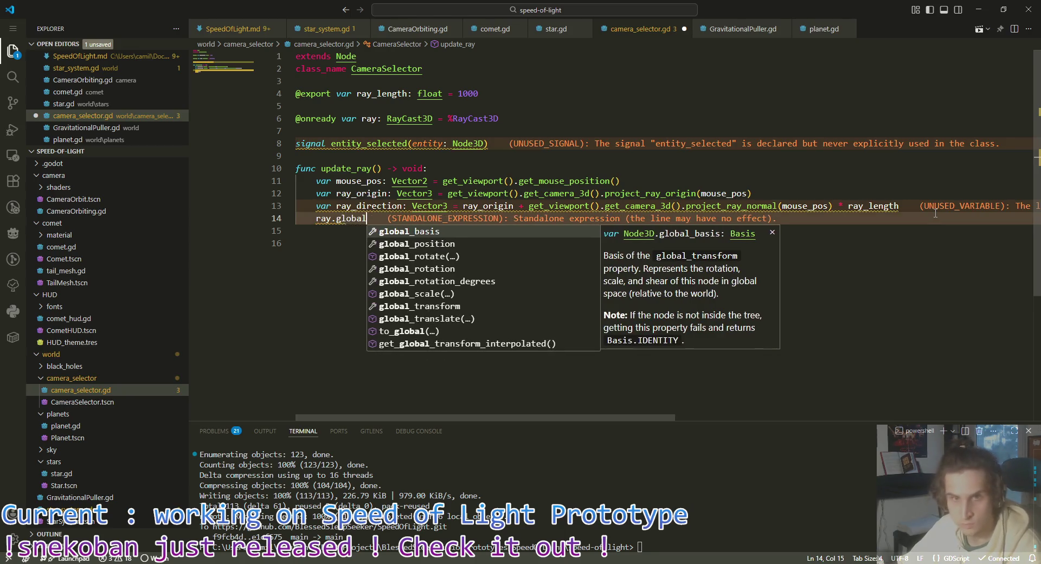
{"action": "key", "text": "Down"}
{"action": "key", "text": "Return"}
{"action": "type", "text": "="}
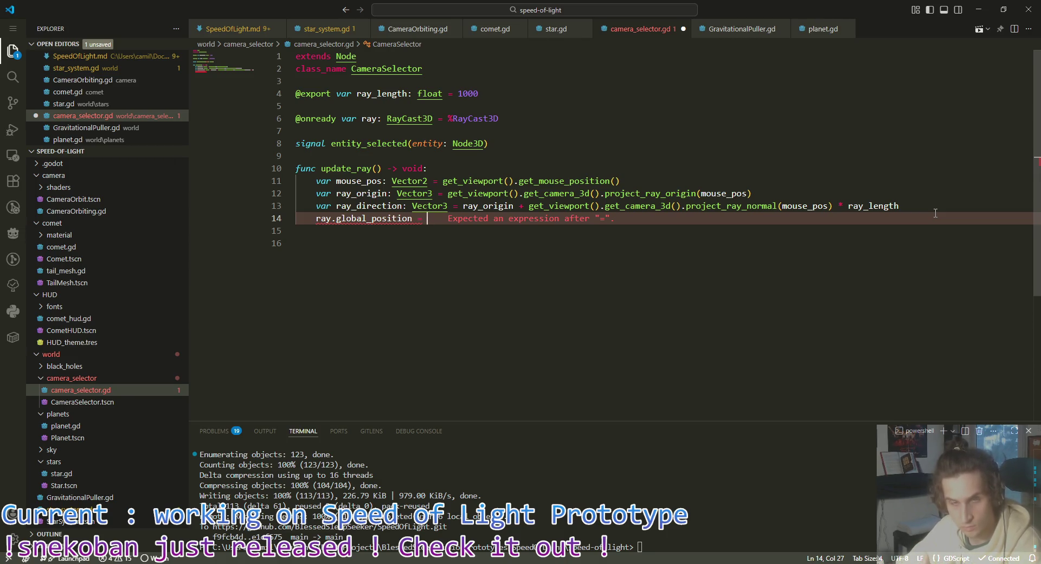
{"action": "type", "text": "ray"}
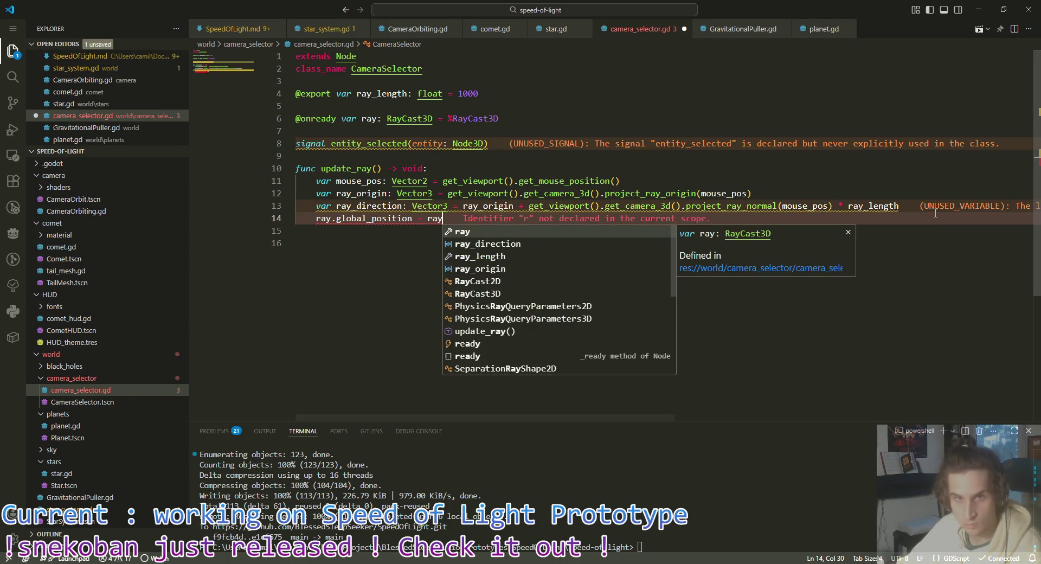
{"action": "key", "text": "Down"}
{"action": "key", "text": "Down"}
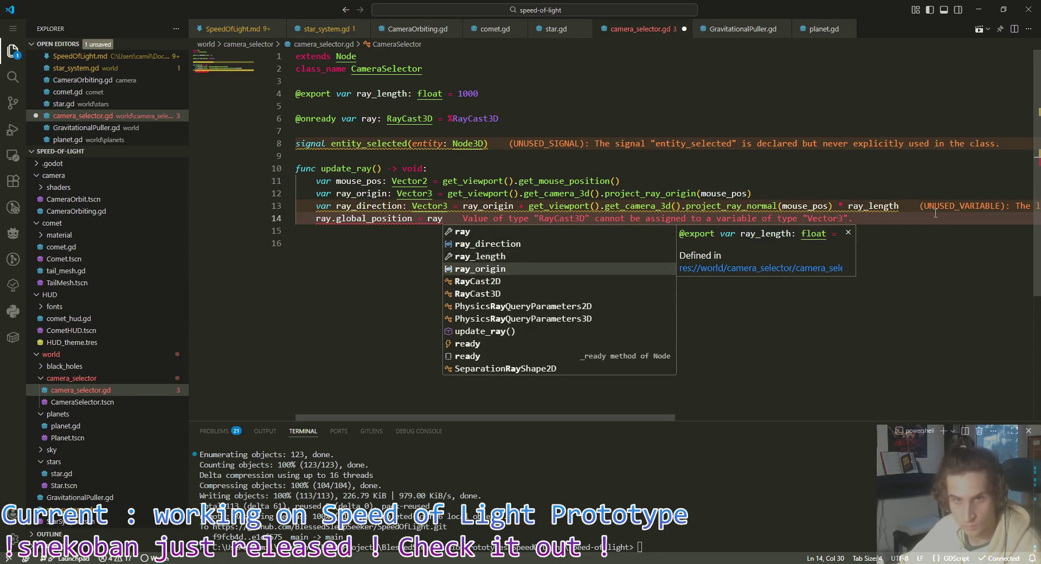
{"action": "key", "text": "Return"}
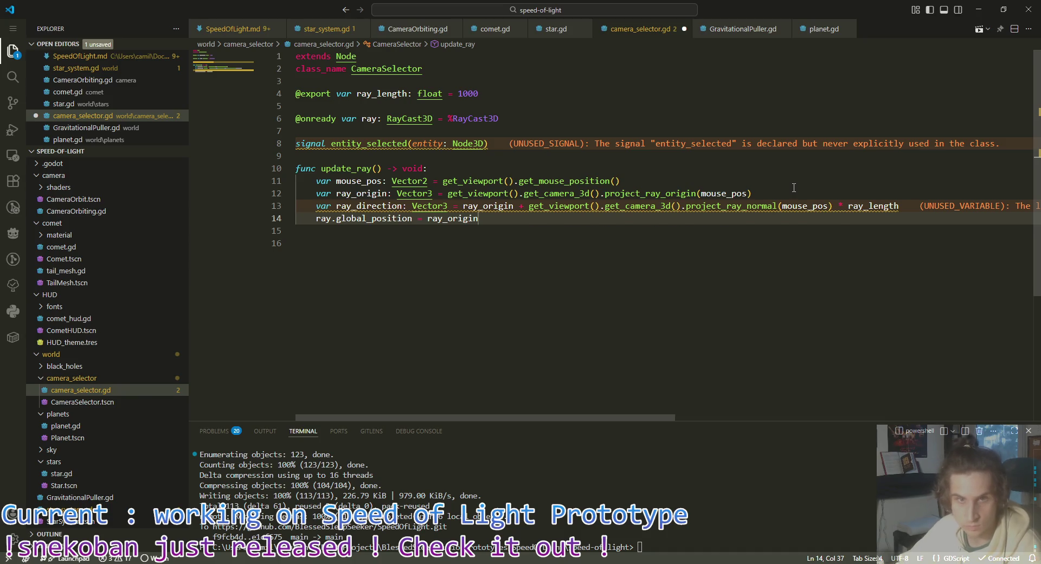
Step: Start a new line 15 with 'ray.' and dismiss the suggestion list
{"action": "key", "text": "alt+Up"}
{"action": "key", "text": "alt+Down"}
{"action": "key", "text": "Return"}
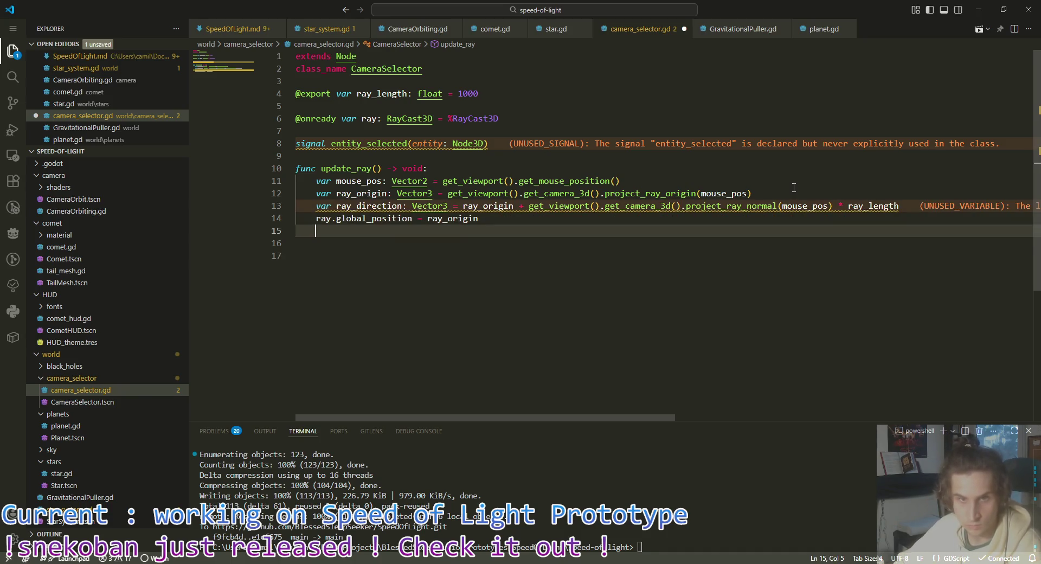
{"action": "type", "text": "ray"}
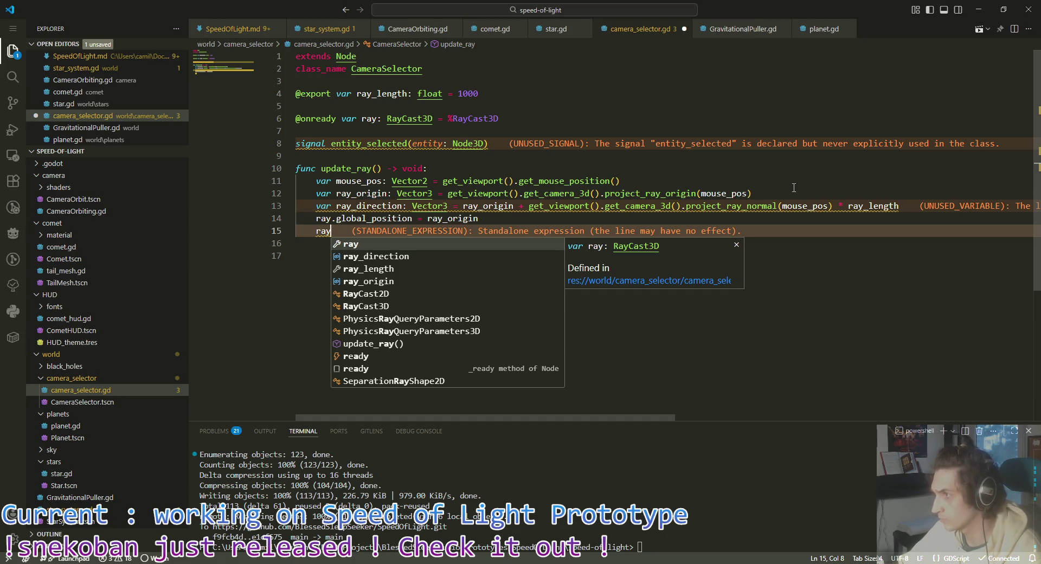
{"action": "mouse_move", "coordinate": [581, 207]}
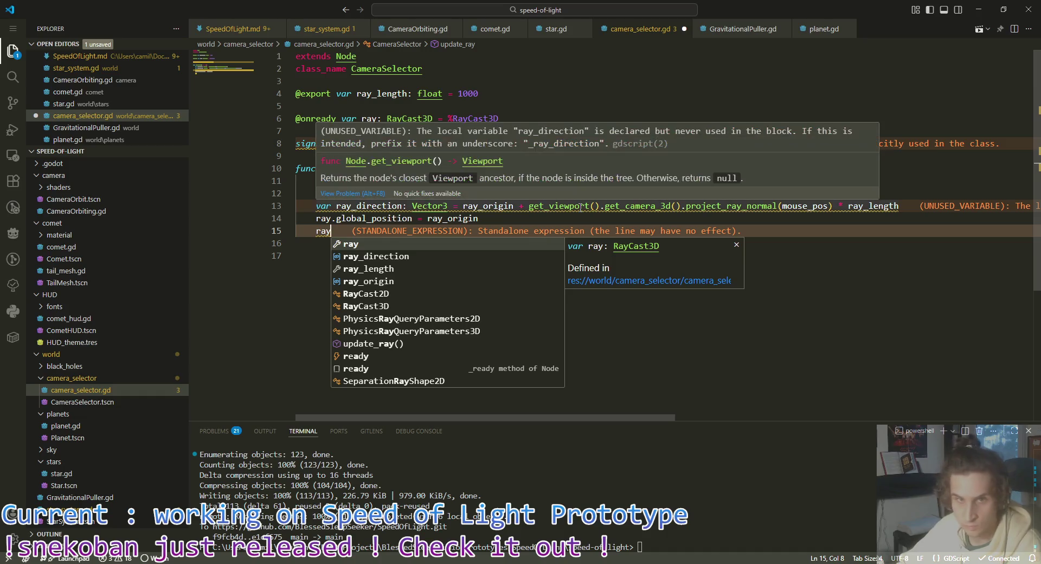
{"action": "type", "text": "."}
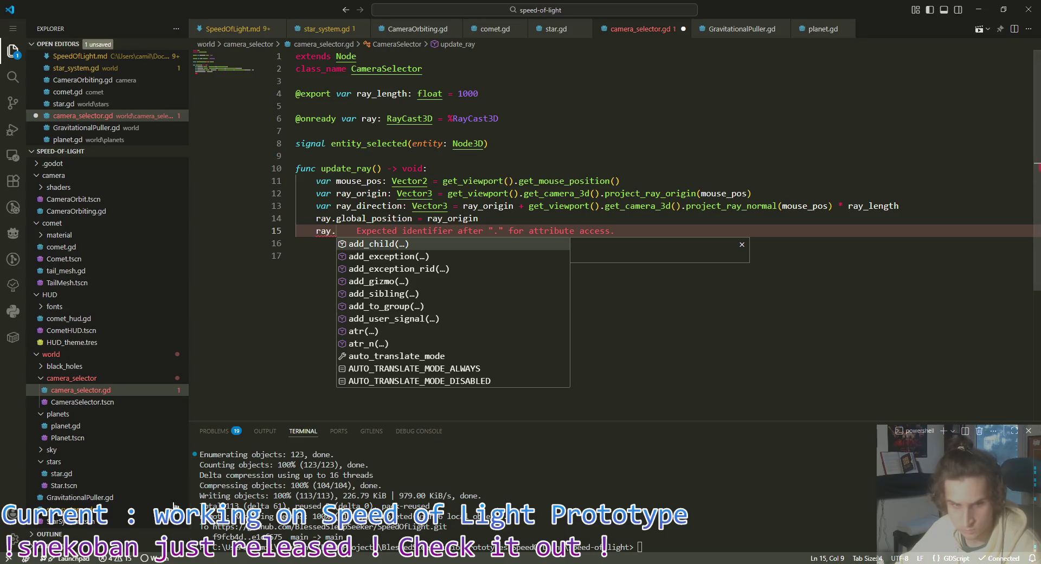
{"action": "key", "text": "Escape"}
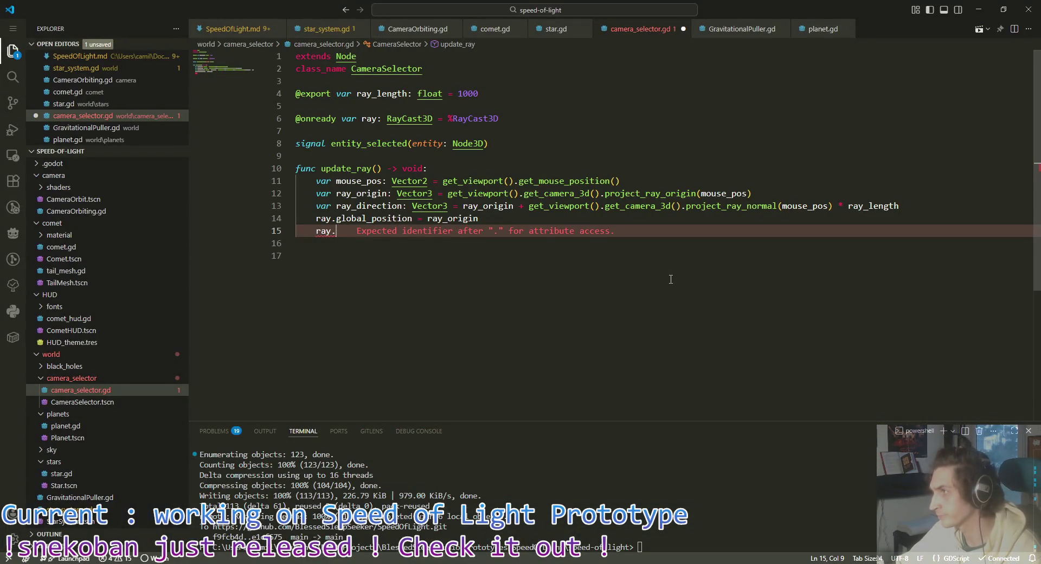
Step: Complete line 15 as 'ray.target_position = ray_direction' using autocomplete
{"action": "type", "text": "targe"}
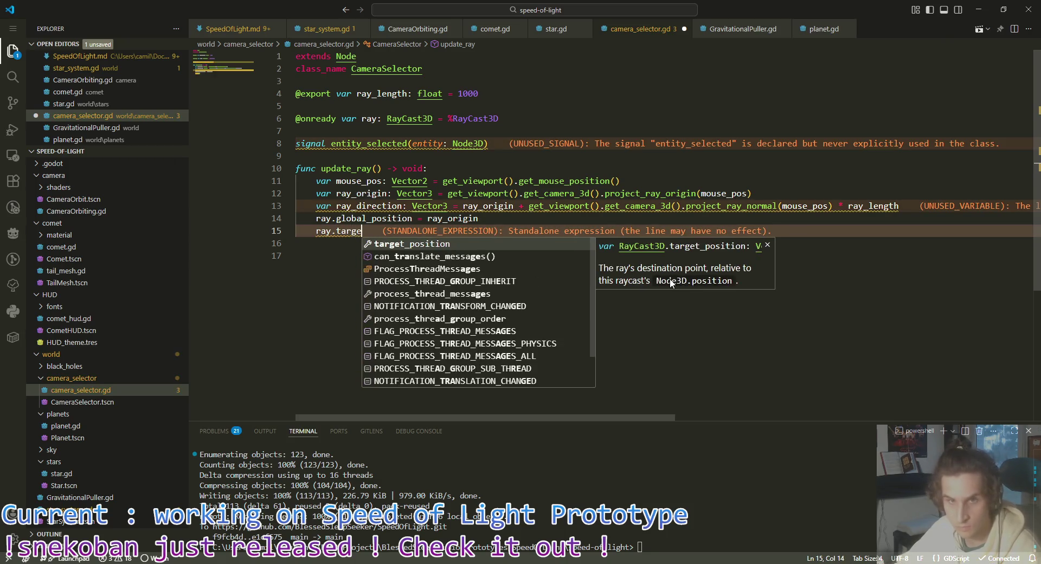
{"action": "key", "text": "Return"}
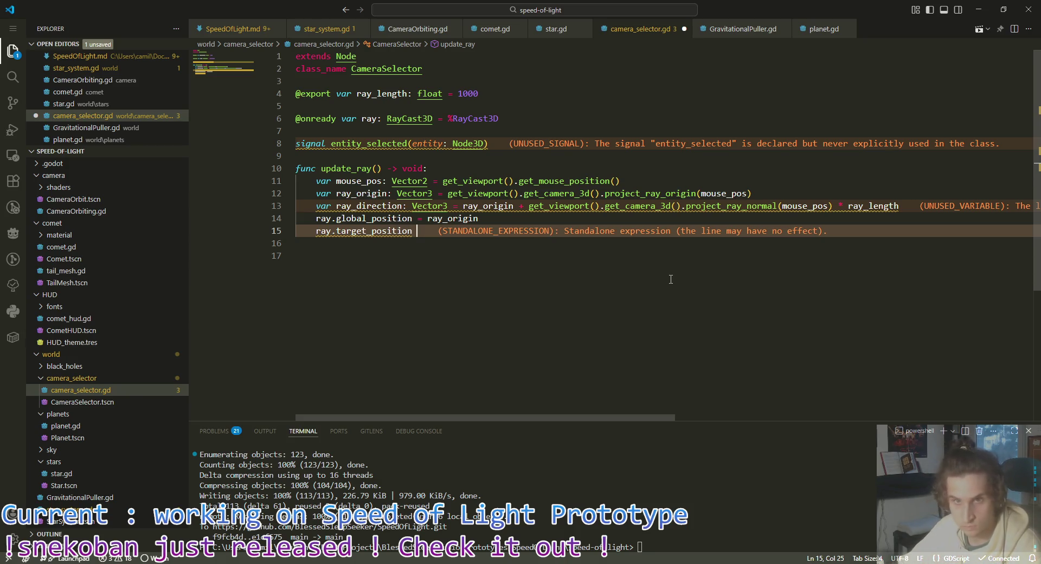
{"action": "type", "text": "= "}
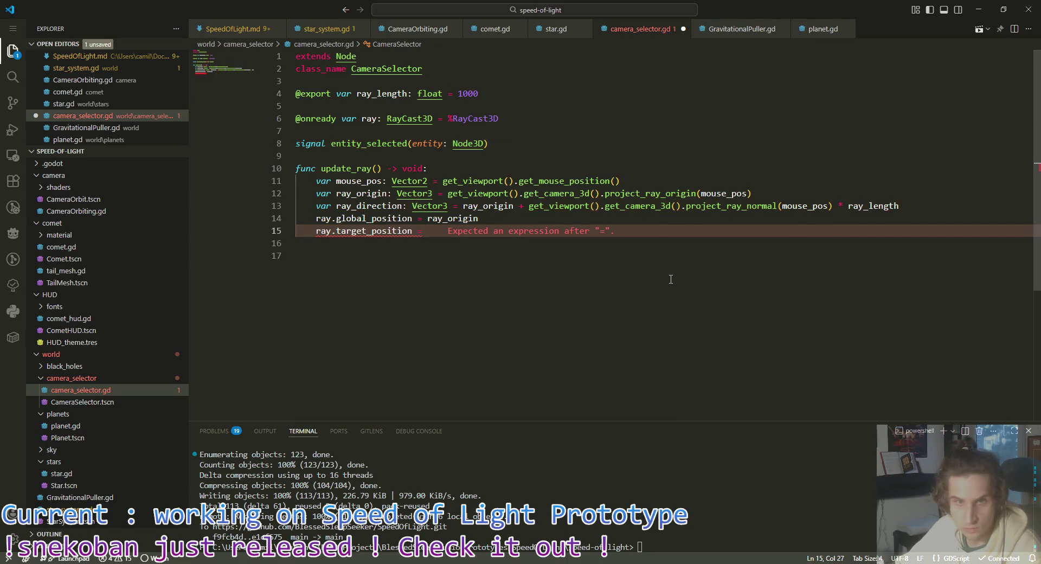
{"action": "type", "text": "ray"}
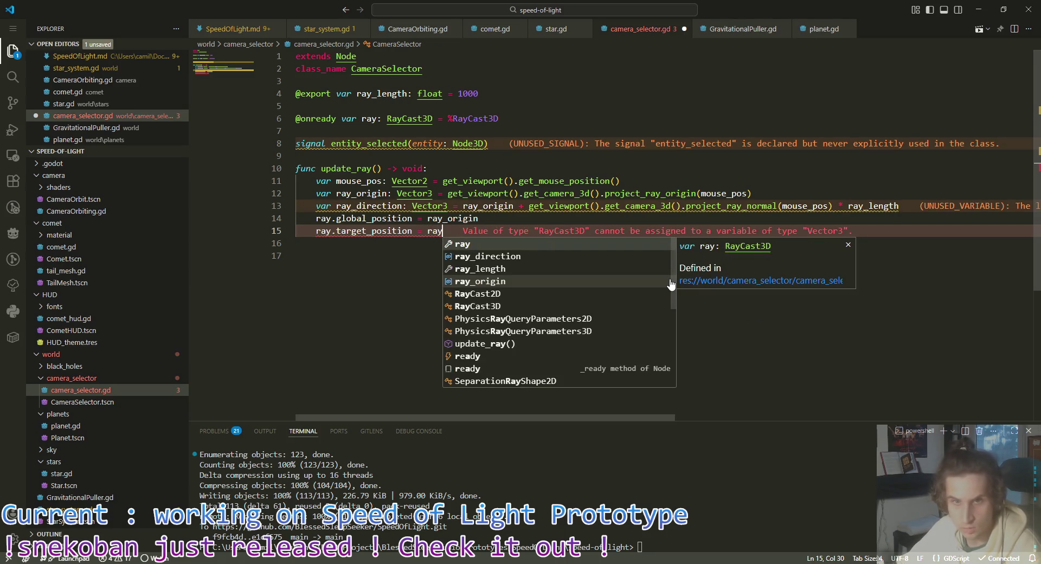
{"action": "key", "text": "Down"}
{"action": "key", "text": "Return"}
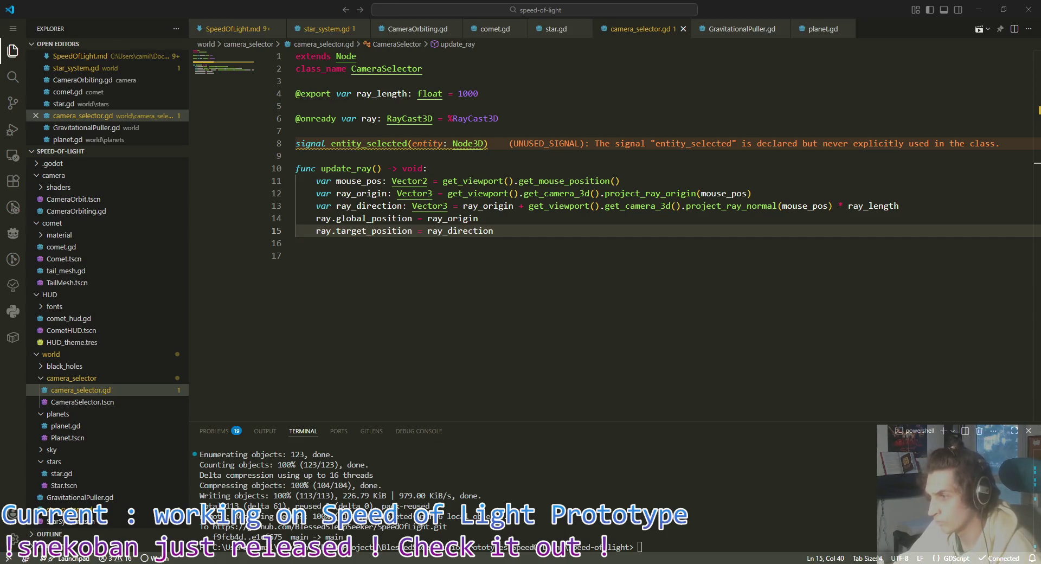
{"action": "key", "text": "alt+Tab"}
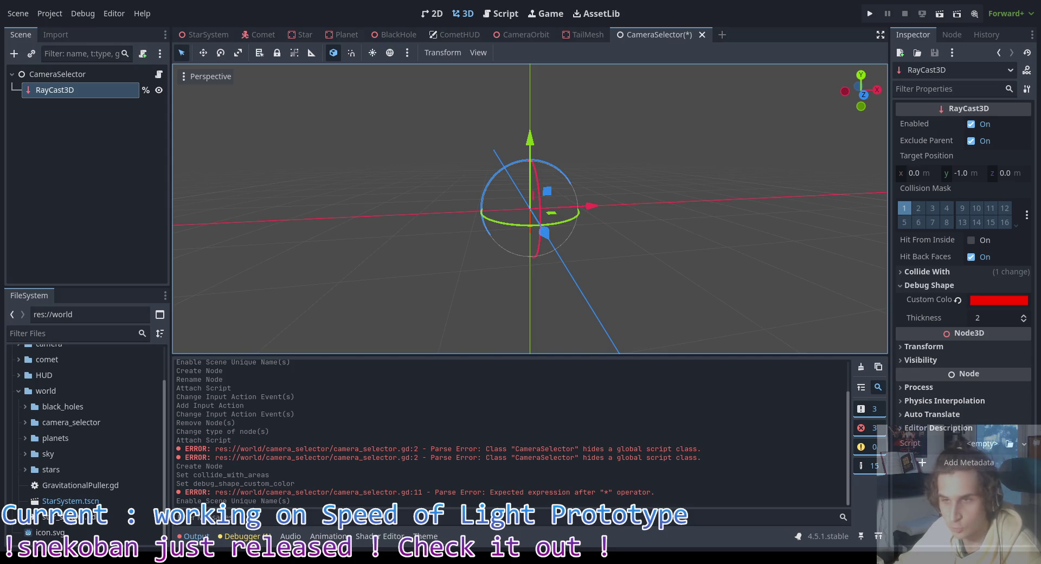
{"action": "key", "text": "alt+Tab"}
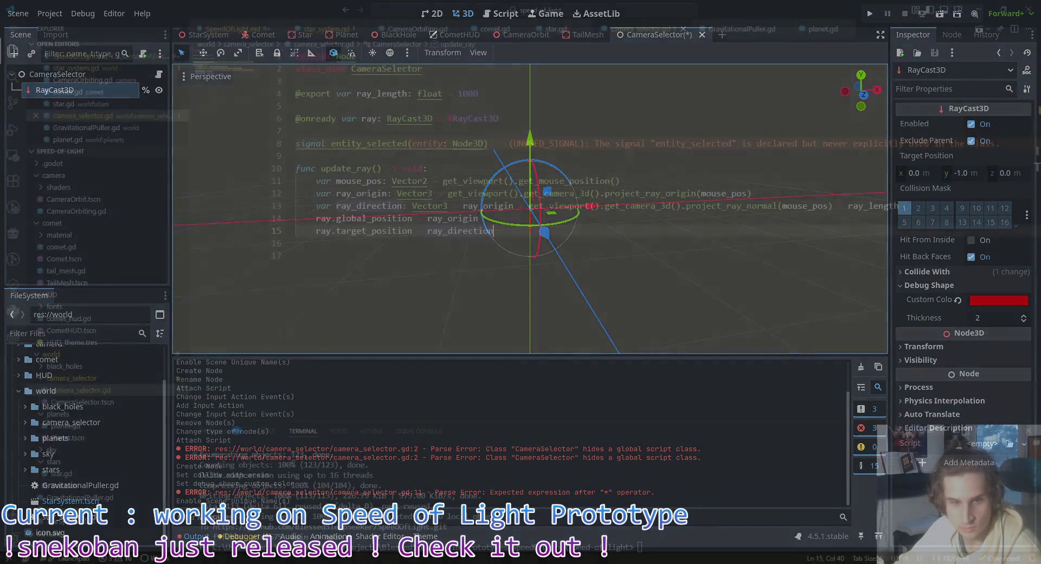
{"action": "left_click", "coordinate": [506, 218]}
{"action": "left_click", "coordinate": [504, 231]}
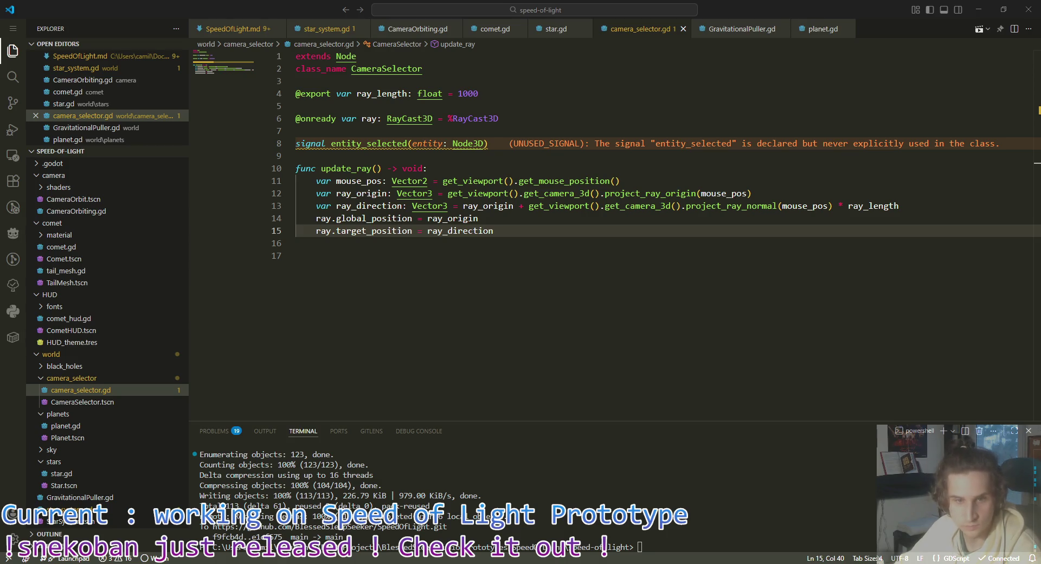
{"action": "key", "text": "alt+Tab"}
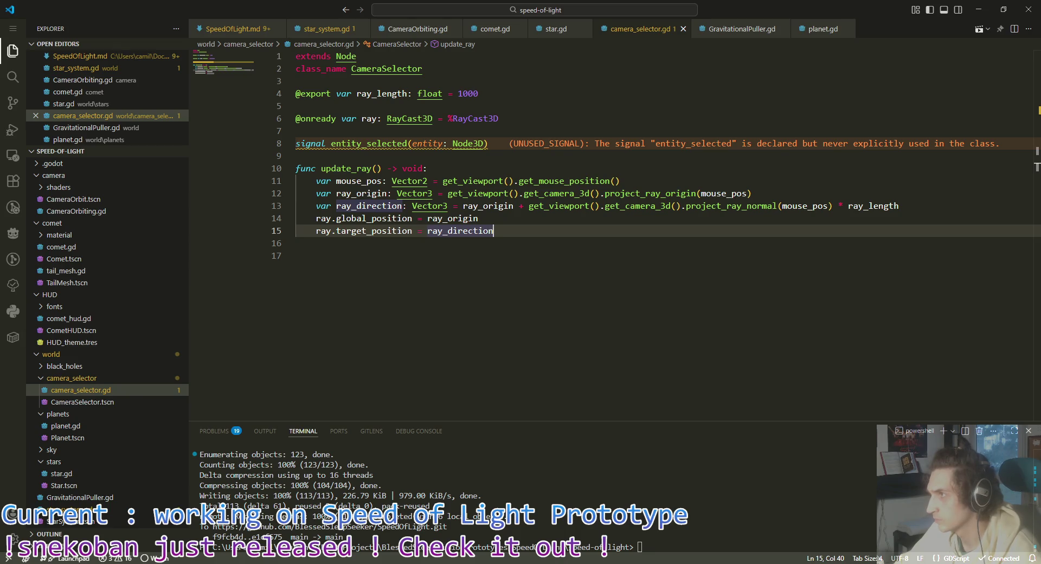
{"action": "key", "text": "alt+Tab"}
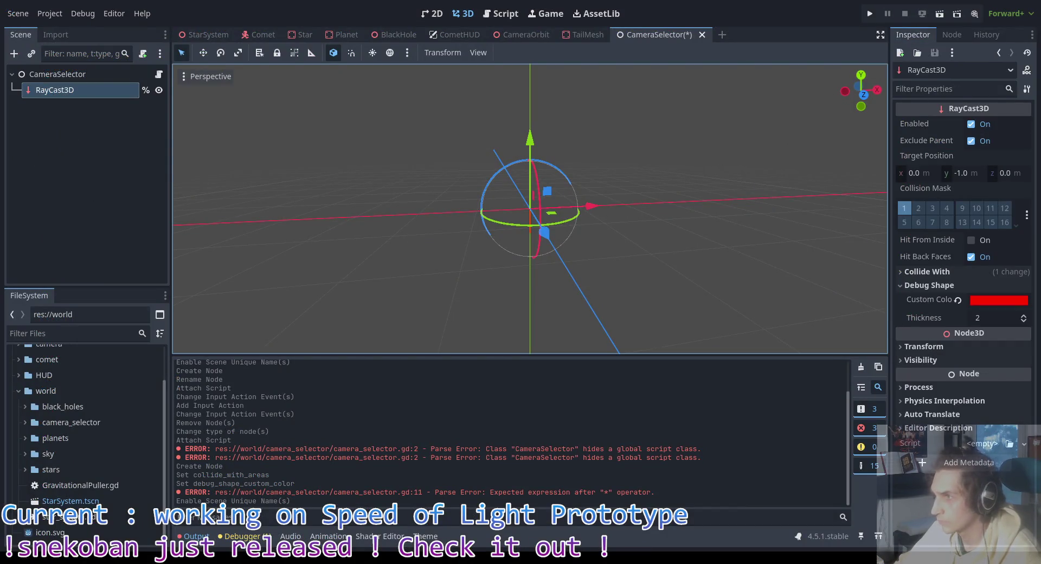
{"action": "key", "text": "alt+Tab"}
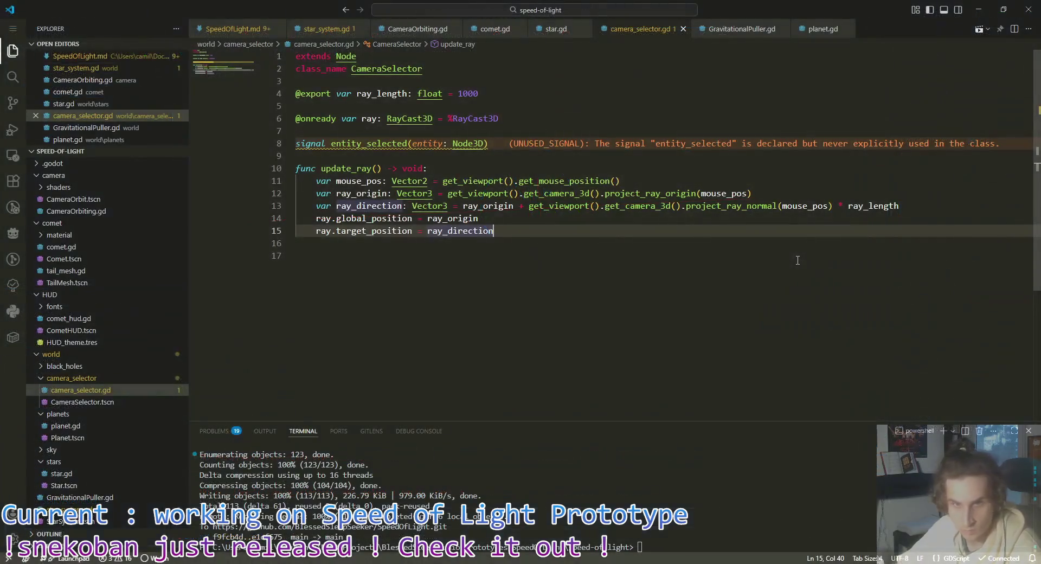
{"action": "left_click", "coordinate": [798, 260]}
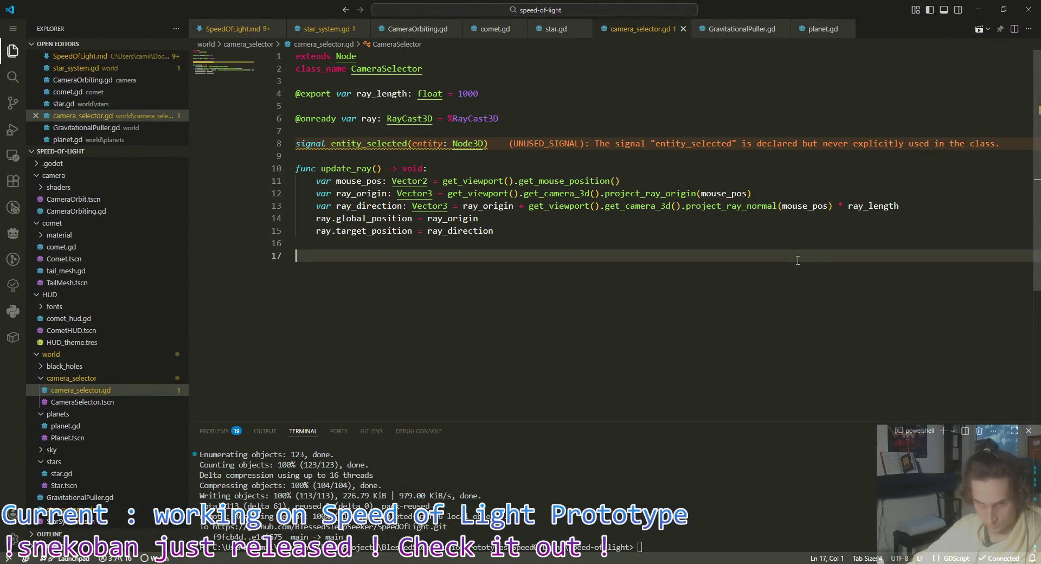
Step: Write 'func is_ray_colliding() -> bool:' with body 'return ray.is_colliding()', adding blank lines below
{"action": "type", "text": "func "}
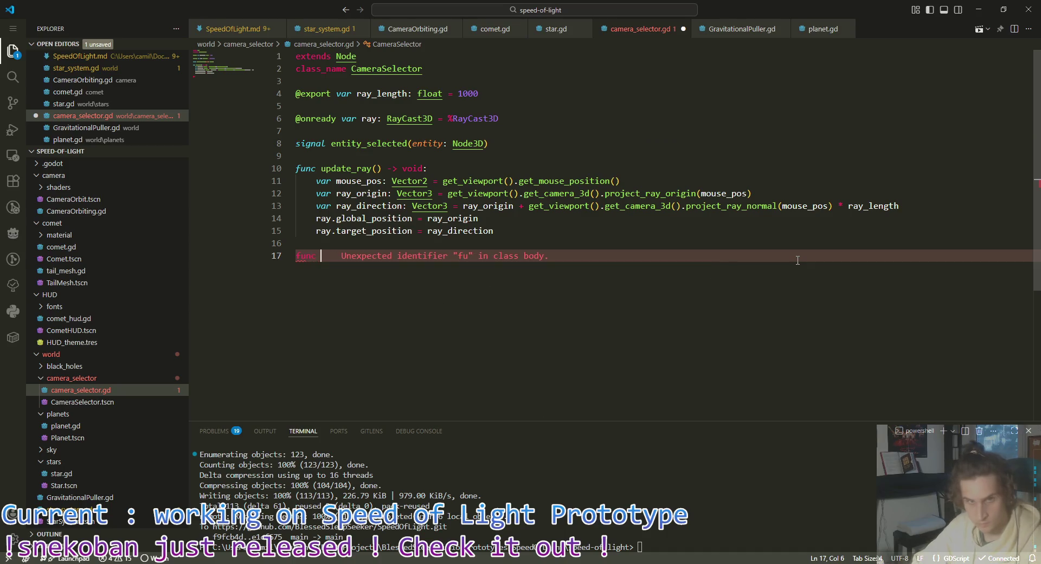
{"action": "type", "text": "is_ray_col"}
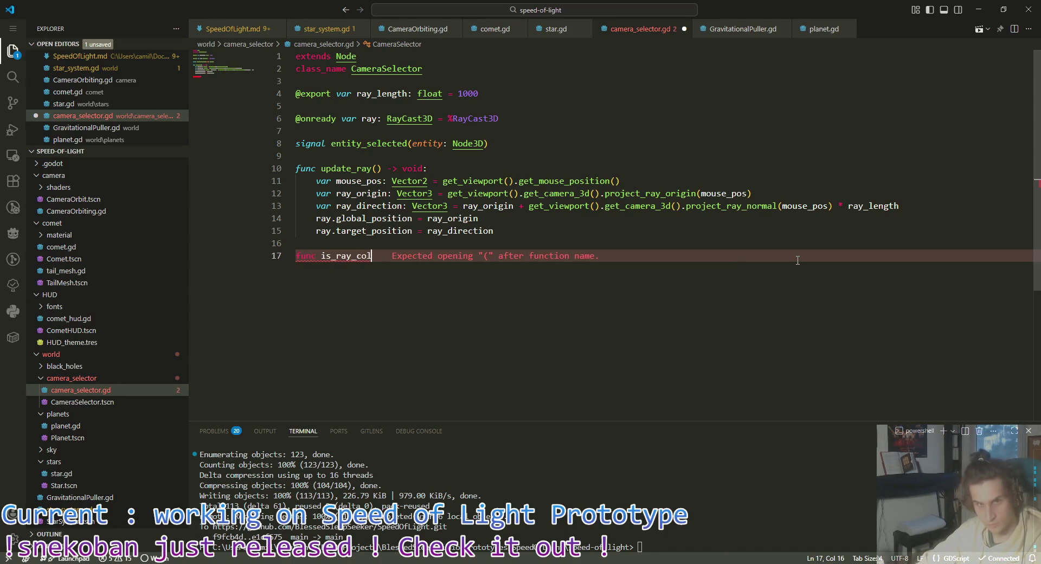
{"action": "type", "text": "liding()  "}
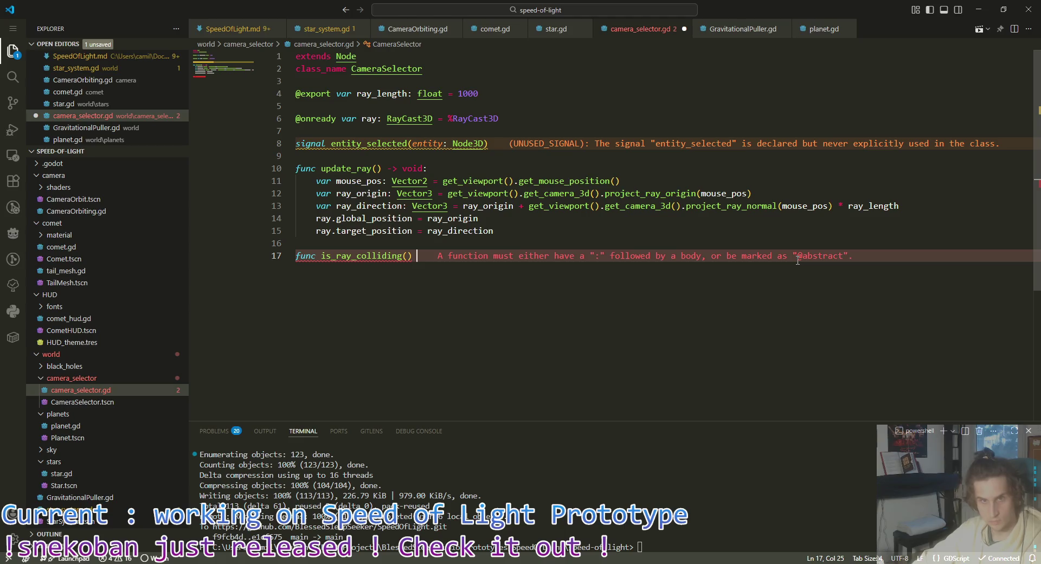
{"action": "type", "text": "-> b"}
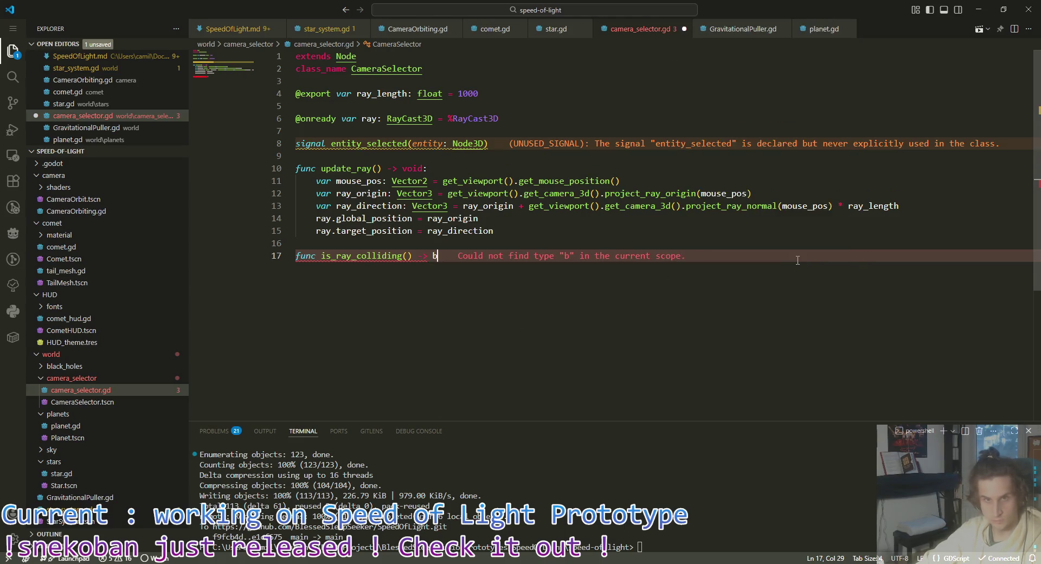
{"action": "type", "text": "ool:"}
{"action": "key", "text": "Return"}
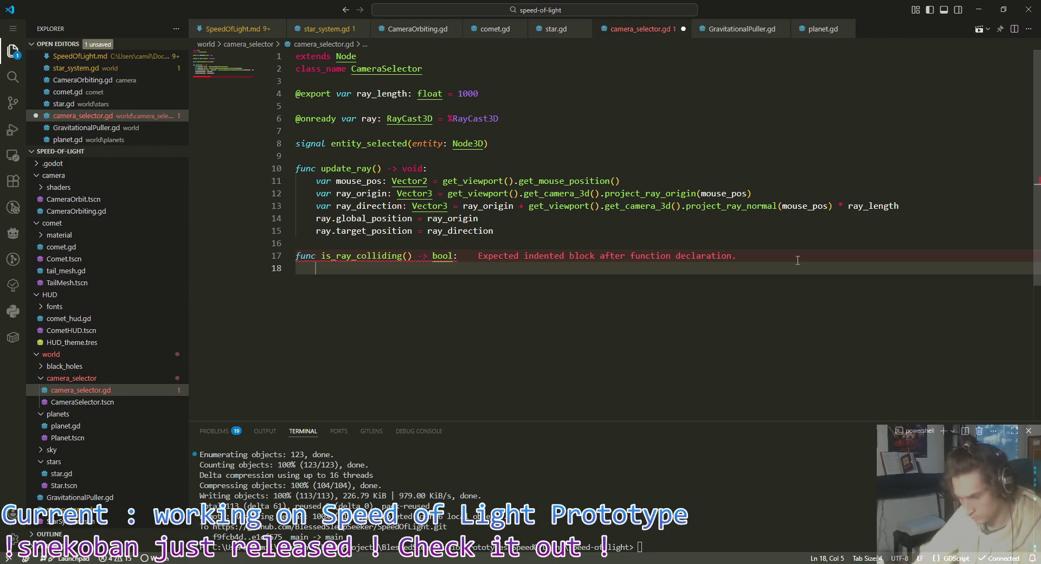
{"action": "type", "text": "ray.is_col"}
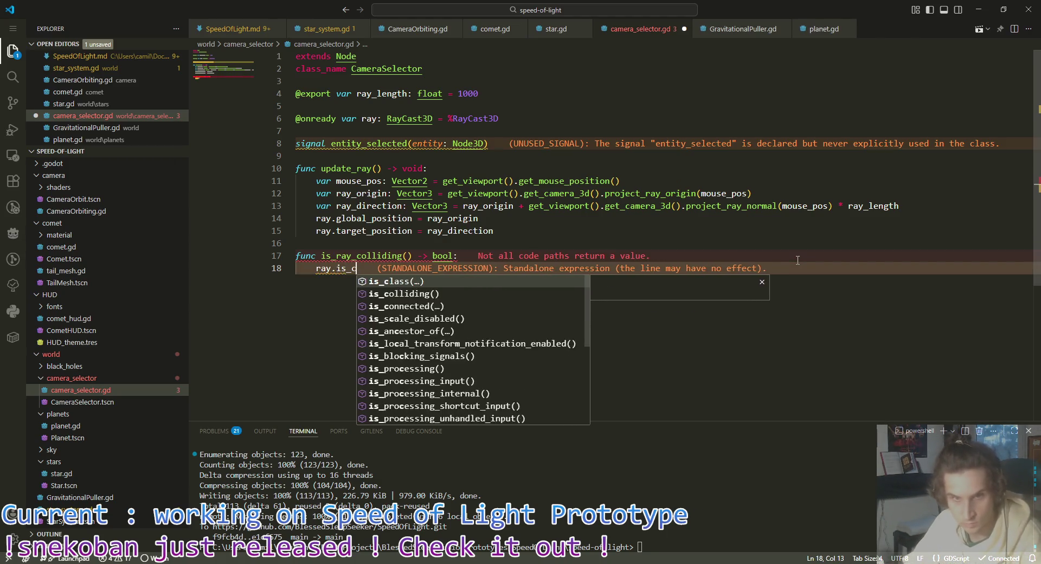
{"action": "key", "text": "Tab"}
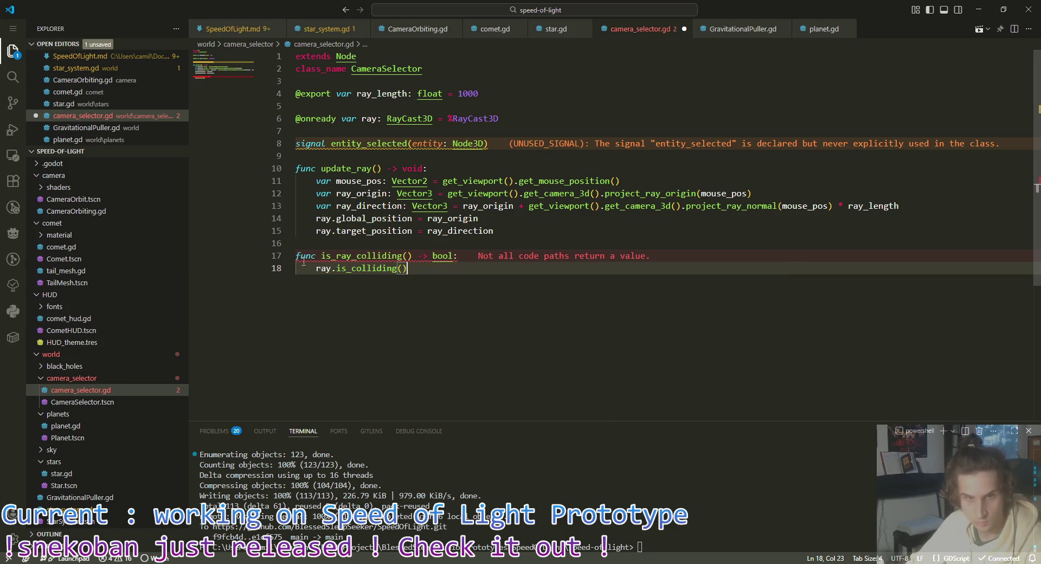
{"action": "left_click", "coordinate": [316, 268]}
{"action": "type", "text": "return"}
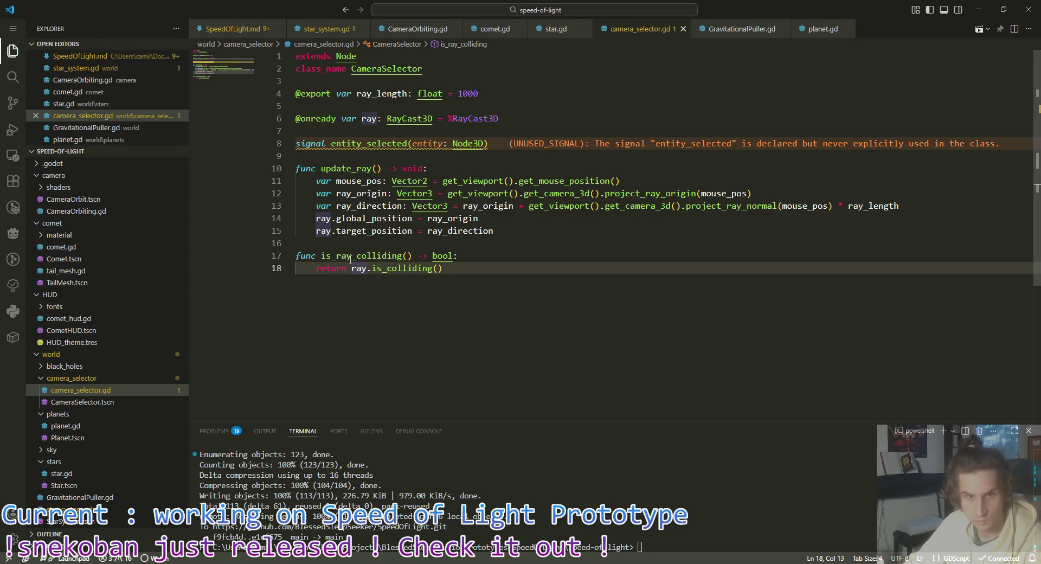
{"action": "left_click", "coordinate": [354, 257]}
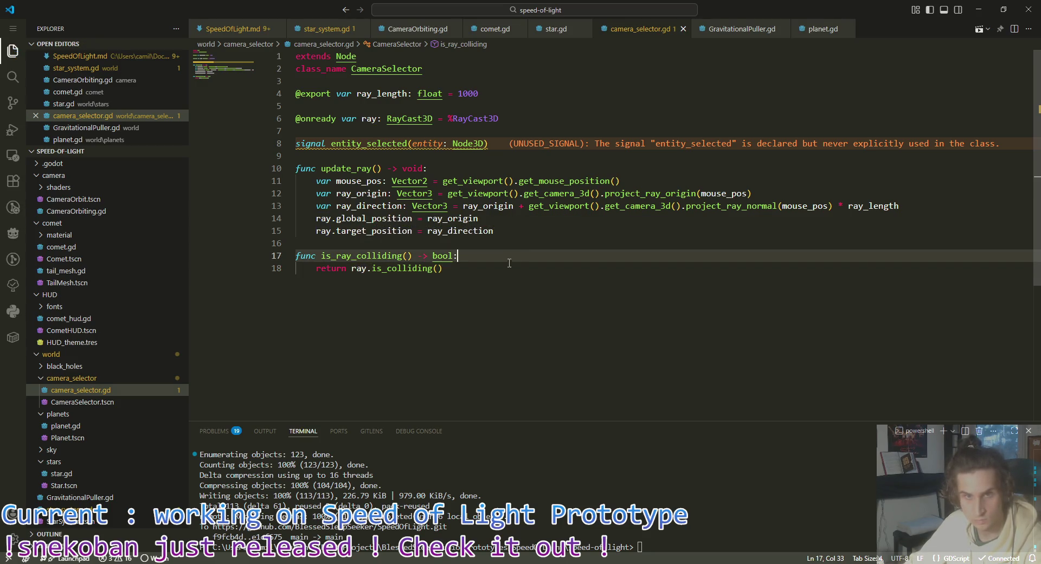
{"action": "key", "text": "Return"}
{"action": "key", "text": "Return"}
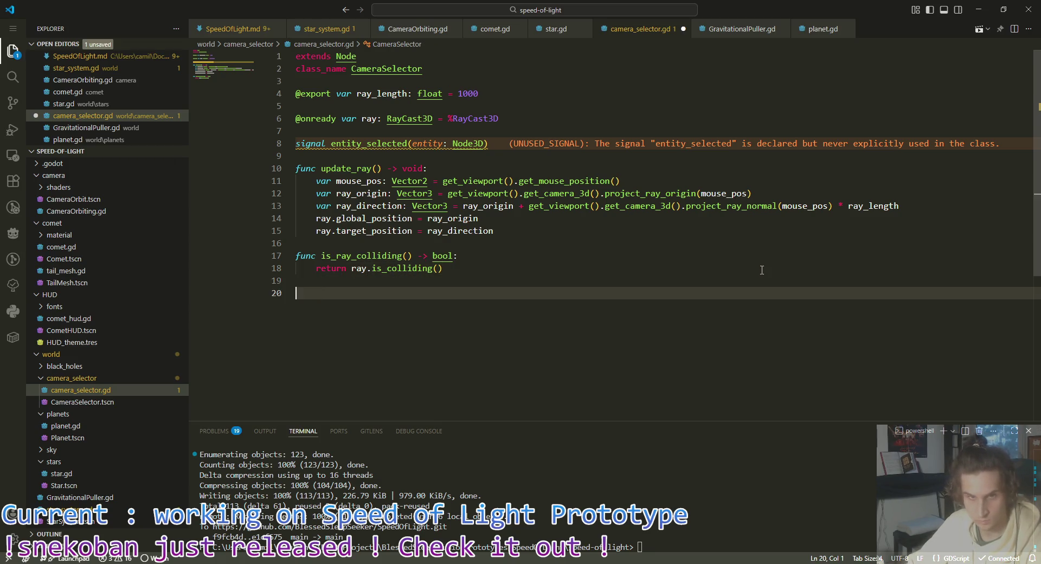
Step: Insert a _process(delta) function from the snippet, removing the duplicated func keyword
{"action": "type", "text": "func proc"}
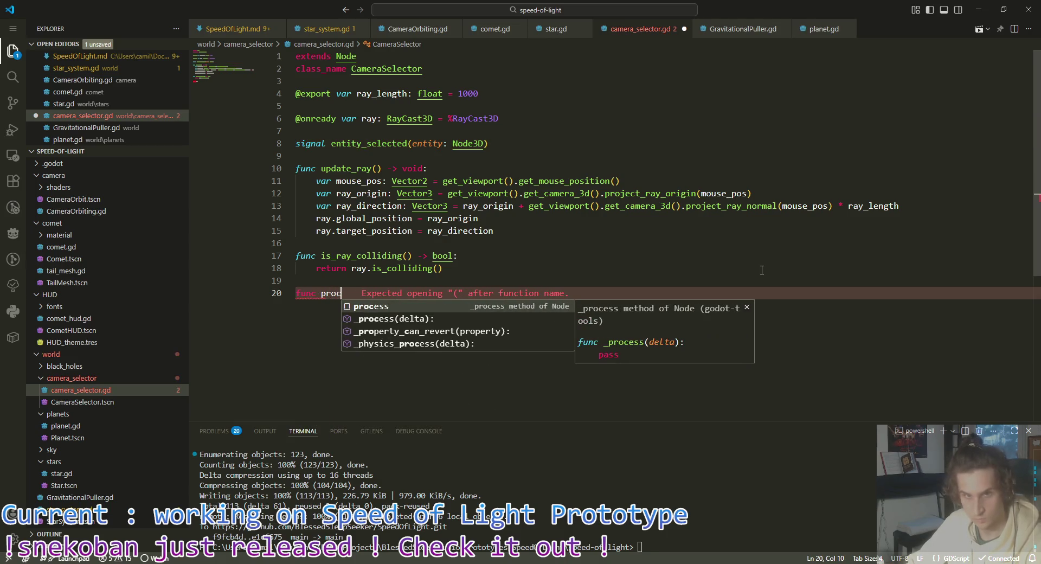
{"action": "key", "text": "Return"}
{"action": "key", "text": "Up"}
{"action": "key", "text": "Home"}
{"action": "key", "text": "ctrl+Delete"}
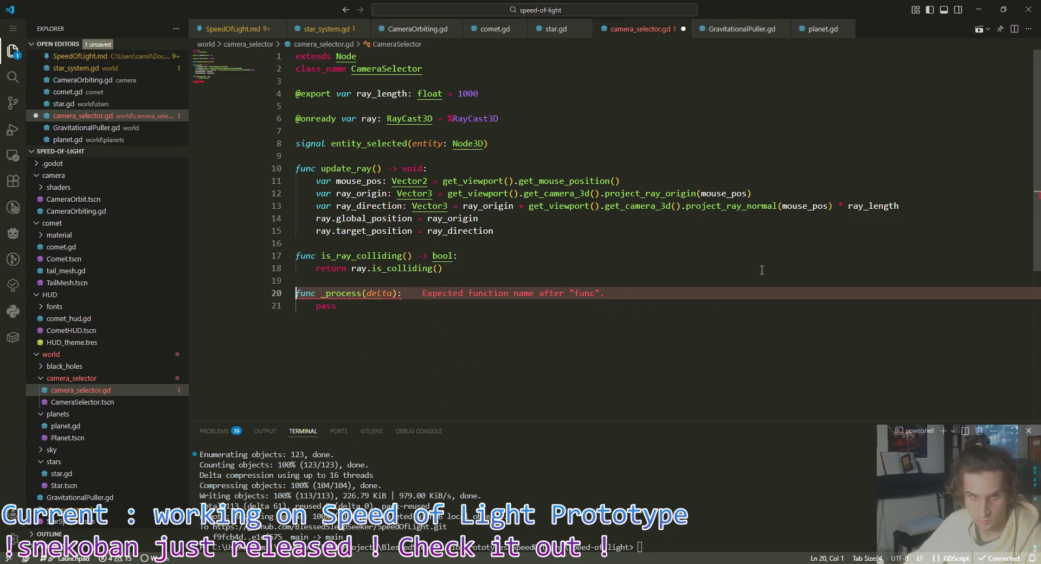
{"action": "key", "text": "Down"}
{"action": "key", "text": "End"}
{"action": "key", "text": "BackSpace"}
{"action": "key", "text": "BackSpace"}
{"action": "key", "text": "BackSpace"}
Step: In _process, add 'if is_ray_colliding() && Input.is_action_just_pressed("Click"):'
{"action": "type", "text": "if is_ra"}
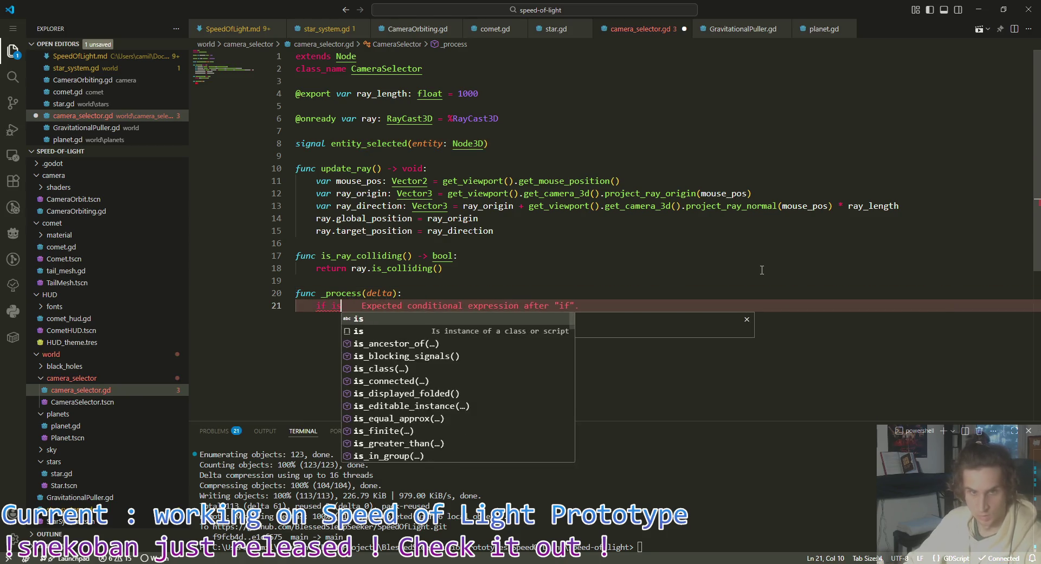
{"action": "key", "text": "Return"}
{"action": "type", "text": "&& Input.is_ac"}
{"action": "key", "text": "Return"}
{"action": "key", "text": "BackSpace"}
{"action": "type", "text": "(\"Click\"):"}
{"action": "key", "text": "Return"}
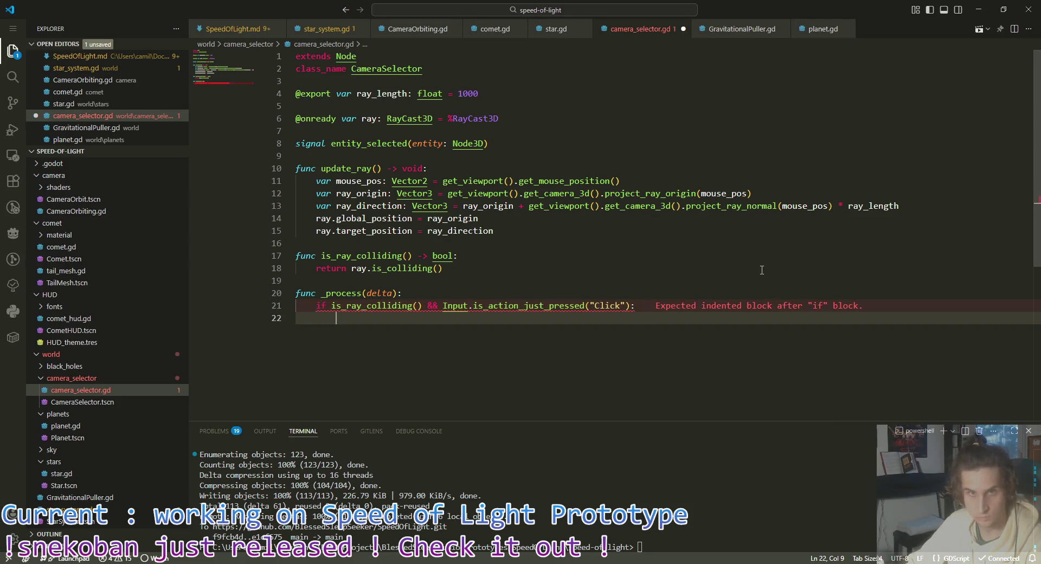
Step: Under the if, emit entity_selected with ray.get_collider() and save camera_selector.gd
{"action": "type", "text": "entit"}
{"action": "key", "text": "Return"}
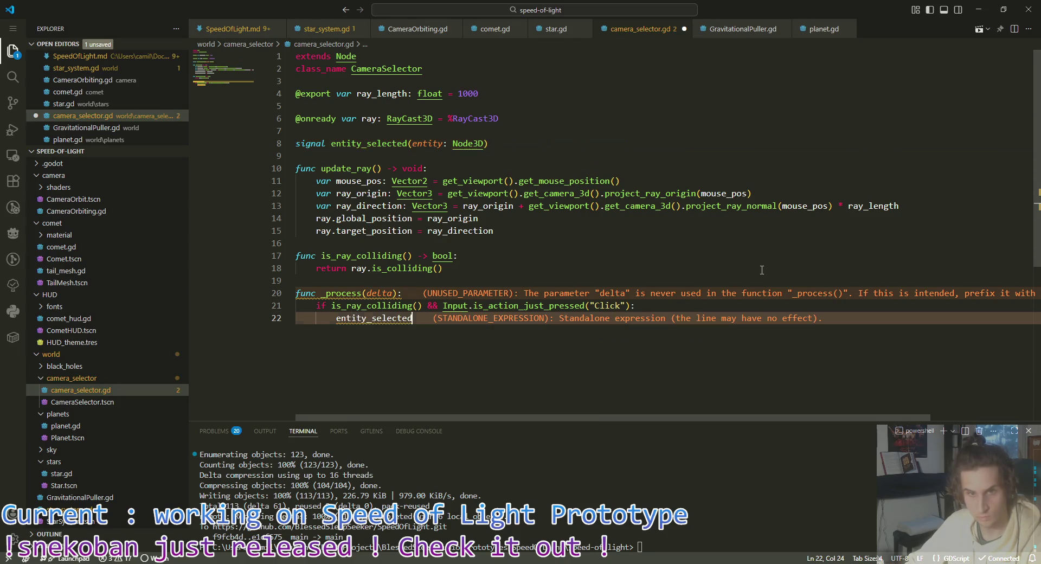
{"action": "type", "text": "."}
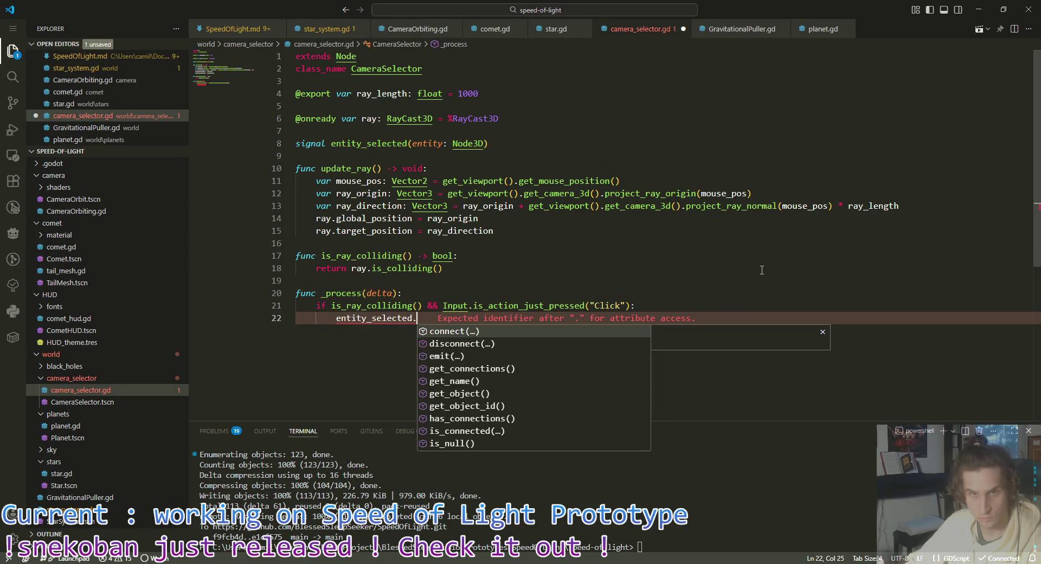
{"action": "type", "text": "emit()"}
{"action": "key", "text": "Left"}
{"action": "type", "text": "ray.ge"}
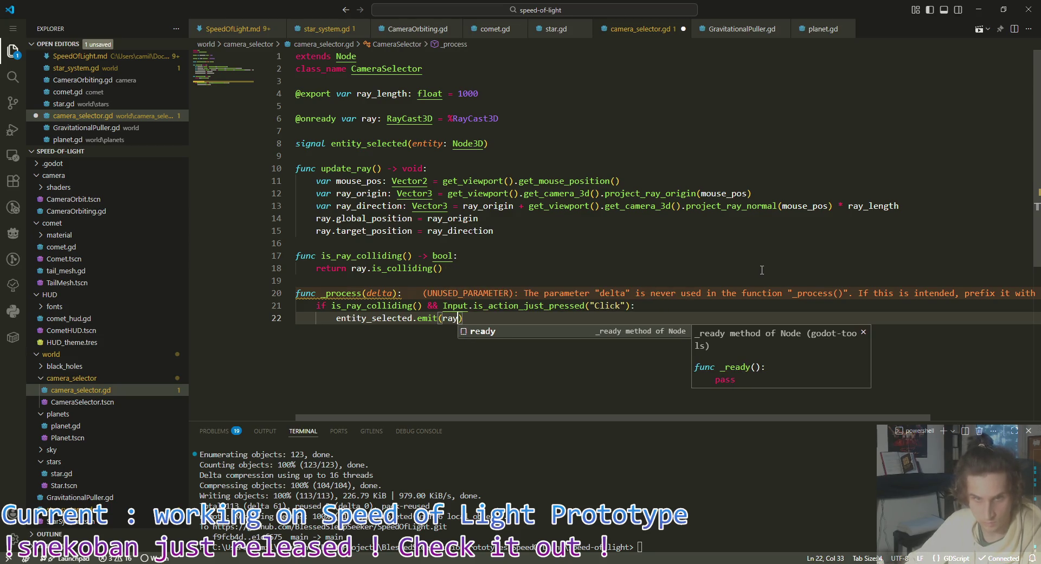
{"action": "type", "text": "t_col"}
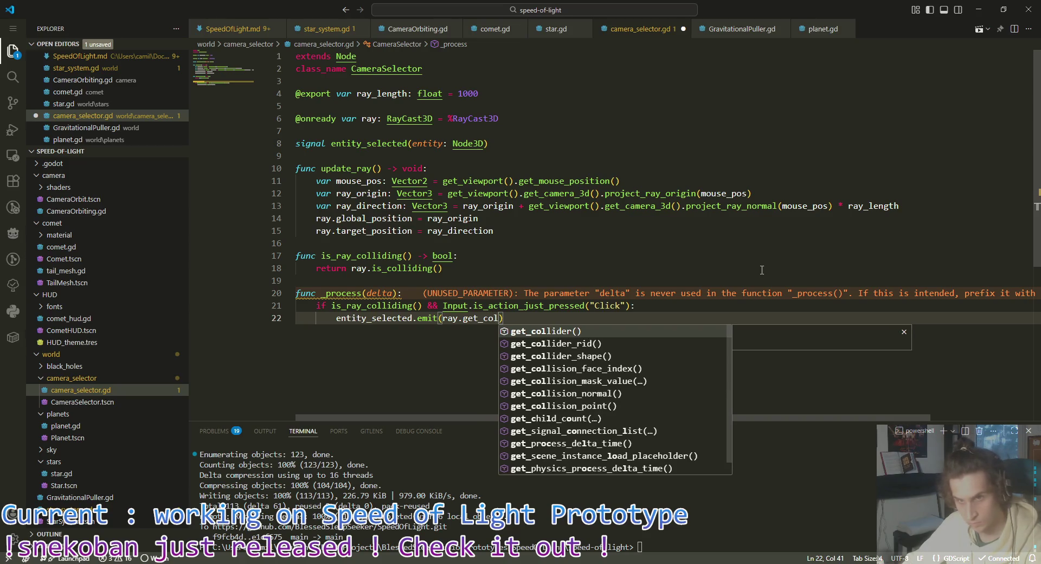
{"action": "key", "text": "Return"}
{"action": "key", "text": "ctrl+s"}
{"action": "mouse_move", "coordinate": [503, 323]}
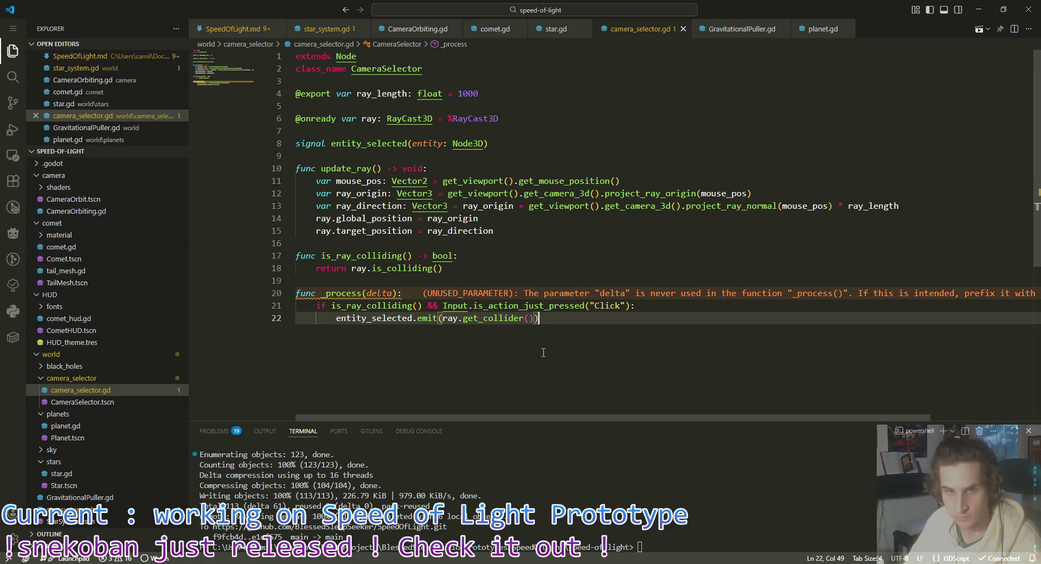
{"action": "left_click", "coordinate": [403, 130]}
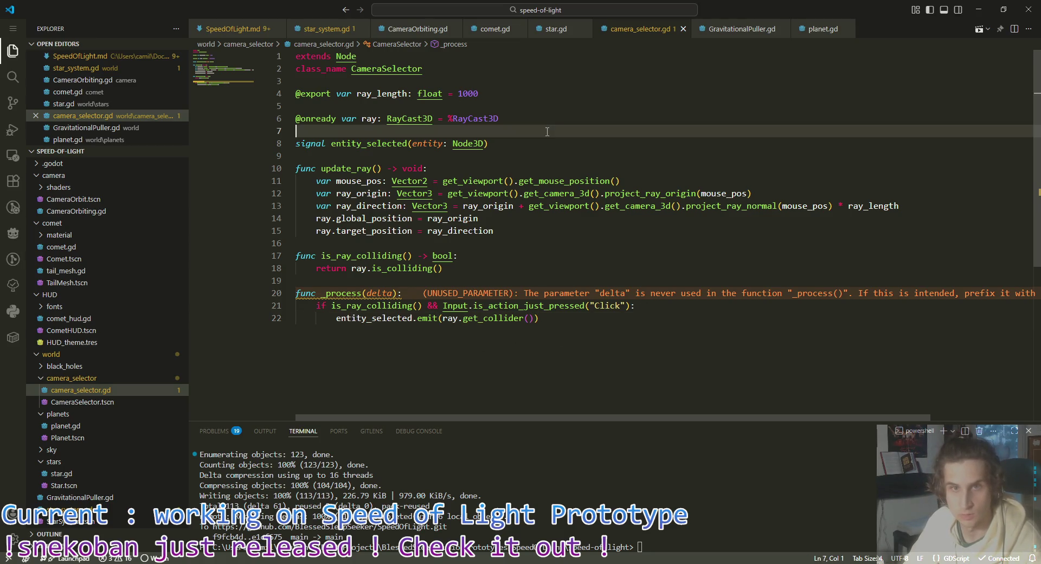
Step: Instance CameraSelector.tscn as a child of the StarSystem root node and save the scene
{"action": "key", "text": "alt+Tab"}
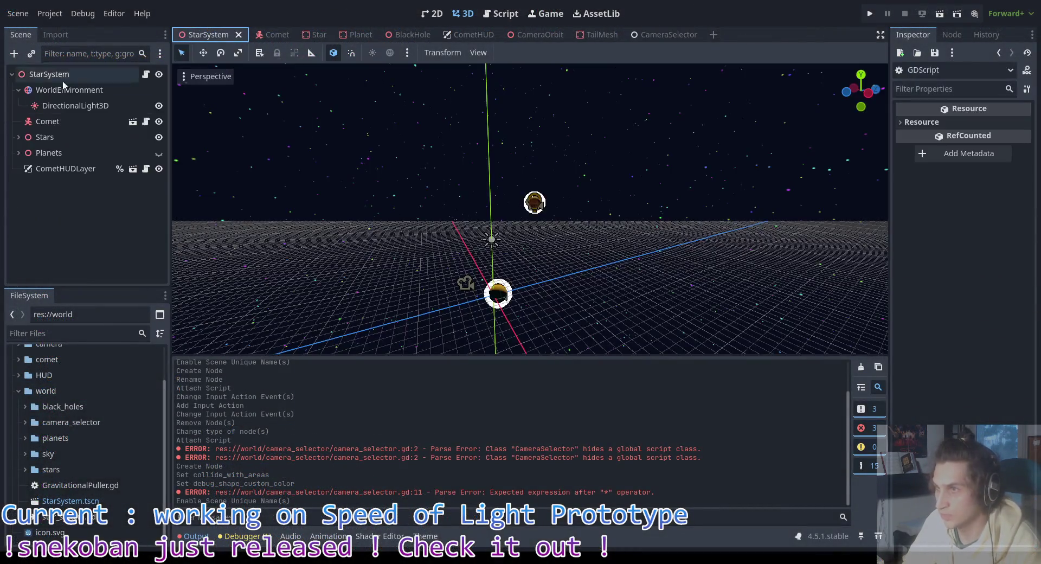
{"action": "left_click", "coordinate": [60, 76]}
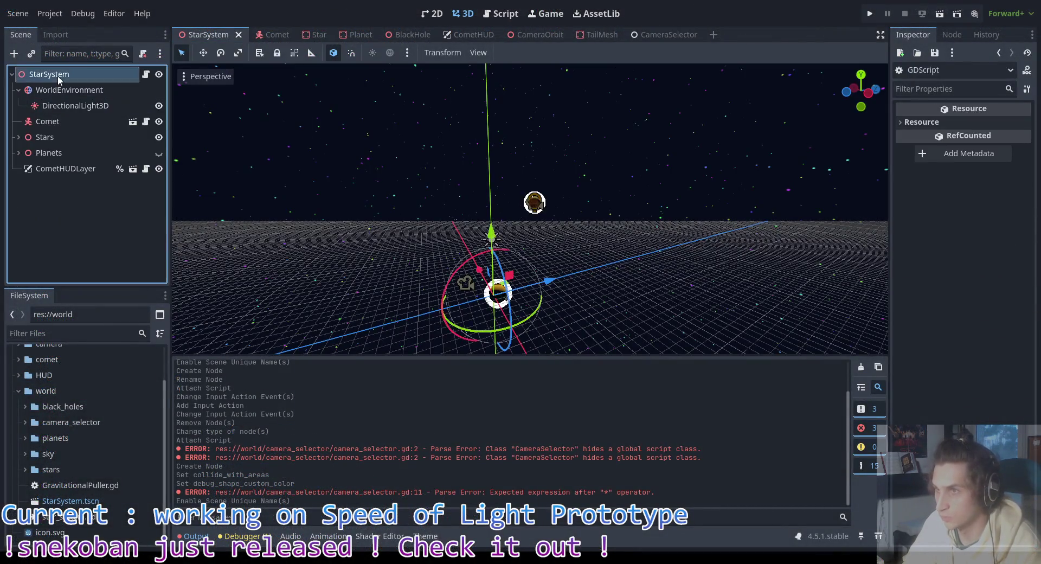
{"action": "right_click", "coordinate": [59, 76]}
{"action": "left_click", "coordinate": [124, 122]}
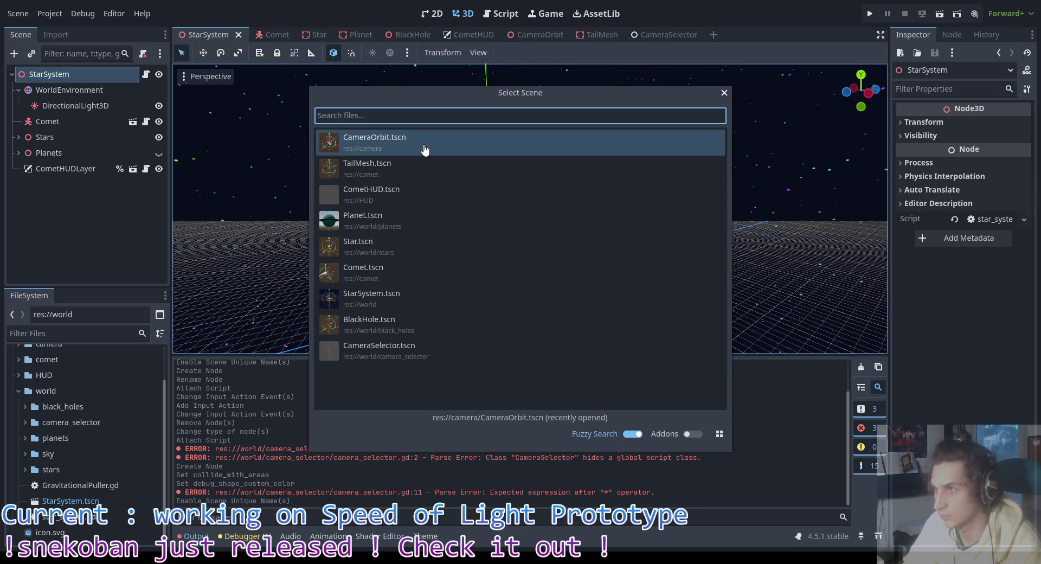
{"action": "double_click", "coordinate": [419, 352]}
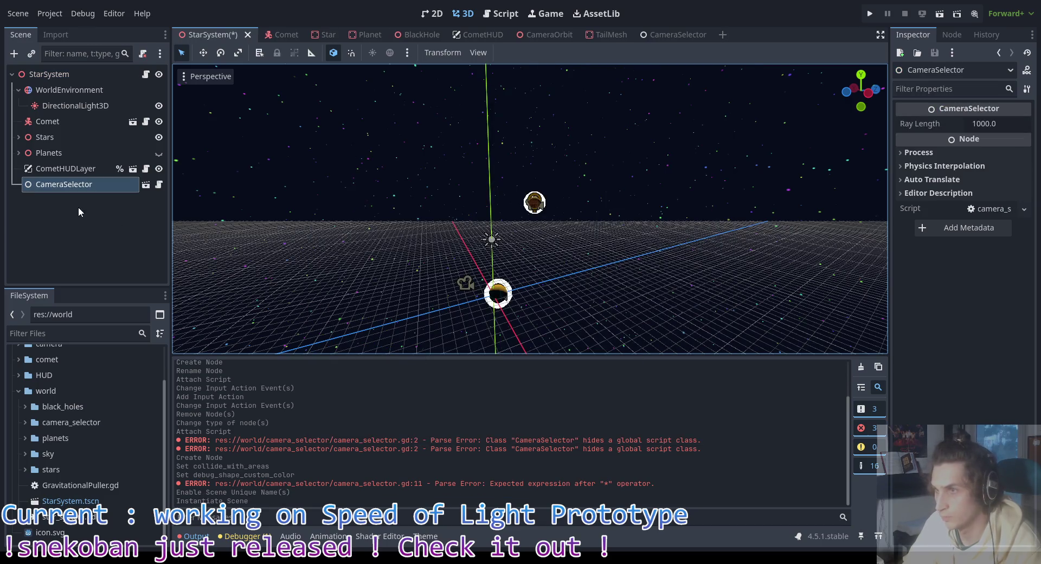
{"action": "key", "text": "alt+Tab"}
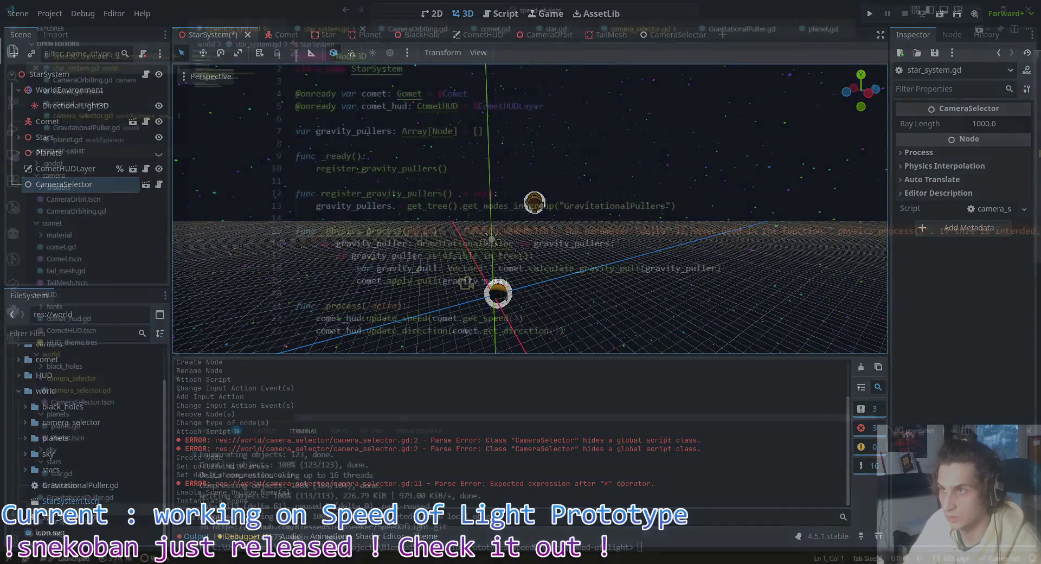
{"action": "key", "text": "alt+Tab"}
{"action": "left_click", "coordinate": [79, 185]}
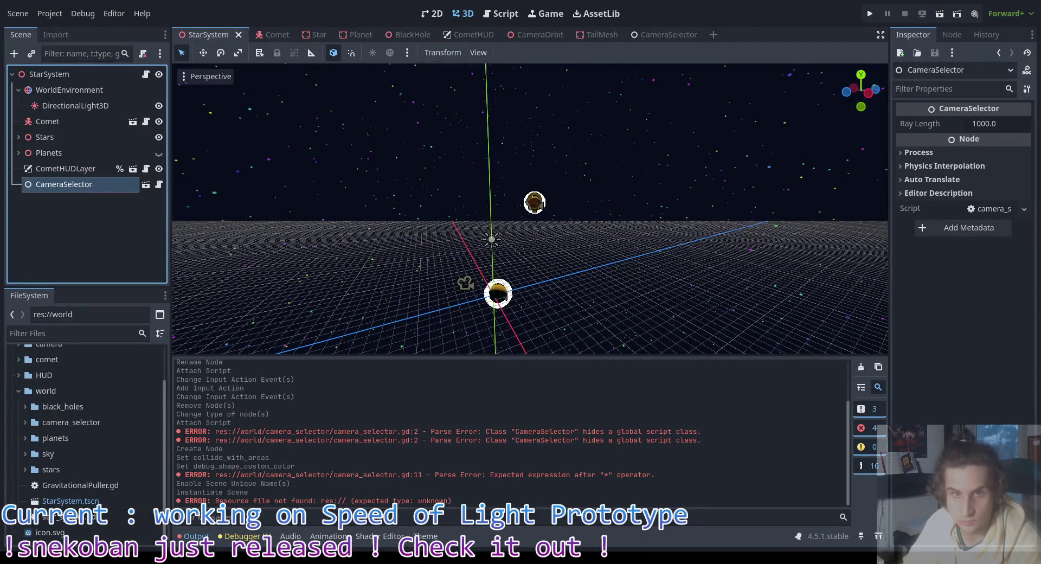
{"action": "key", "text": "alt+Tab"}
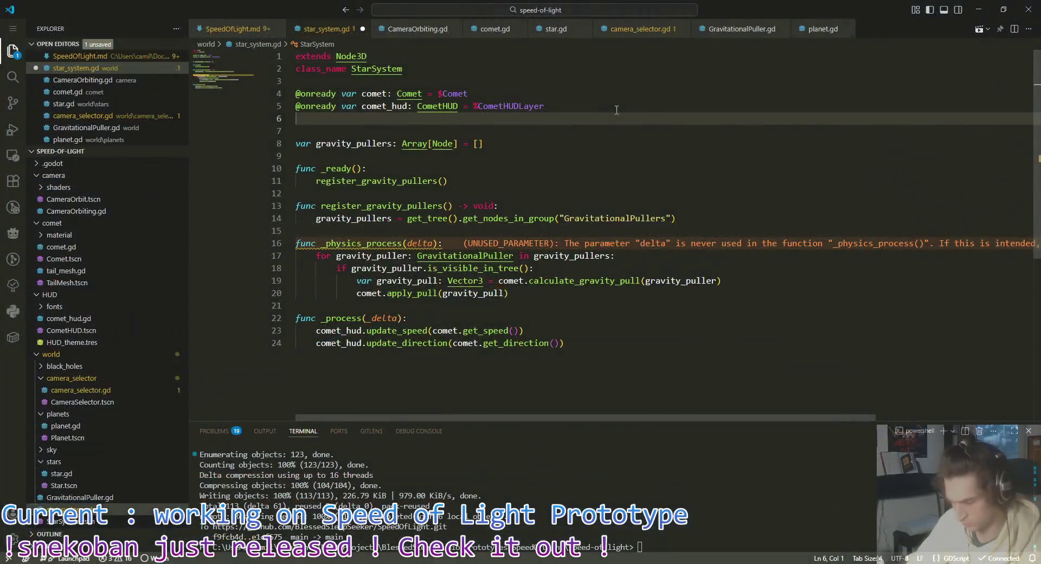
{"action": "type", "text": "@onready var camera"}
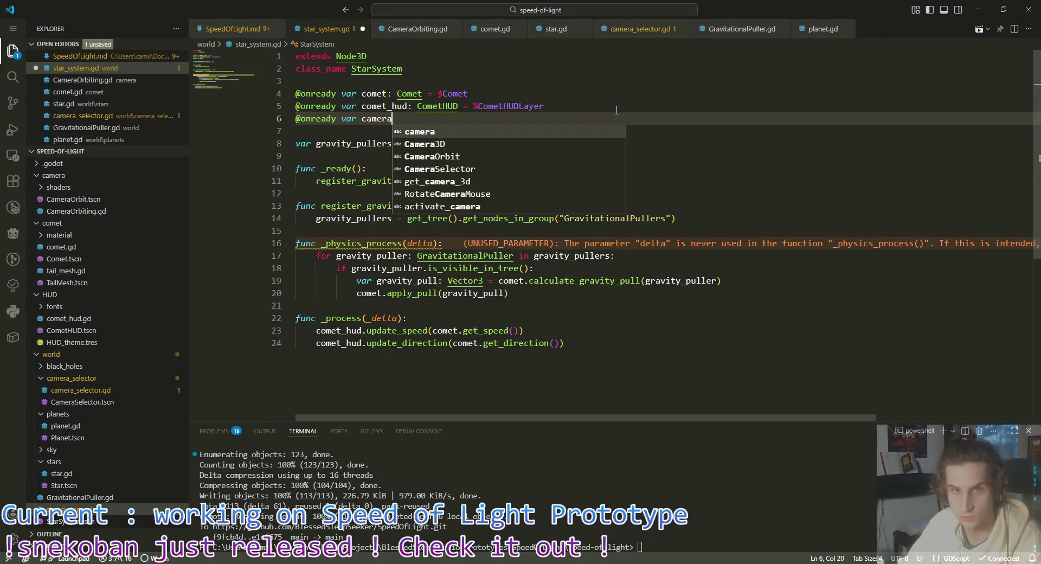
{"action": "type", "text": "_sel"}
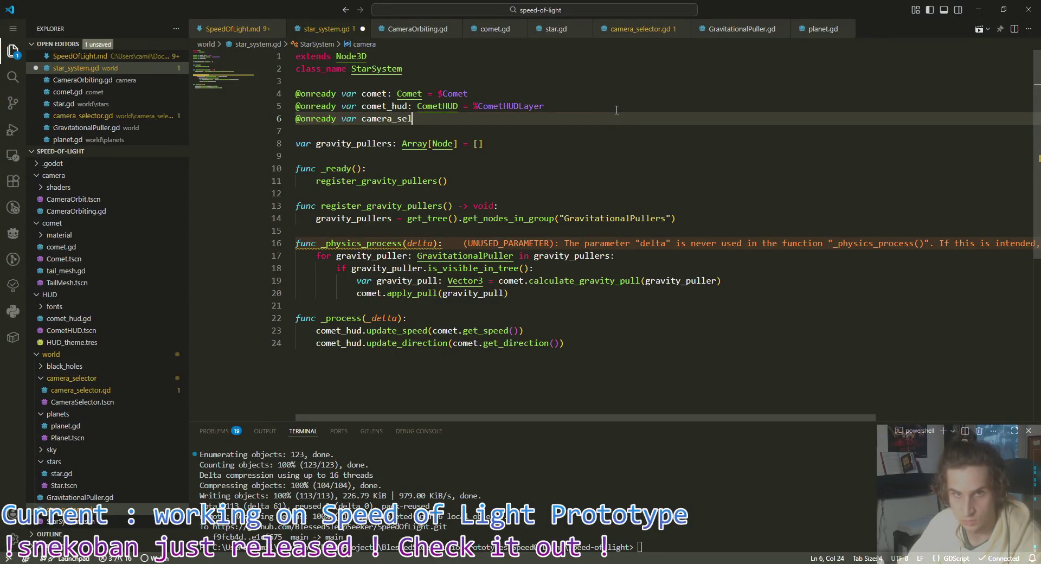
{"action": "type", "text": "ector: CameraS"}
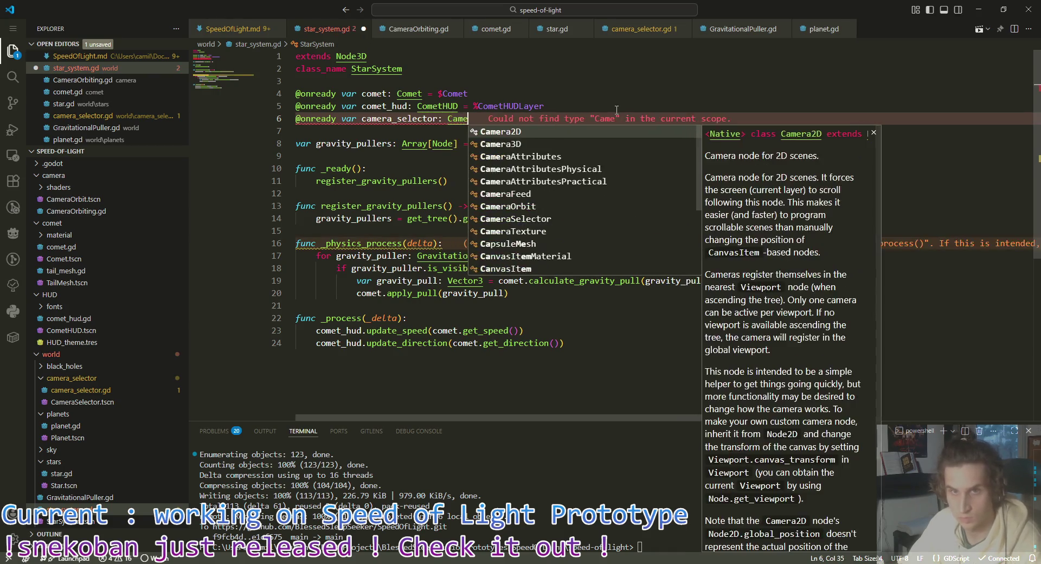
{"action": "key", "text": "Tab"}
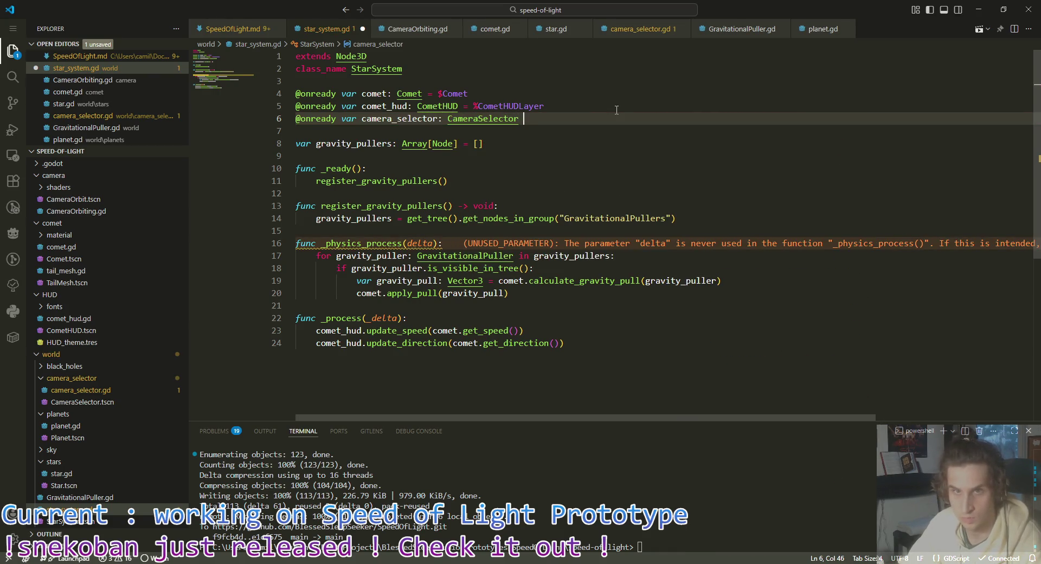
{"action": "type", "text": "= %Came"}
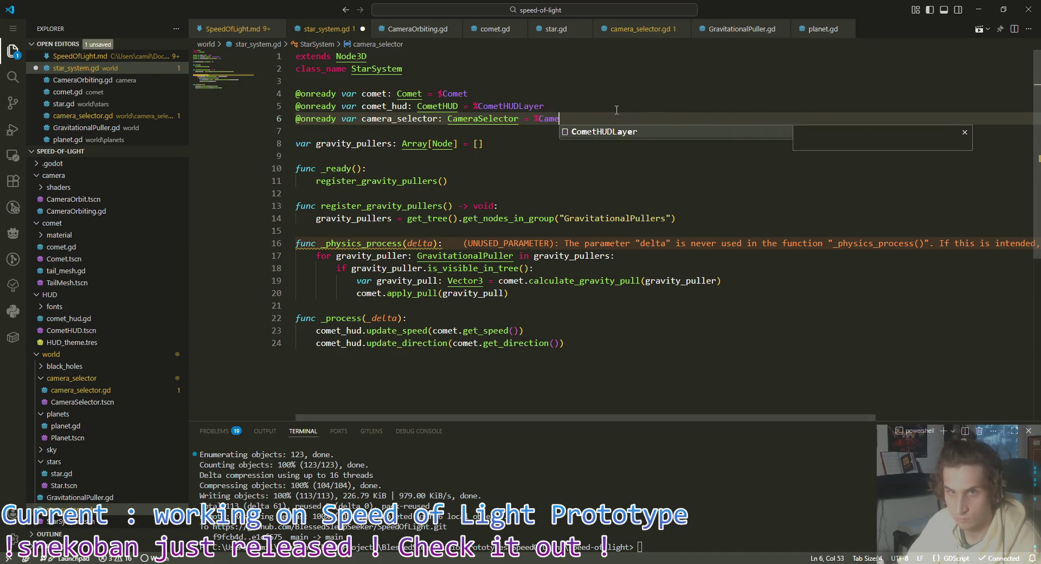
{"action": "type", "text": "raSelector"}
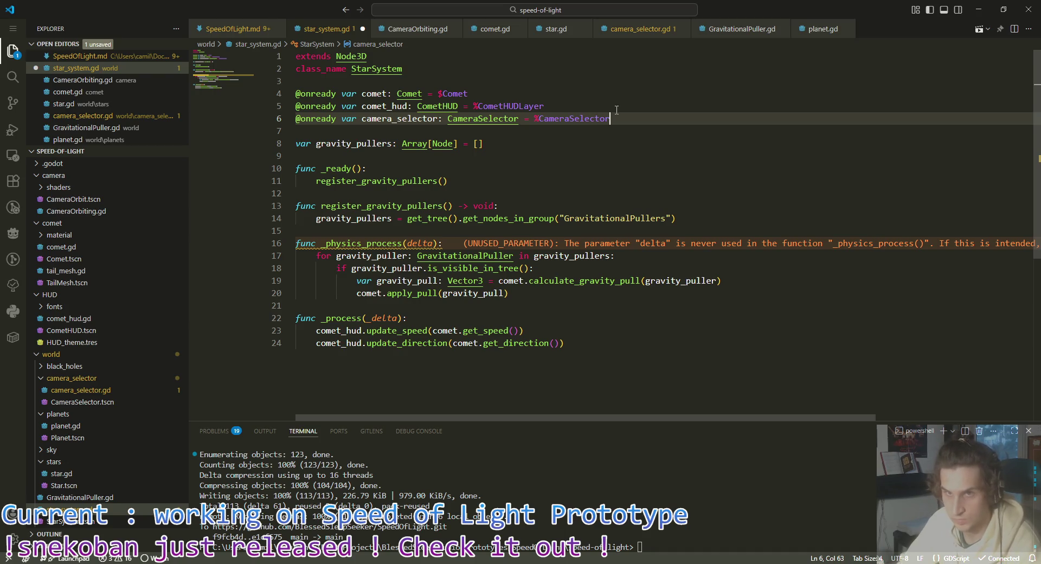
{"action": "key", "text": "ctrl+s"}
{"action": "key", "text": "alt+Tab"}
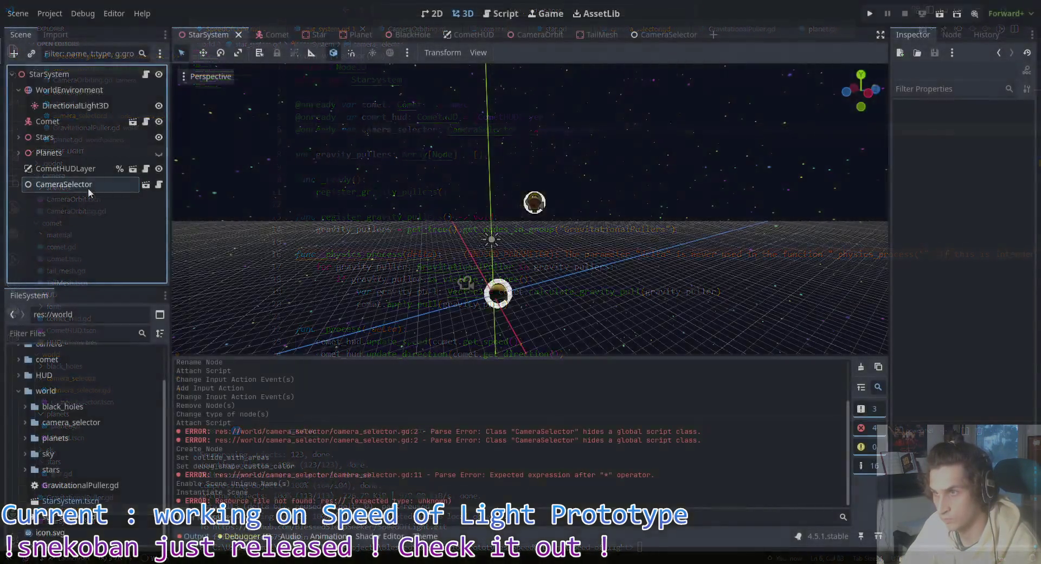
Step: Set the CameraSelector node to Access as Unique Name, then open a new line in _ready
{"action": "right_click", "coordinate": [71, 186]}
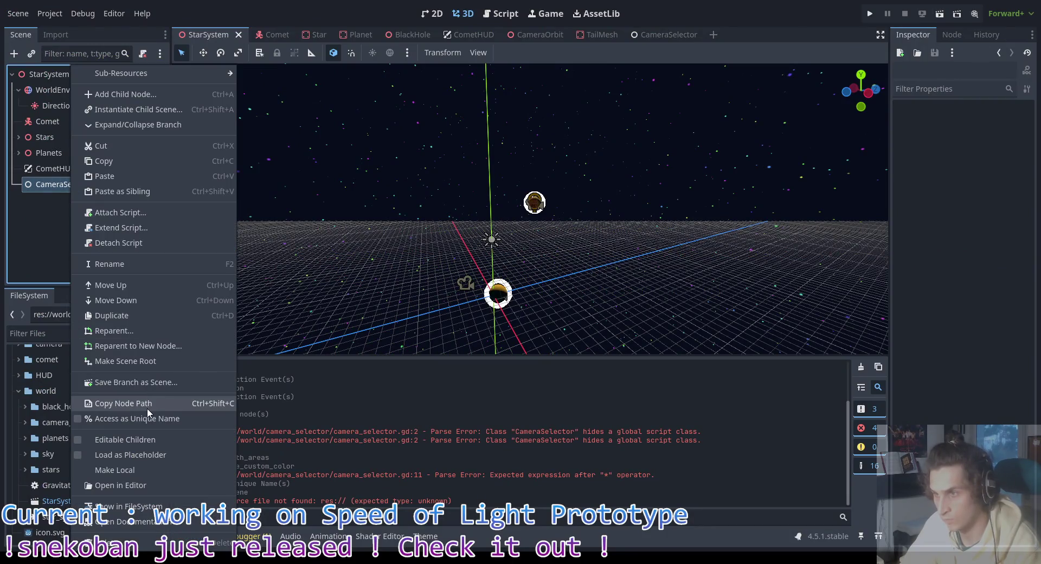
{"action": "left_click", "coordinate": [116, 234]}
{"action": "right_click", "coordinate": [102, 185]}
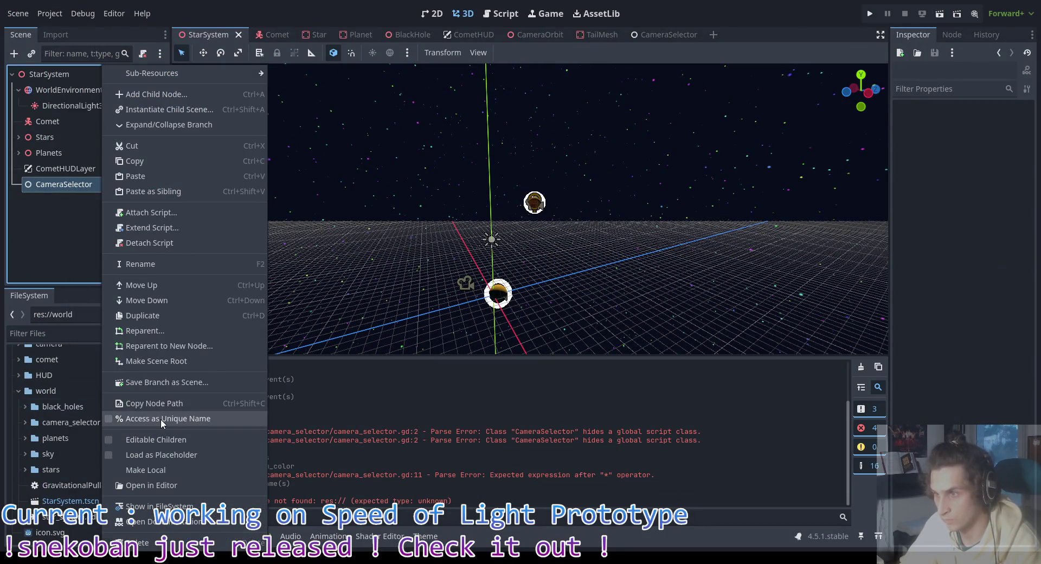
{"action": "left_click", "coordinate": [161, 419]}
{"action": "key", "text": "alt+Tab"}
{"action": "left_click", "coordinate": [674, 185]}
{"action": "key", "text": "Return"}
Step: In _ready, connect camera_selector.entity_selected to _on_entity_selected
{"action": "type", "text": "came"}
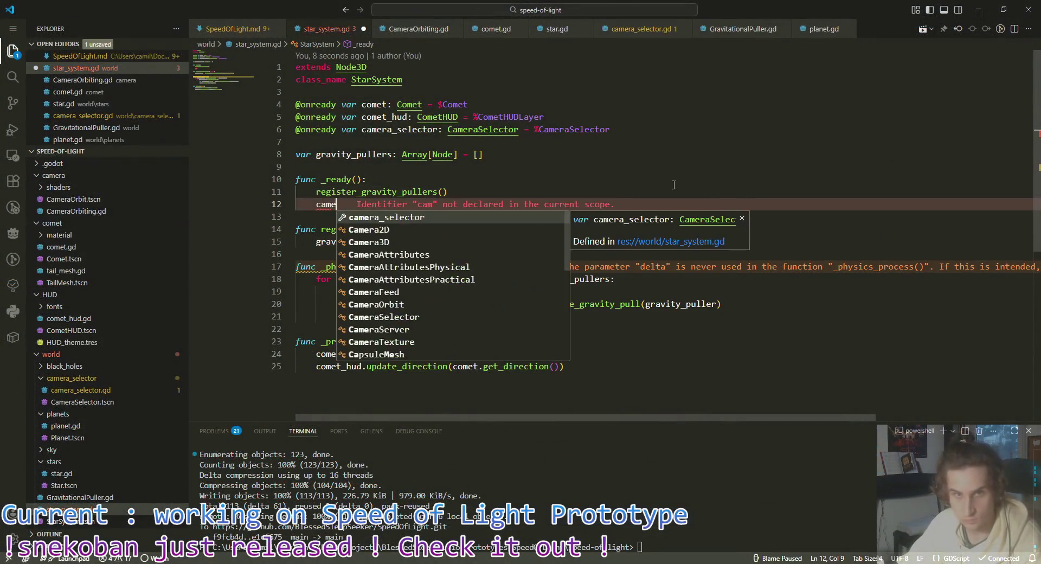
{"action": "key", "text": "Tab"}
{"action": "type", "text": "."}
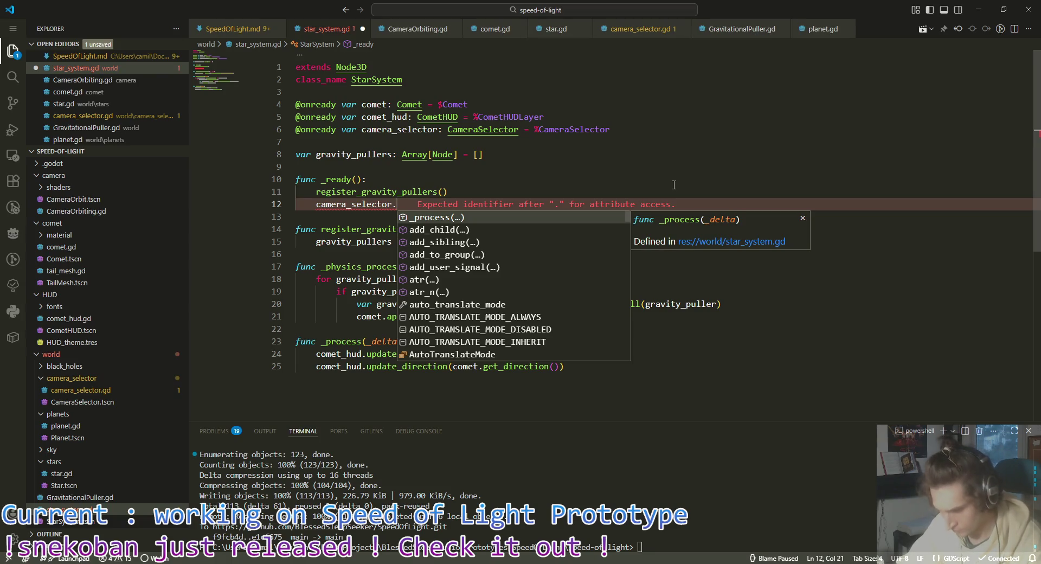
{"action": "type", "text": "sle"}
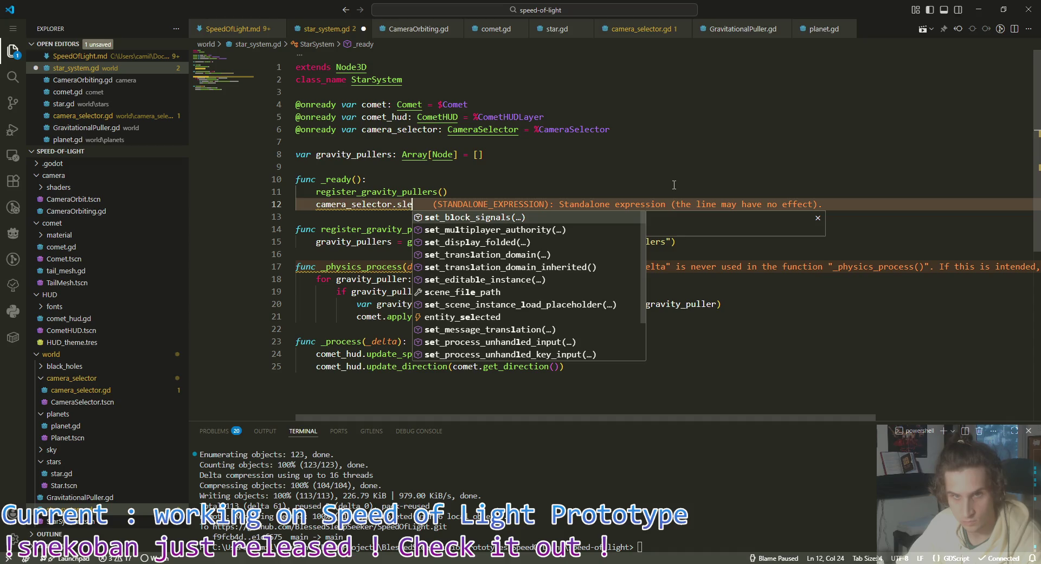
{"action": "key", "text": "BackSpace"}
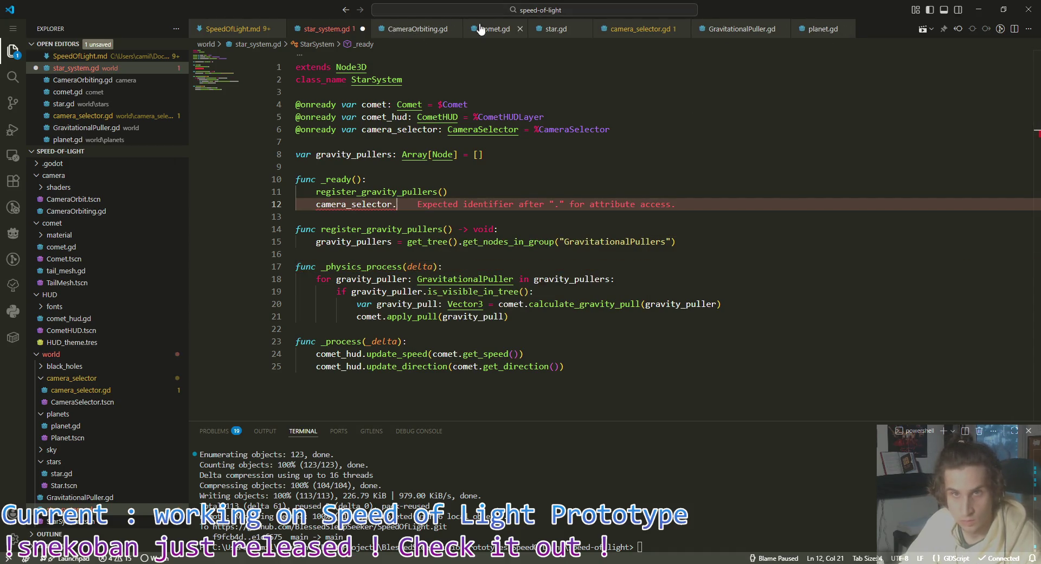
{"action": "left_click", "coordinate": [640, 29]}
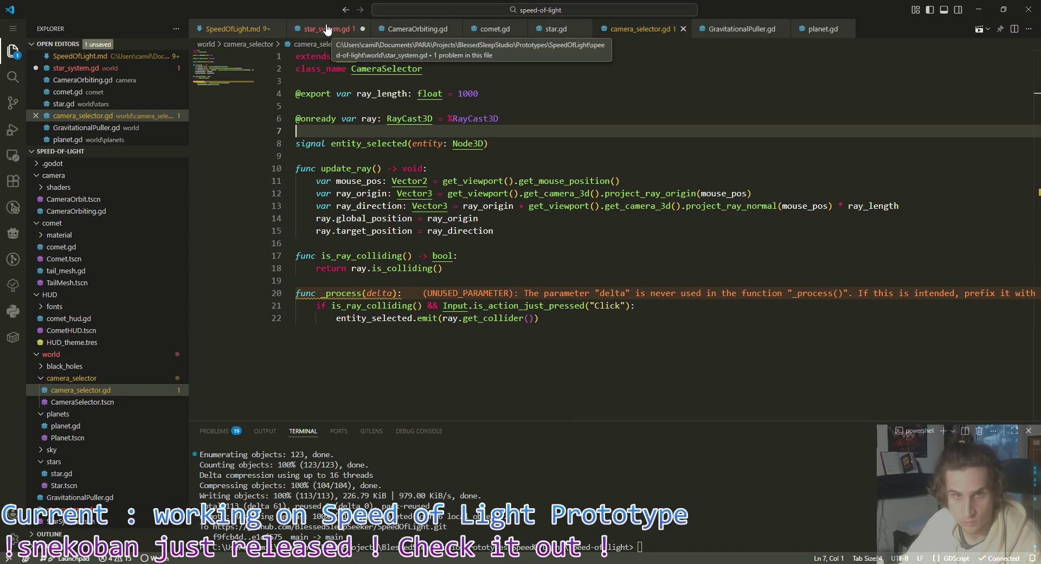
{"action": "left_click", "coordinate": [316, 27]}
{"action": "type", "text": "entity_selected."}
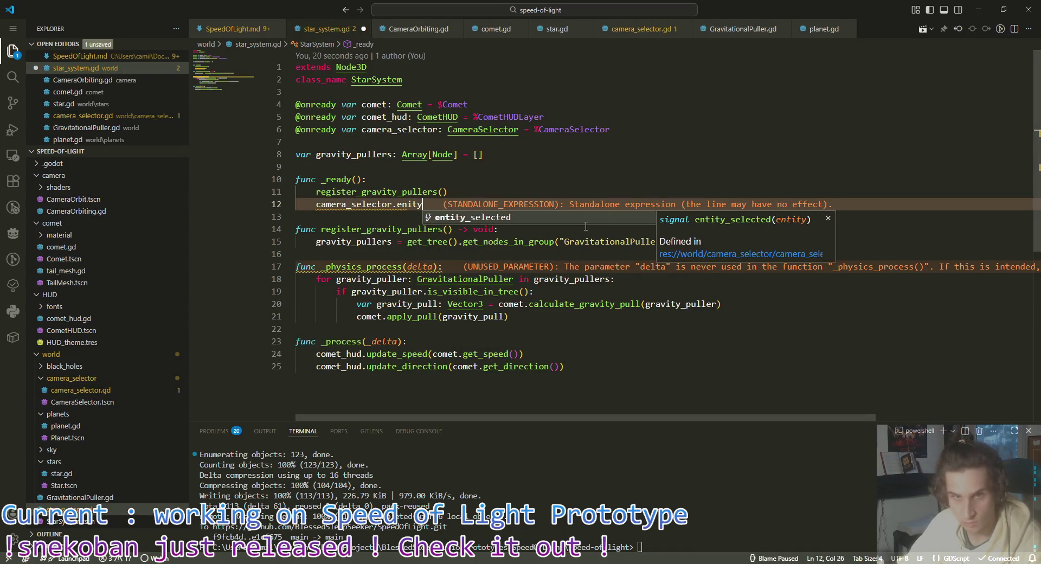
{"action": "key", "text": "Return"}
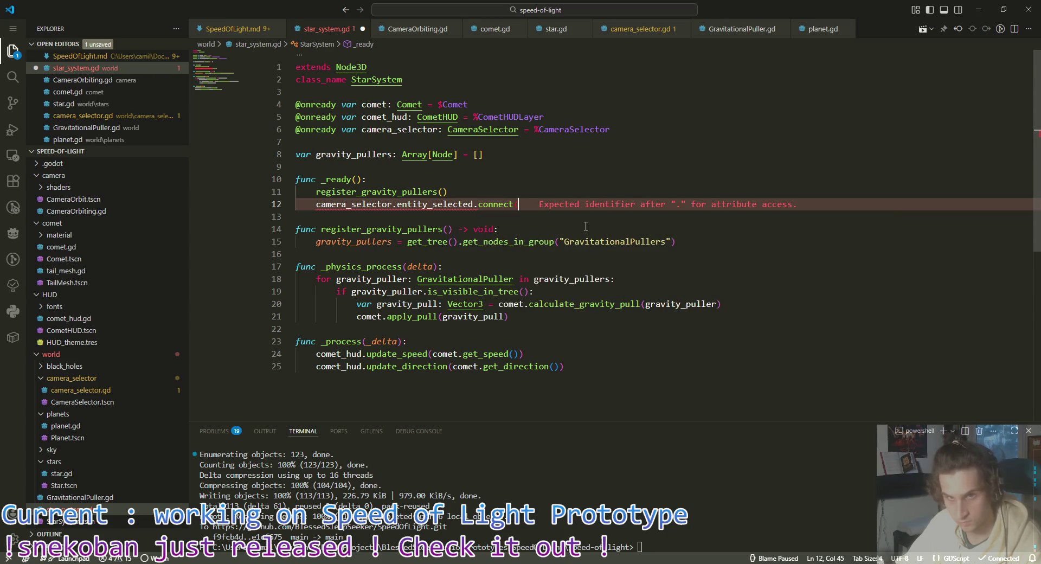
{"action": "type", "text": "_on_ra"}
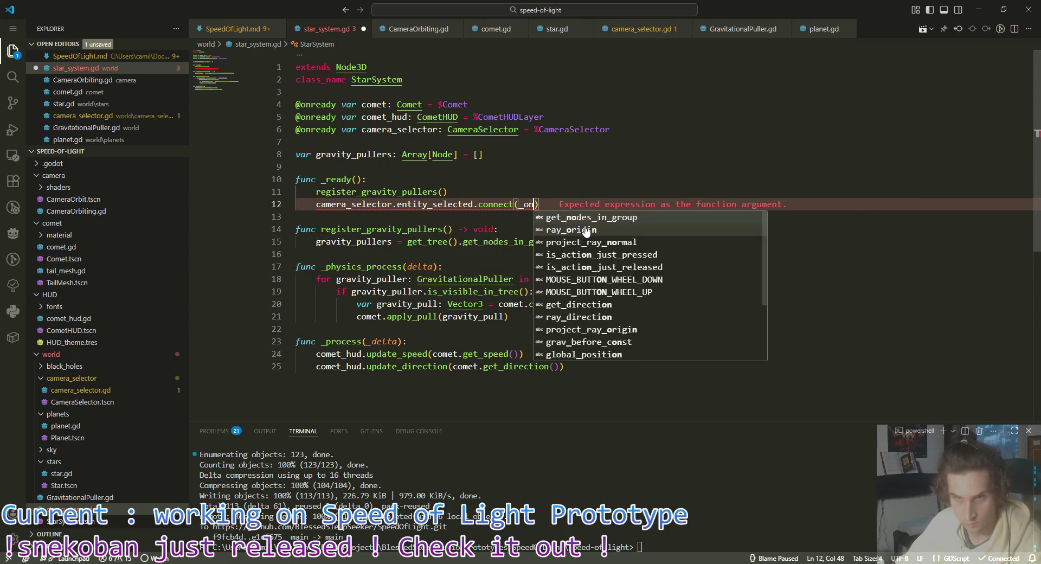
{"action": "key", "text": "BackSpace"}
{"action": "key", "text": "BackSpace"}
{"action": "type", "text": "enti"}
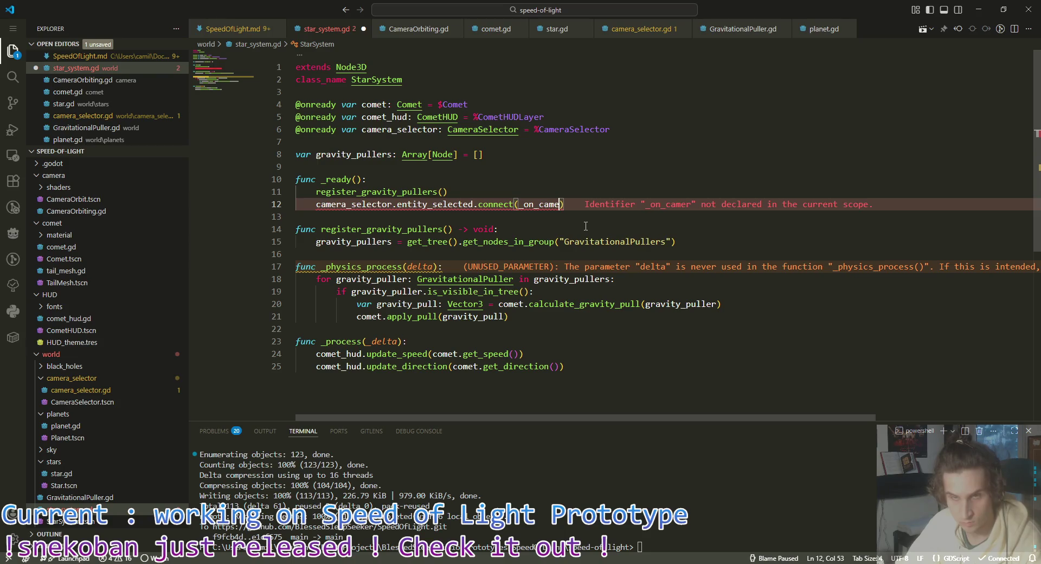
{"action": "type", "text": "ty_selected)"}
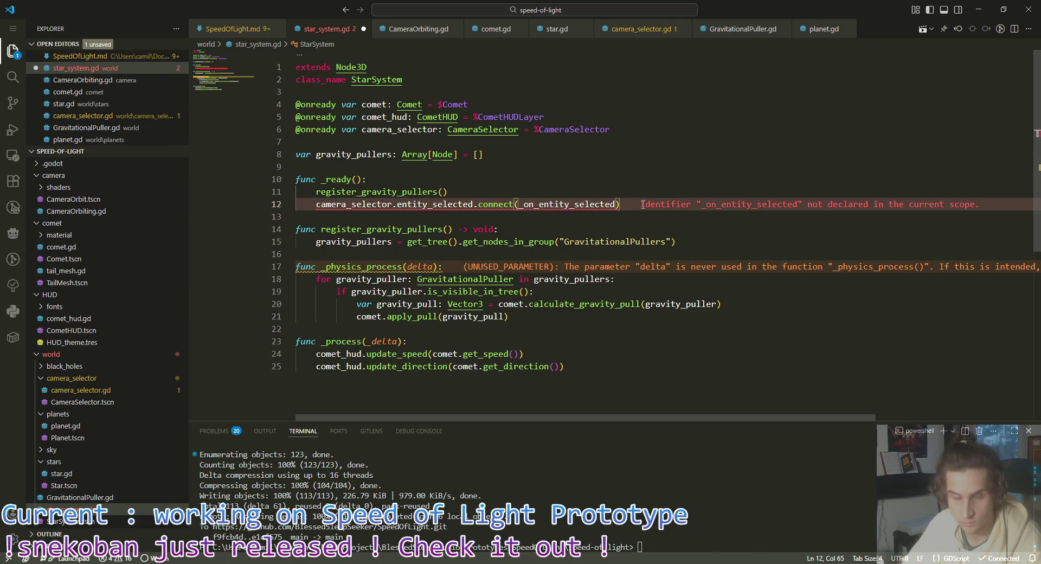
Step: Add blank lines below _physics_process to make room for the handler
{"action": "double_click", "coordinate": [583, 205]}
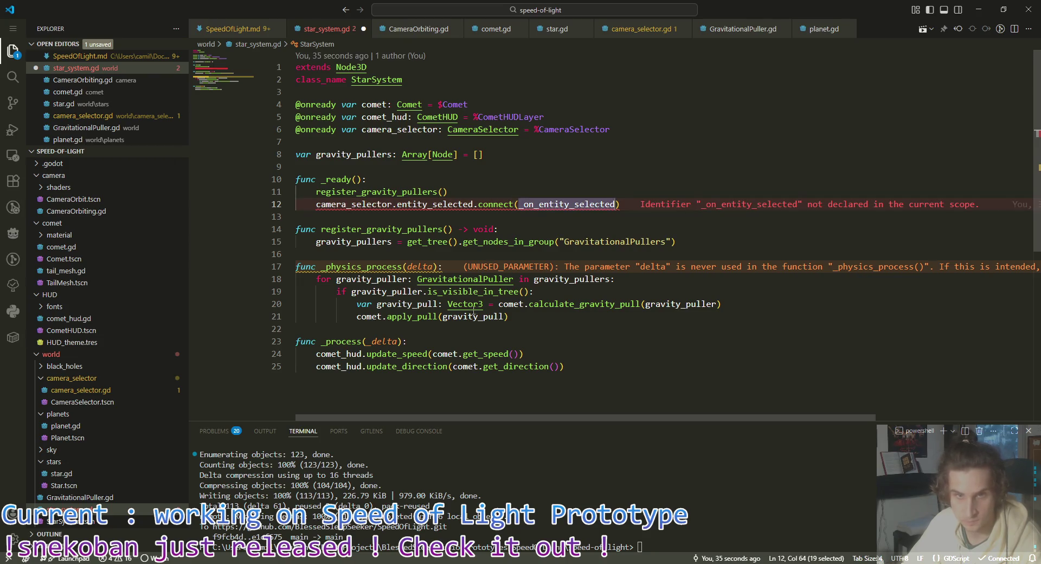
{"action": "left_click", "coordinate": [413, 329]}
{"action": "key", "text": "Return"}
{"action": "key", "text": "Return"}
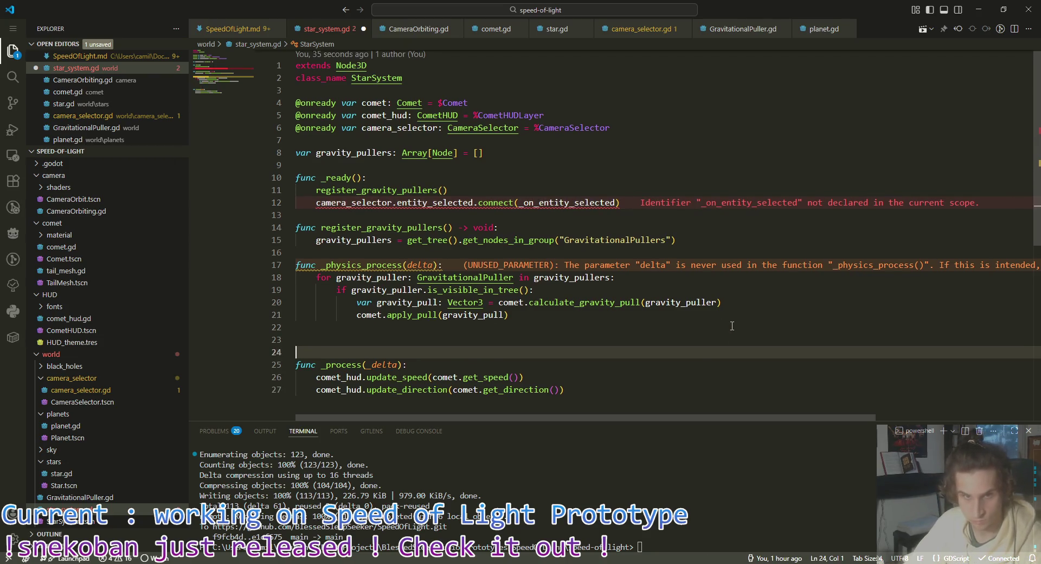
Step: Write 'func _on_entity_selected(entity: Node3D) -> void:' printing entity, and save star_system.gd
{"action": "key", "text": "Up"}
{"action": "type", "text": "func"}
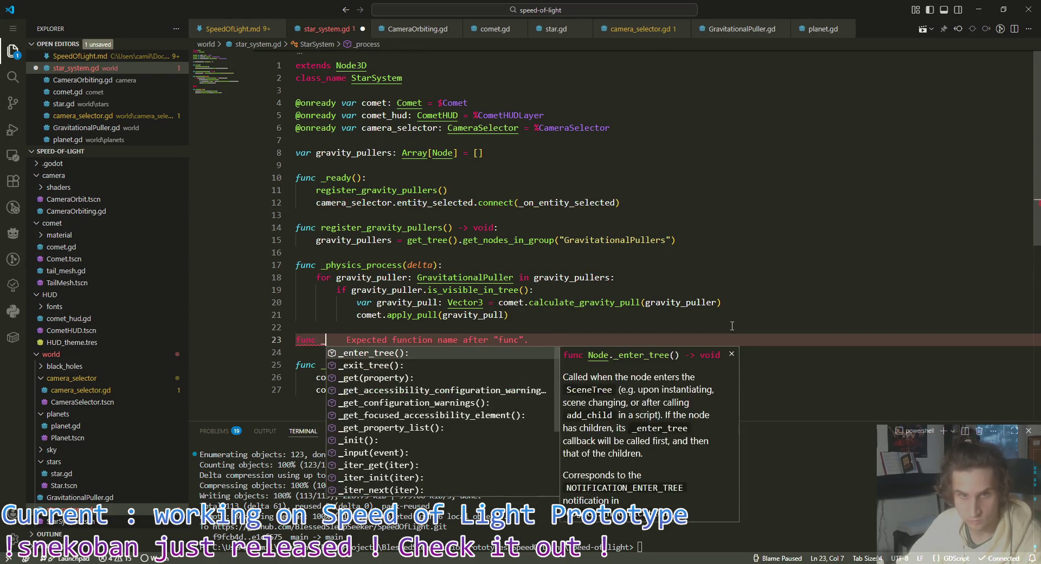
{"action": "key", "text": "Escape"}
{"action": "type", "text": "_on_enti"}
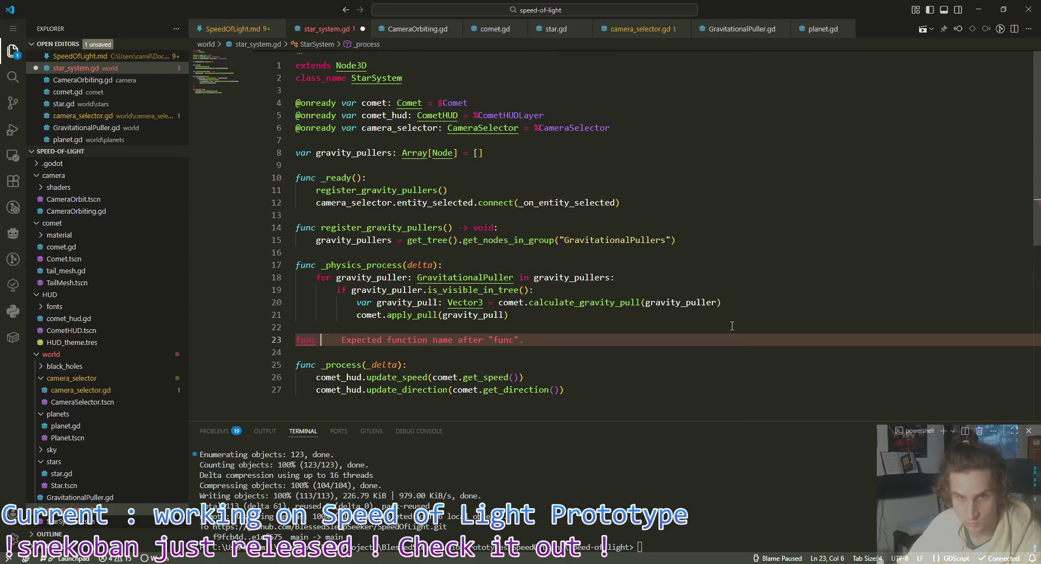
{"action": "type", "text": "ty_selected(entity"}
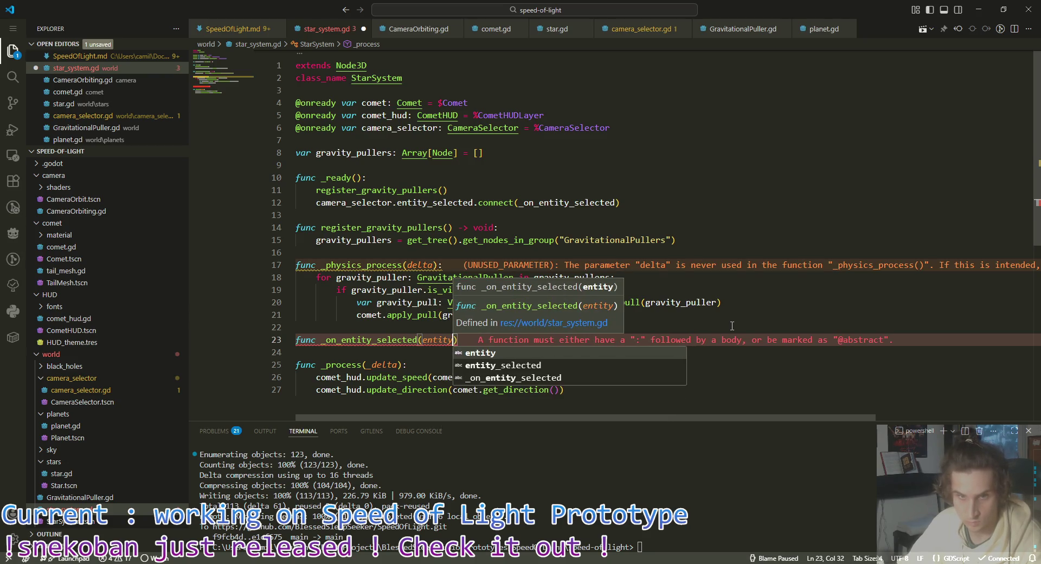
{"action": "type", "text": ": Node3D)"}
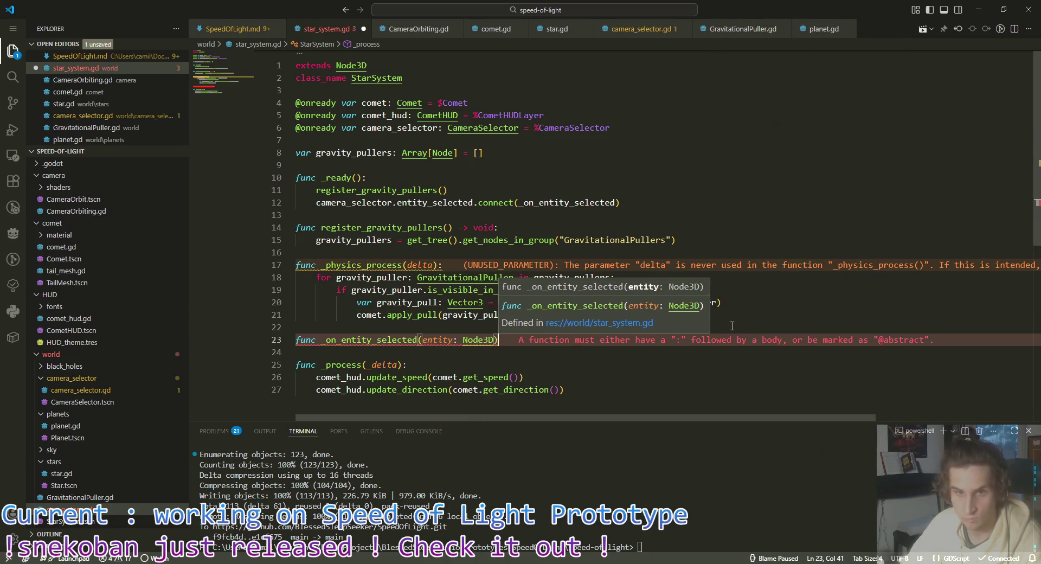
{"action": "type", "text": " -> void:"}
{"action": "key", "text": "Return"}
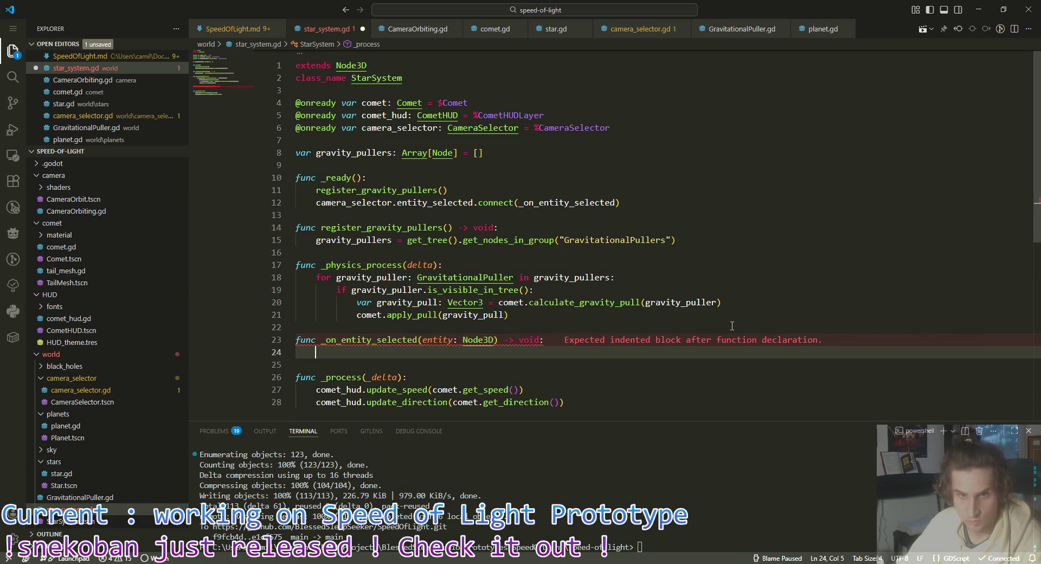
{"action": "type", "text": "print"}
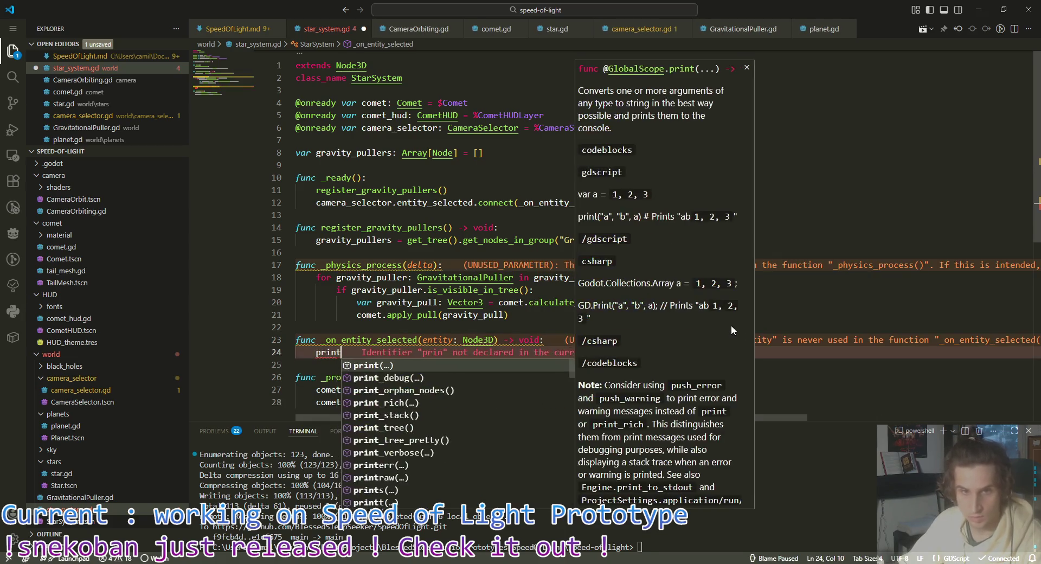
{"action": "type", "text": "(entity)"}
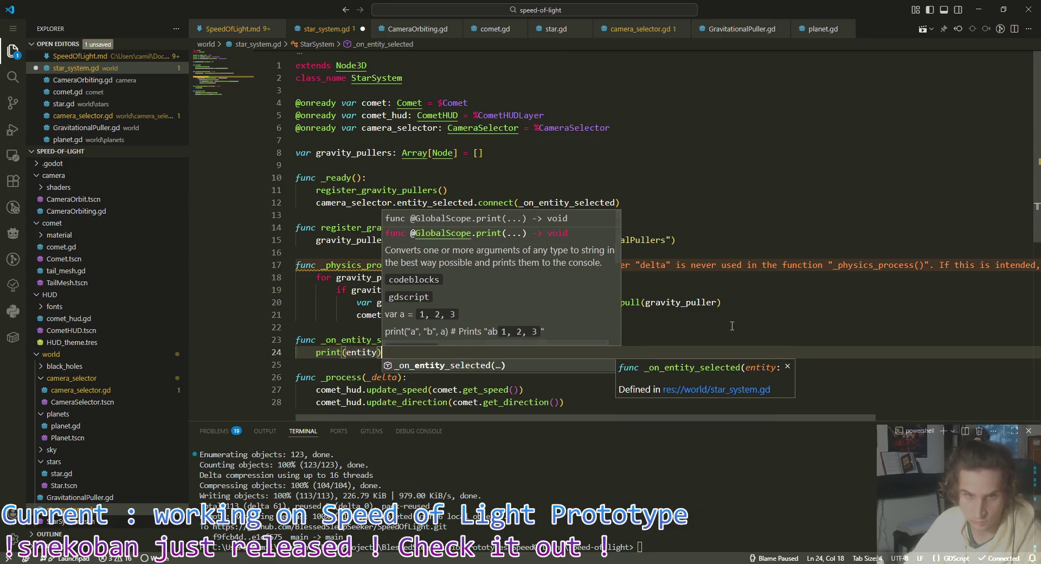
{"action": "key", "text": "ctrl+s"}
{"action": "left_click", "coordinate": [732, 315]}
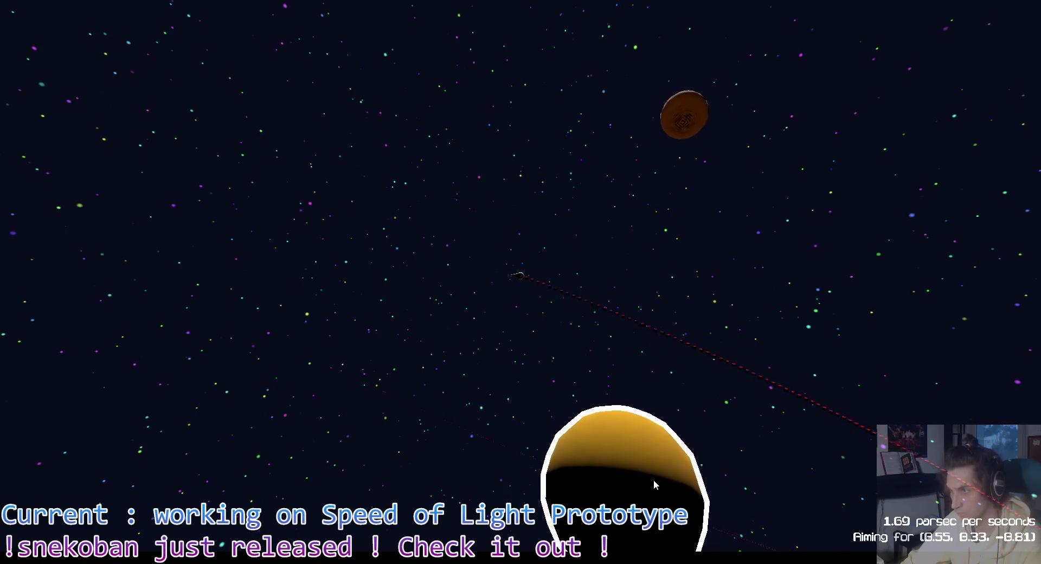
Step: Click the orange planet in the running game, then bring up camera_selector.gd in VS Code
{"action": "left_click", "coordinate": [701, 113]}
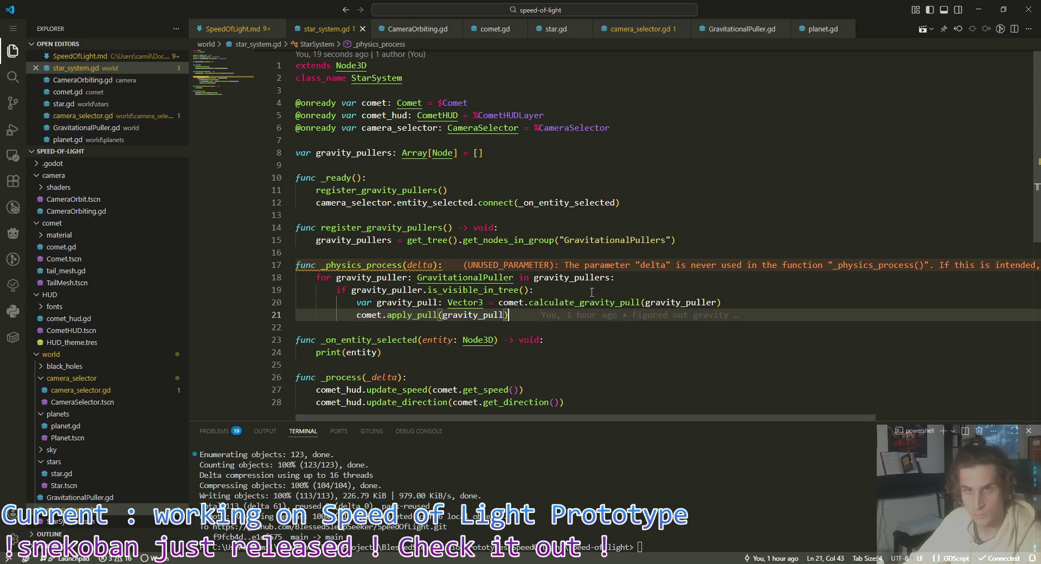
{"action": "key", "text": "ctrl+Tab"}
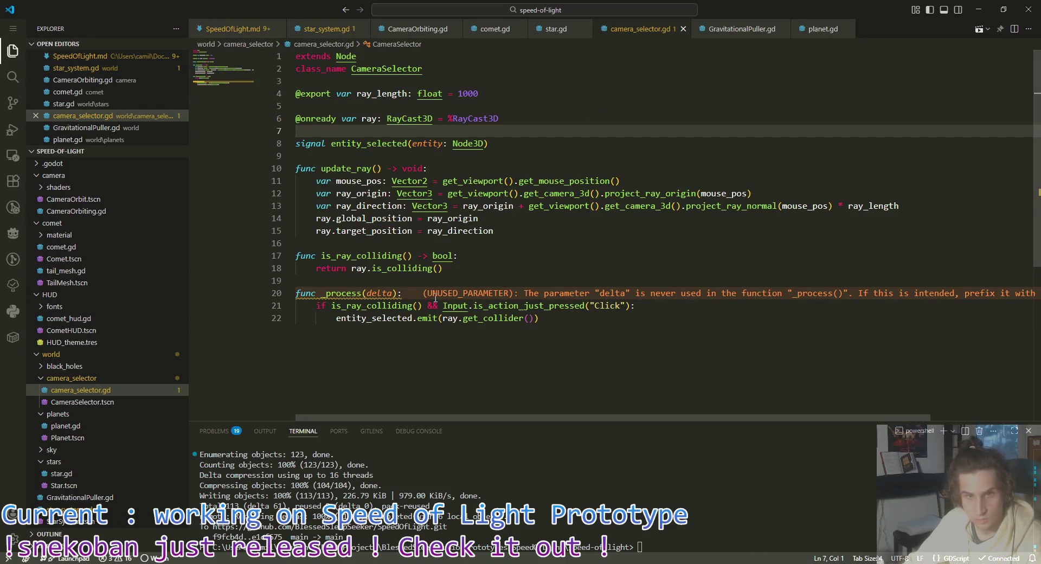
Step: Move the Input.is_action_just_pressed("Click") check before is_ray_colliding() in _process and save
{"action": "left_click", "coordinate": [423, 294]}
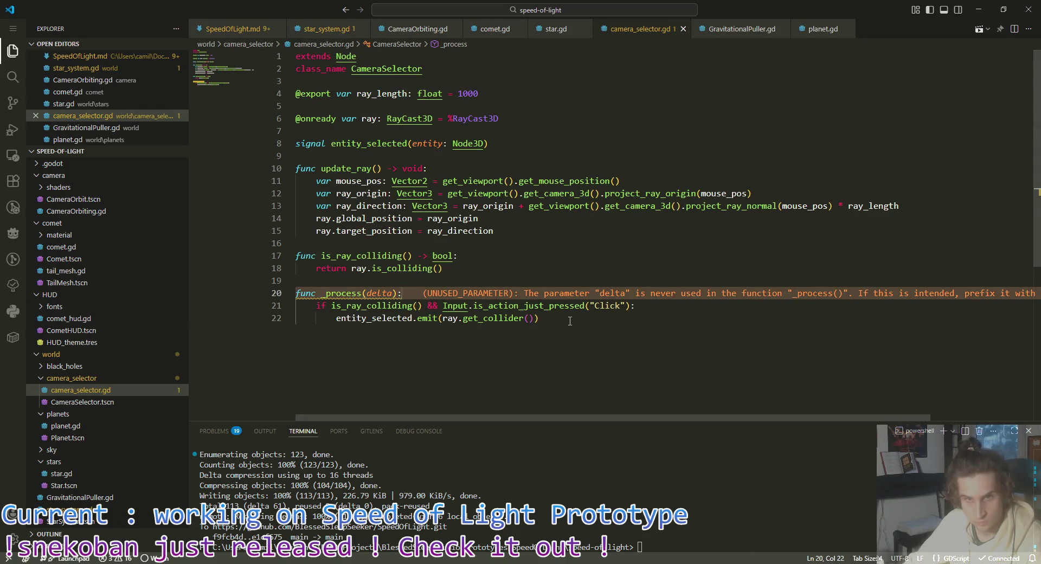
{"action": "left_click", "coordinate": [526, 274]}
{"action": "left_click", "coordinate": [472, 296]}
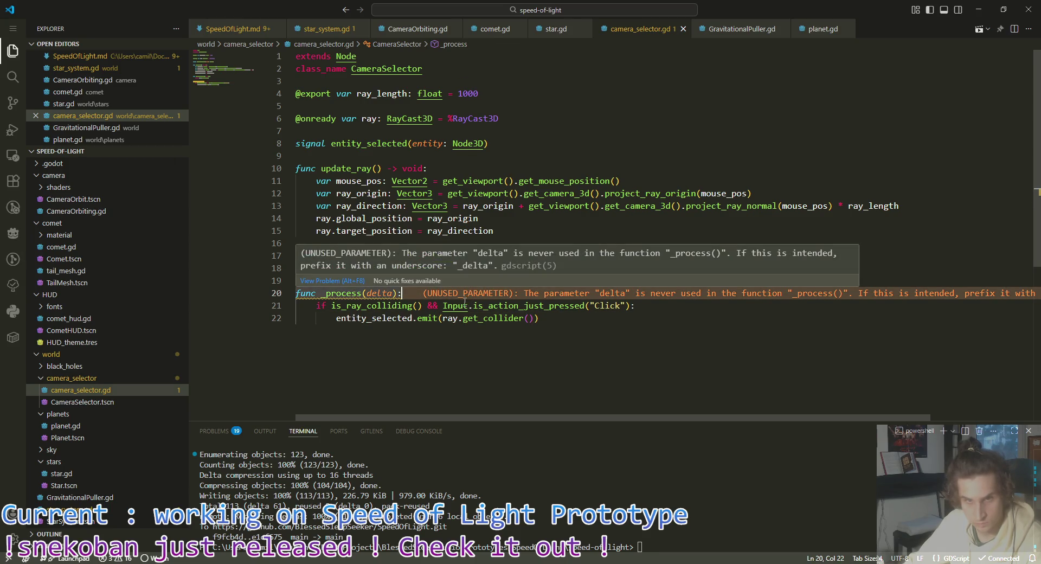
{"action": "mouse_move", "coordinate": [456, 306]}
{"action": "left_click_drag", "start_coordinate": [629, 306], "coordinate": [442, 306]}
{"action": "key", "text": "ctrl+Left"}
{"action": "key", "text": "ctrl+Left"}
{"action": "key", "text": "ctrl+Left"}
{"action": "type", "text": "Input.is_action_just_pressed(\"Click\") &&"}
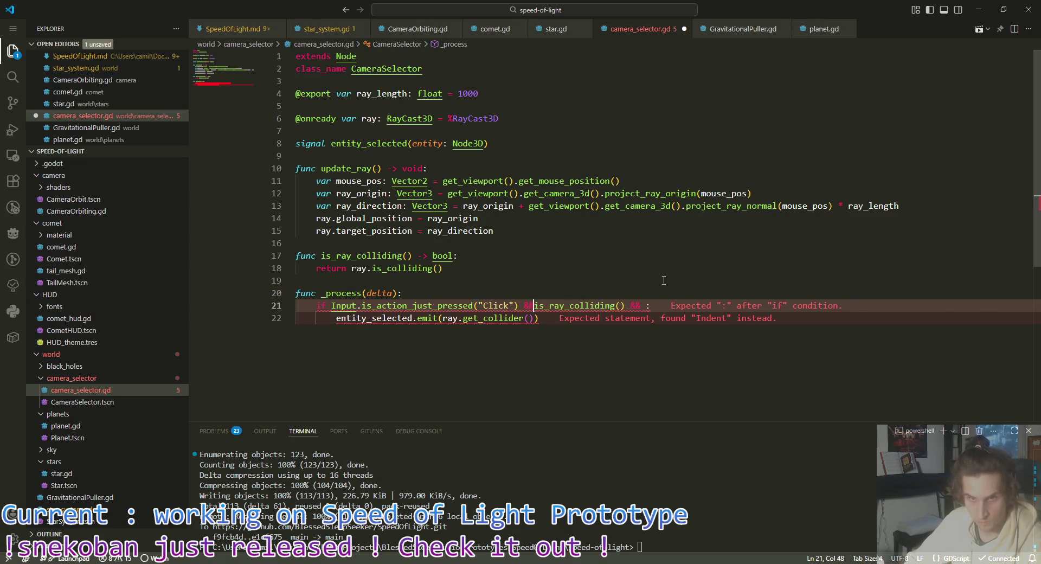
{"action": "key", "text": "ctrl+Right"}
{"action": "key", "text": "ctrl+Right"}
{"action": "key", "text": "ctrl+Right"}
{"action": "key", "text": "BackSpace"}
{"action": "key", "text": "BackSpace"}
{"action": "key", "text": "BackSpace"}
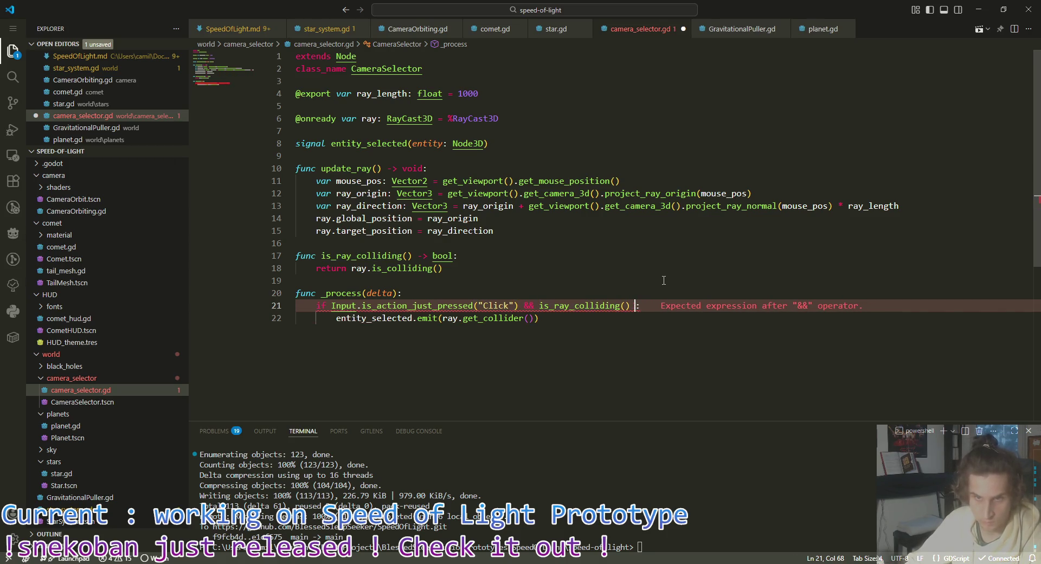
{"action": "left_click", "coordinate": [569, 320]}
{"action": "key", "text": "ctrl+s"}
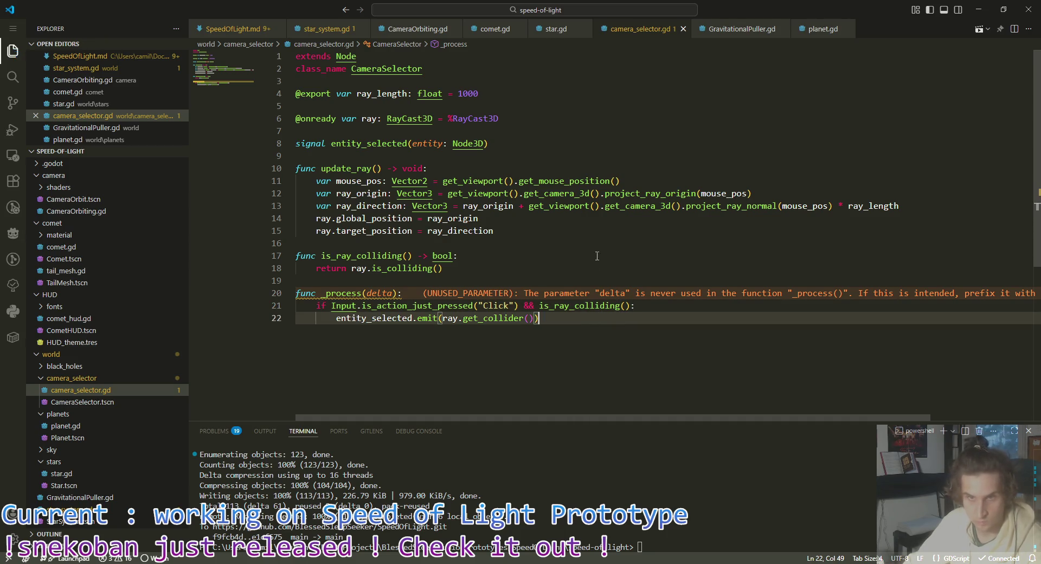
Step: Rename the _process parameter to _delta and add update_ray() as its first line
{"action": "left_click", "coordinate": [368, 293]}
{"action": "type", "text": "_"}
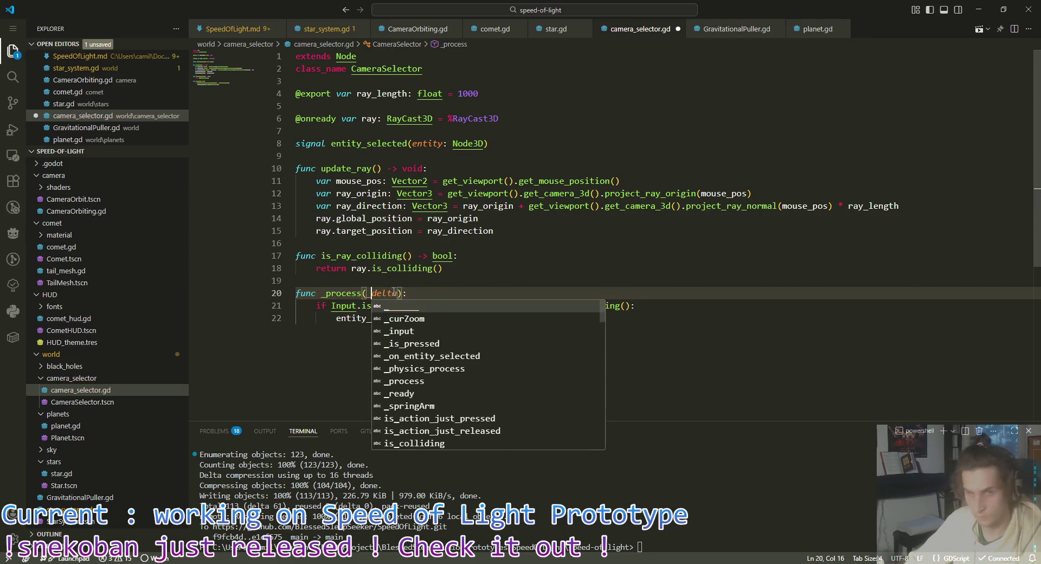
{"action": "left_click", "coordinate": [366, 282]}
{"action": "left_click", "coordinate": [454, 242]}
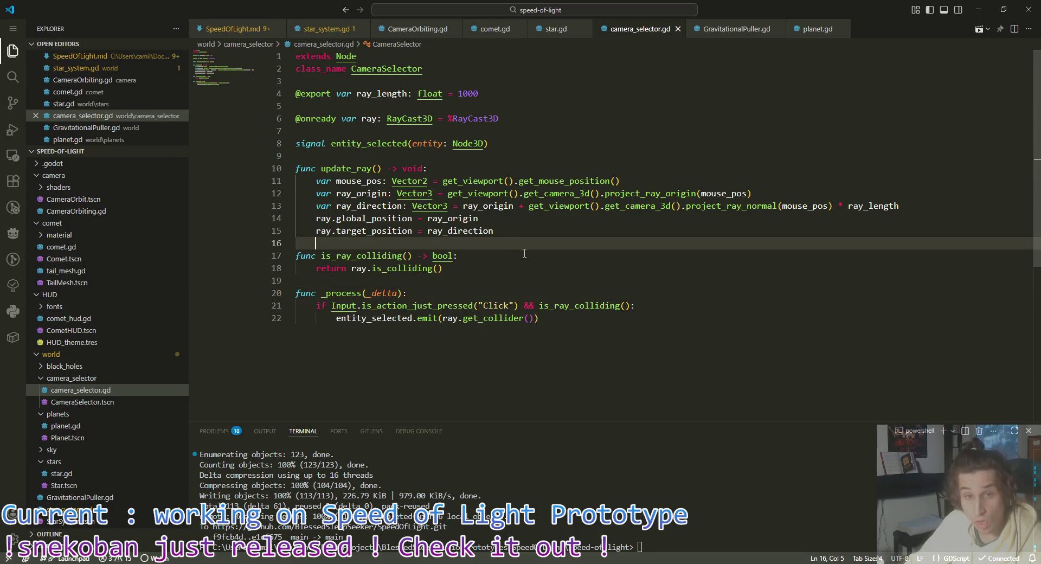
{"action": "left_click", "coordinate": [458, 279]}
{"action": "left_click", "coordinate": [456, 251]}
{"action": "left_click", "coordinate": [422, 296]}
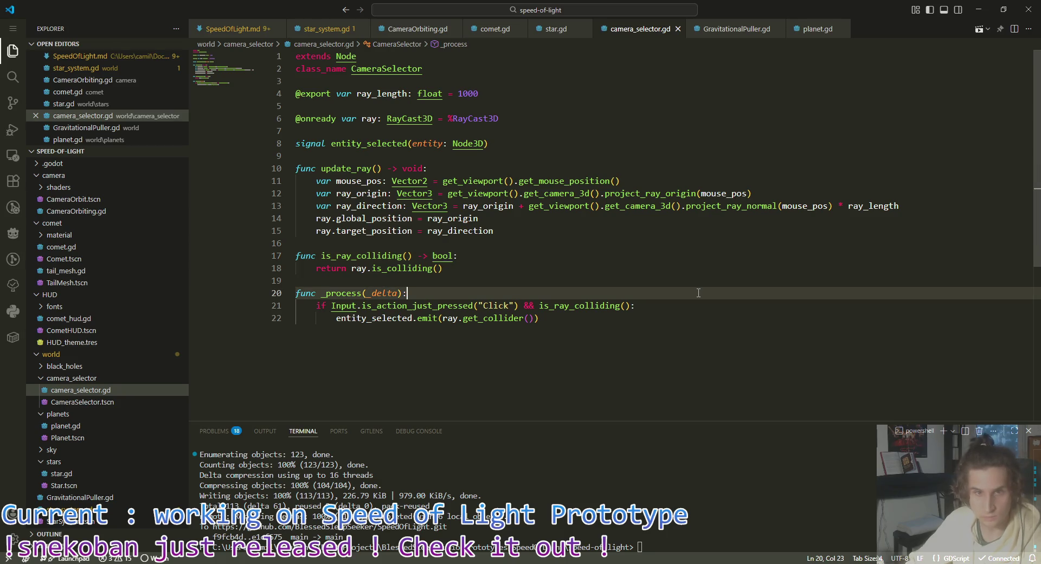
{"action": "key", "text": "Return"}
{"action": "type", "text": "upda"}
{"action": "key", "text": "Return"}
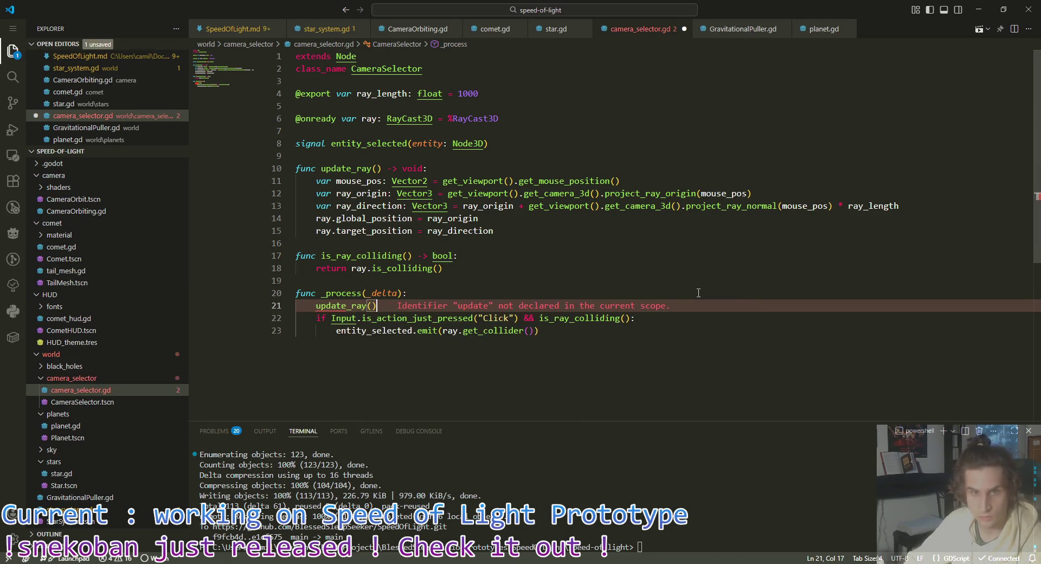
{"action": "key", "text": "Down"}
{"action": "key", "text": "Home"}
{"action": "key", "text": "Home"}
Step: Run the game from Godot to test the updated selector, then close the game window
{"action": "key", "text": "alt+Tab"}
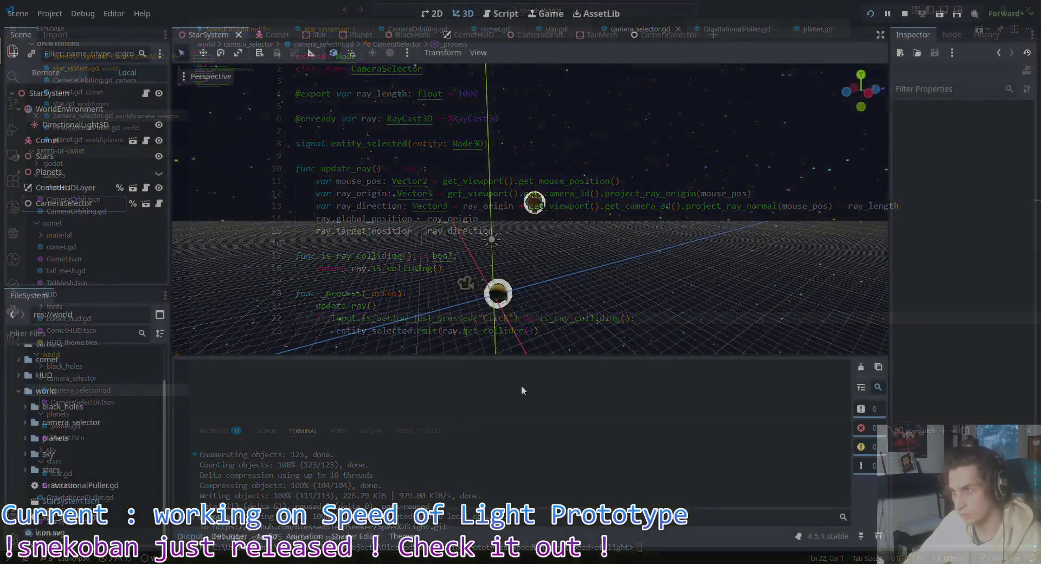
{"action": "key", "text": "F5"}
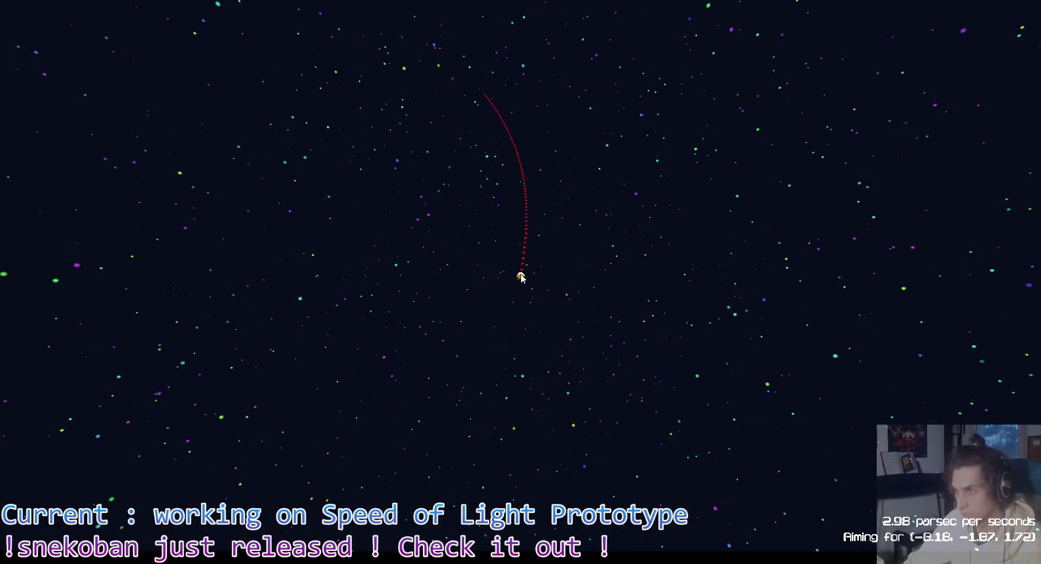
{"action": "key", "text": "alt+Tab"}
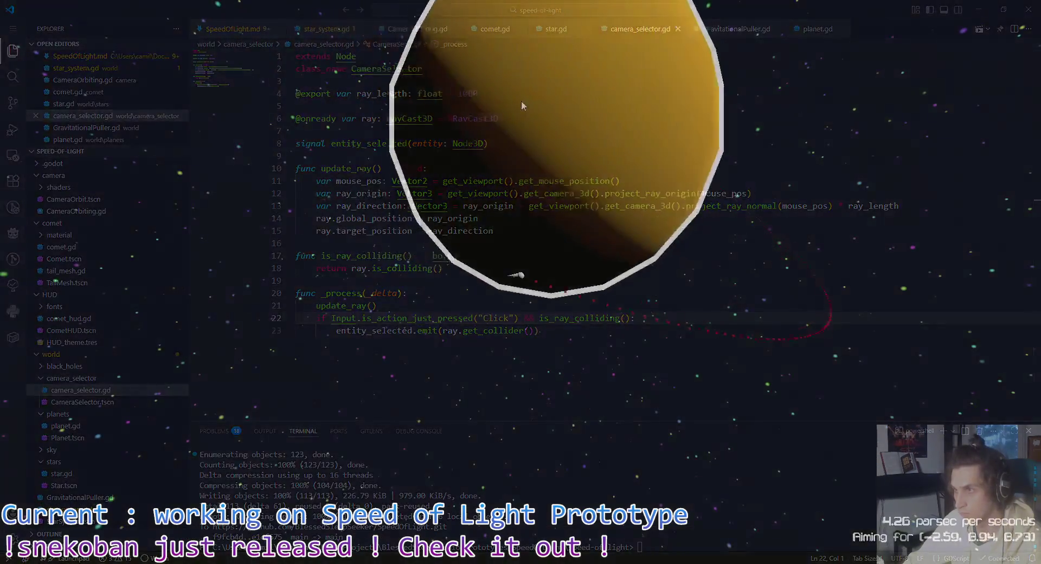
{"action": "key", "text": "alt+Tab"}
{"action": "key", "text": "alt+Tab"}
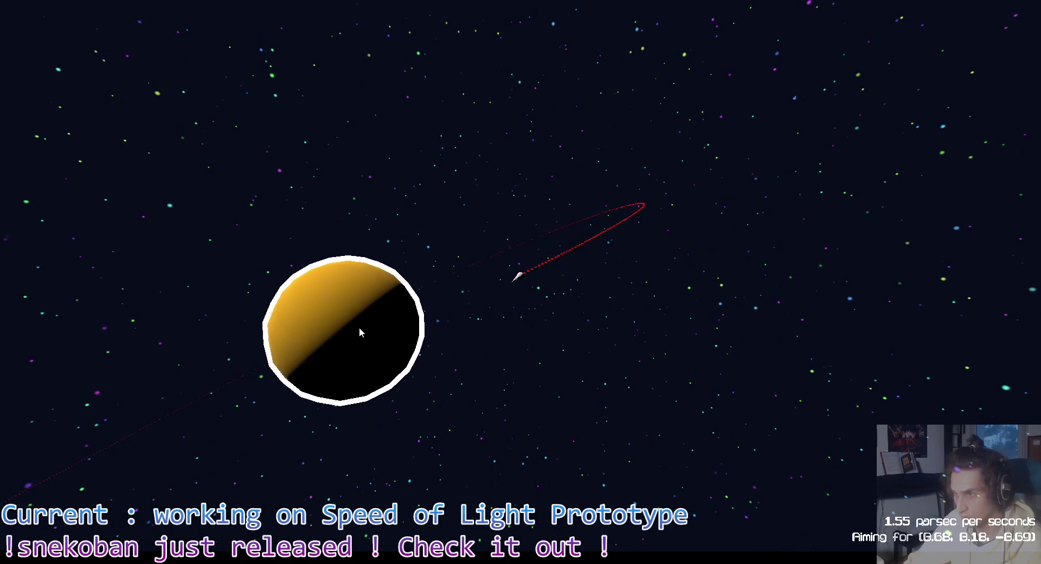
{"action": "key", "text": "alt+Tab"}
{"action": "key", "text": "F5"}
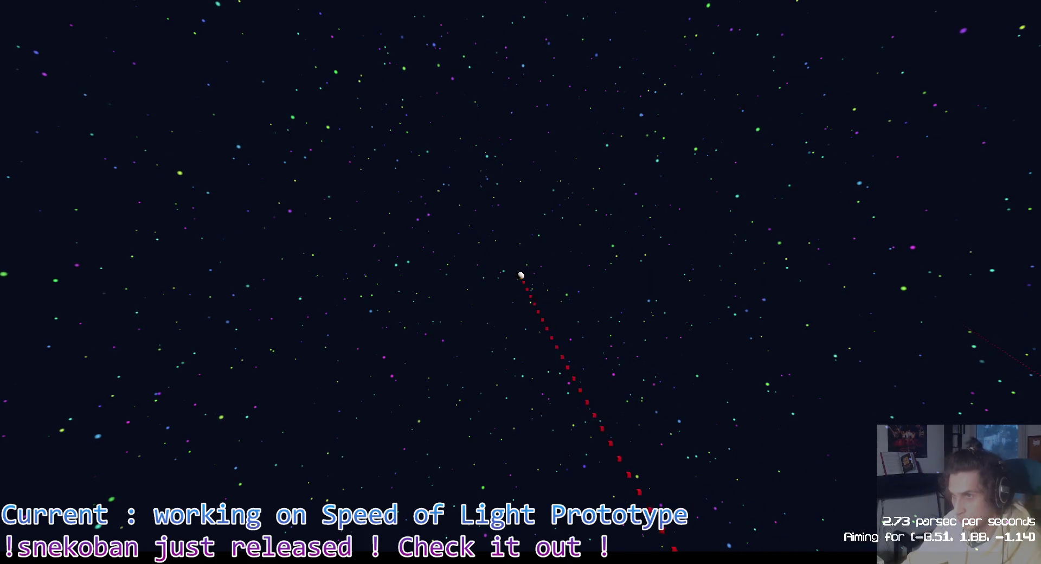
{"action": "left_click", "coordinate": [522, 277]}
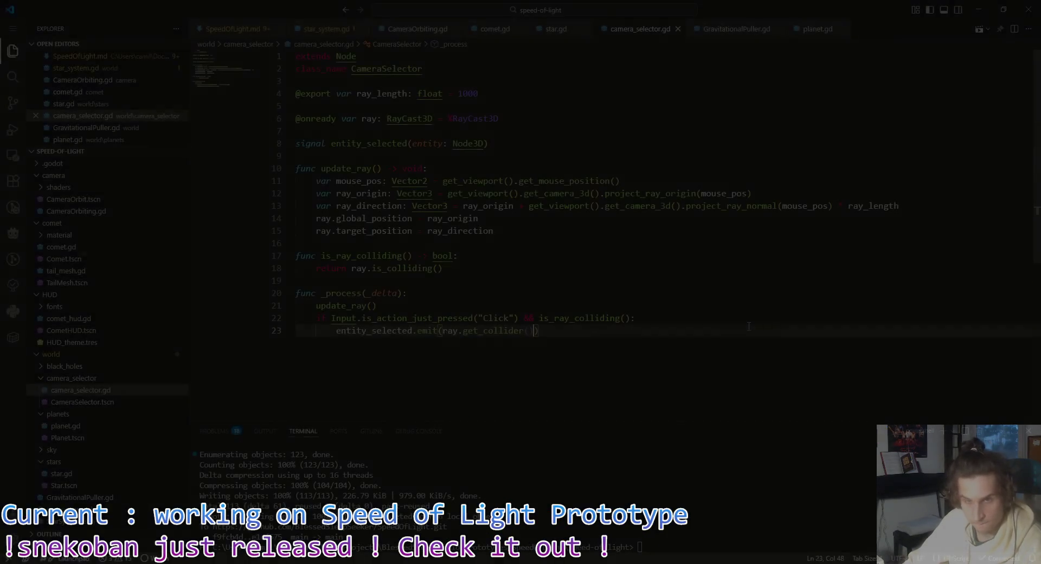
Step: Restore the get_collider() call on line 23 via autocomplete and save
{"action": "type", "text": ".get_parent()"}
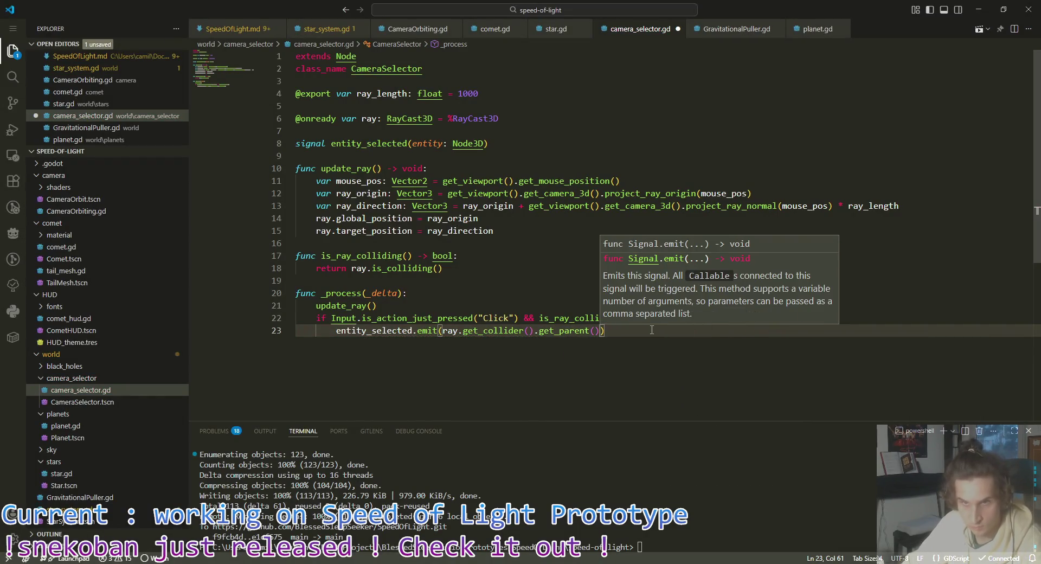
{"action": "type", "text": ")"}
{"action": "mouse_move", "coordinate": [581, 332]}
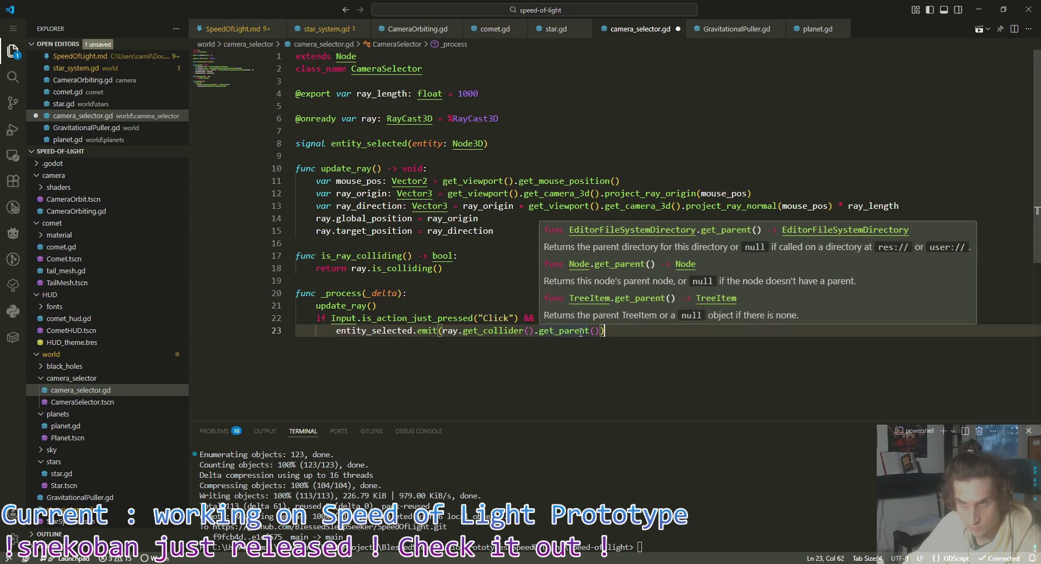
{"action": "key", "text": "Left"}
{"action": "key", "text": "ctrl+shift+Left"}
{"action": "key", "text": "ctrl+shift+Left"}
{"action": "key", "text": "ctrl+shift+Left"}
{"action": "key", "text": "BackSpace"}
{"action": "key", "text": "BackSpace"}
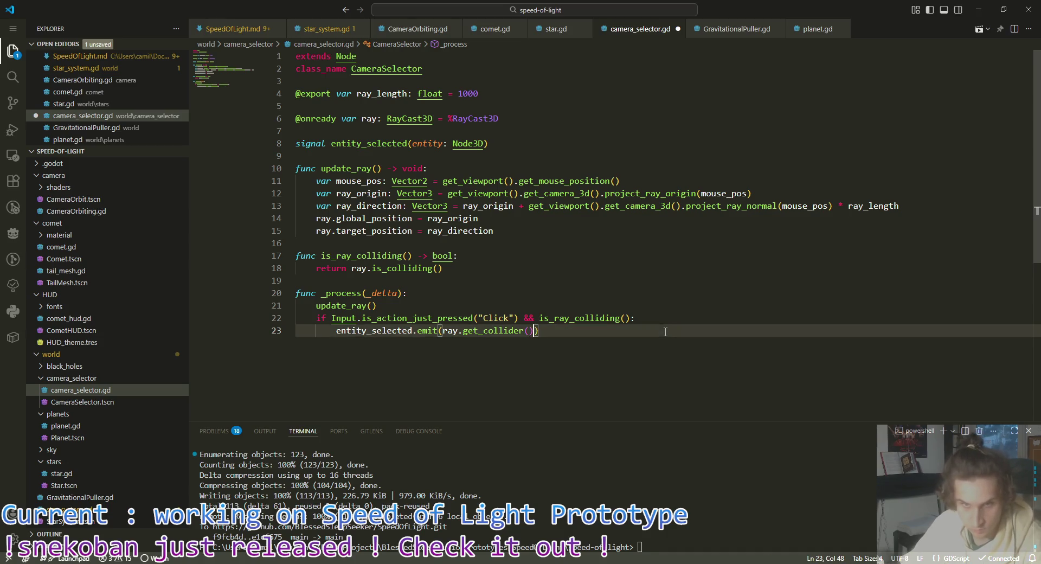
{"action": "key", "text": "ctrl+space"}
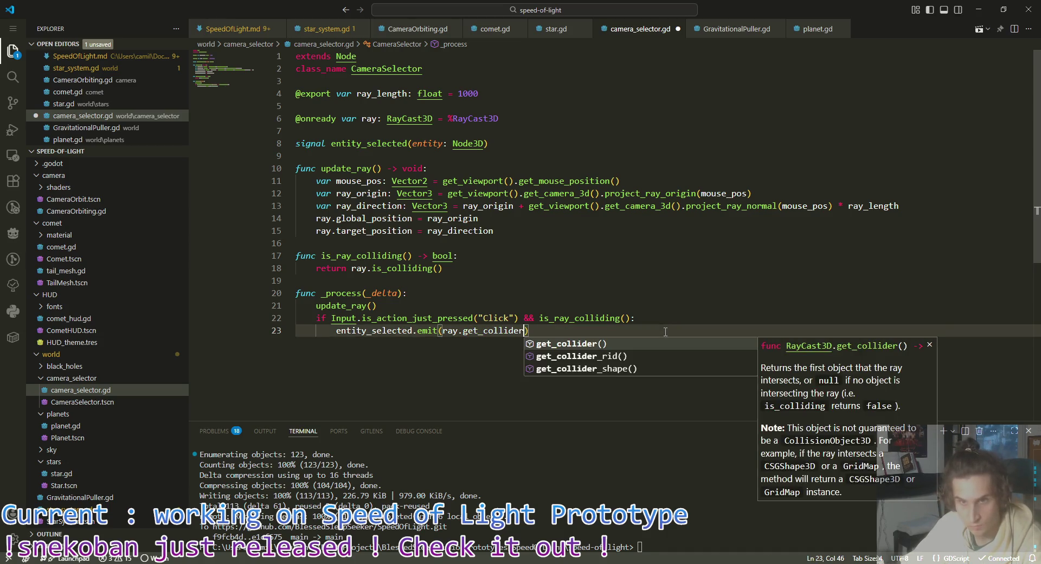
{"action": "key", "text": "Down"}
{"action": "key", "text": "Up"}
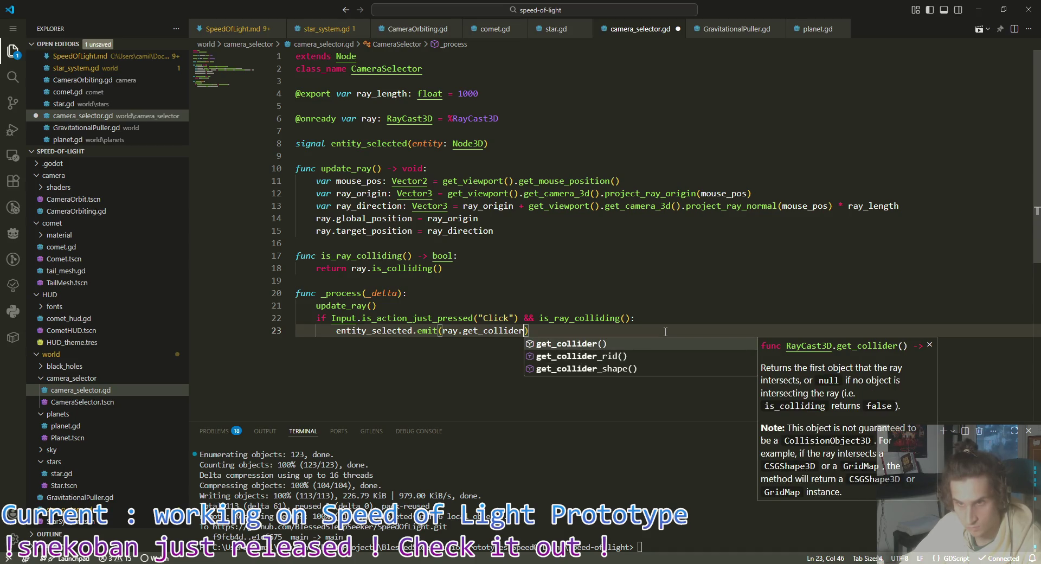
{"action": "key", "text": "Return"}
{"action": "key", "text": "ctrl+s"}
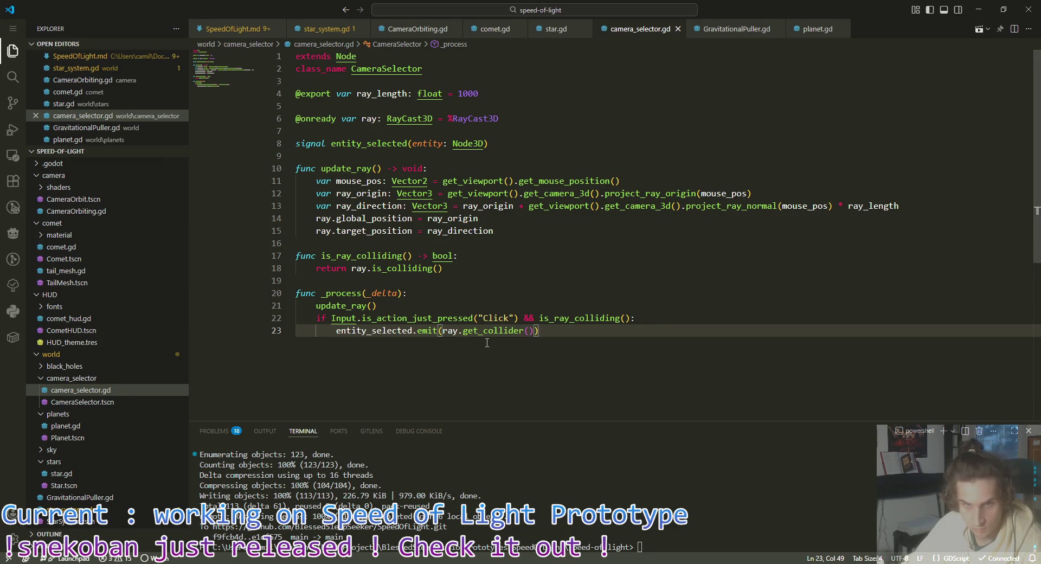
Step: Append .get_parent() so line 23 emits ray.get_collider().get_parent(), and save
{"action": "mouse_move", "coordinate": [496, 328]}
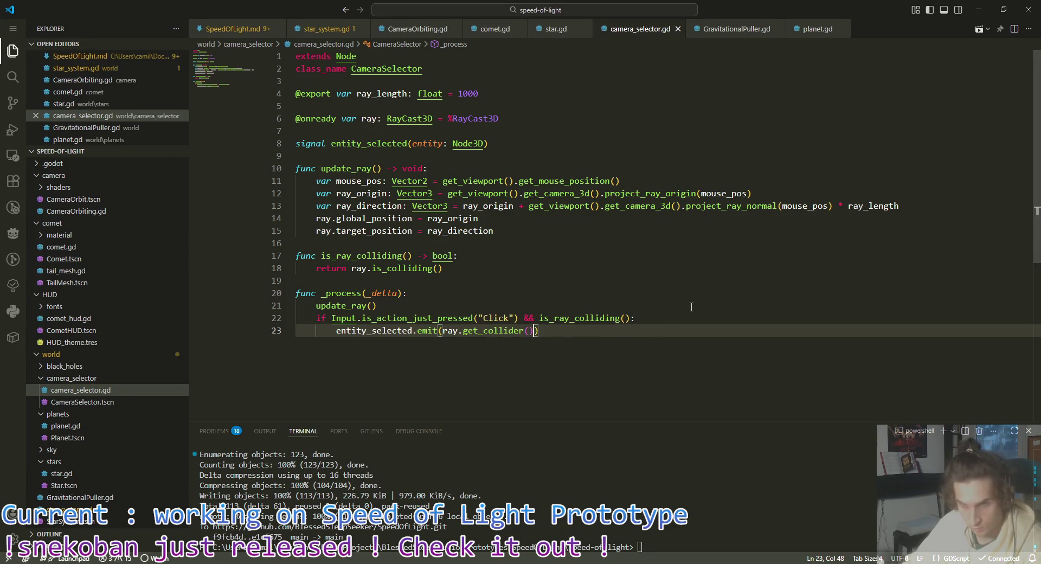
{"action": "type", "text": ".gg"}
{"action": "key", "text": "BackSpace"}
{"action": "key", "text": "BackSpace"}
{"action": "type", "text": "parent"}
{"action": "key", "text": "BackSpace"}
{"action": "key", "text": "BackSpace"}
{"action": "key", "text": "BackSpace"}
{"action": "key", "text": "BackSpace"}
{"action": "key", "text": "BackSpace"}
{"action": "key", "text": "BackSpace"}
{"action": "type", "text": "get_parent"}
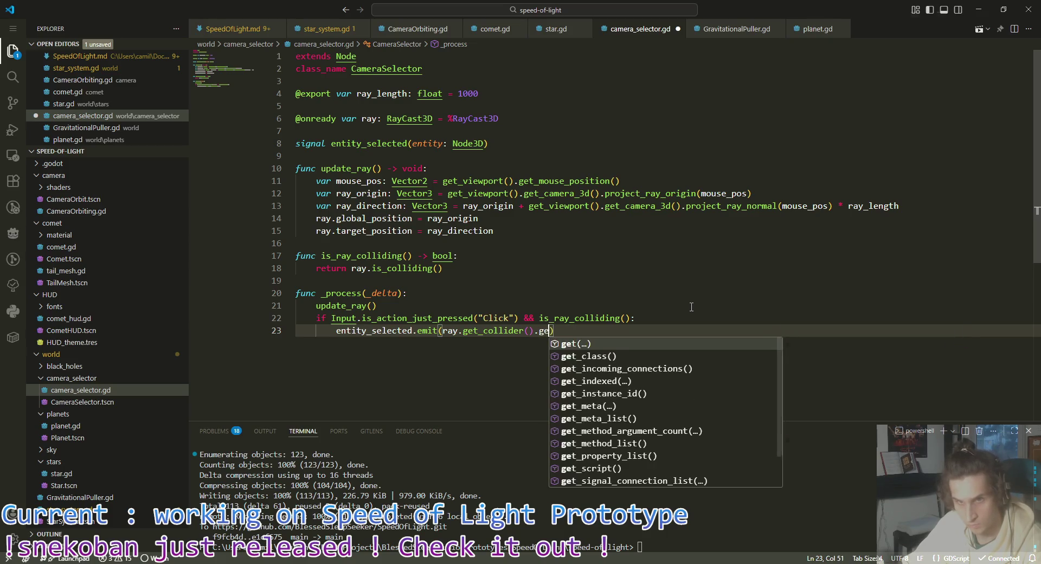
{"action": "type", "text": "()"}
{"action": "key", "text": "ctrl+s"}
{"action": "left_click", "coordinate": [641, 330]}
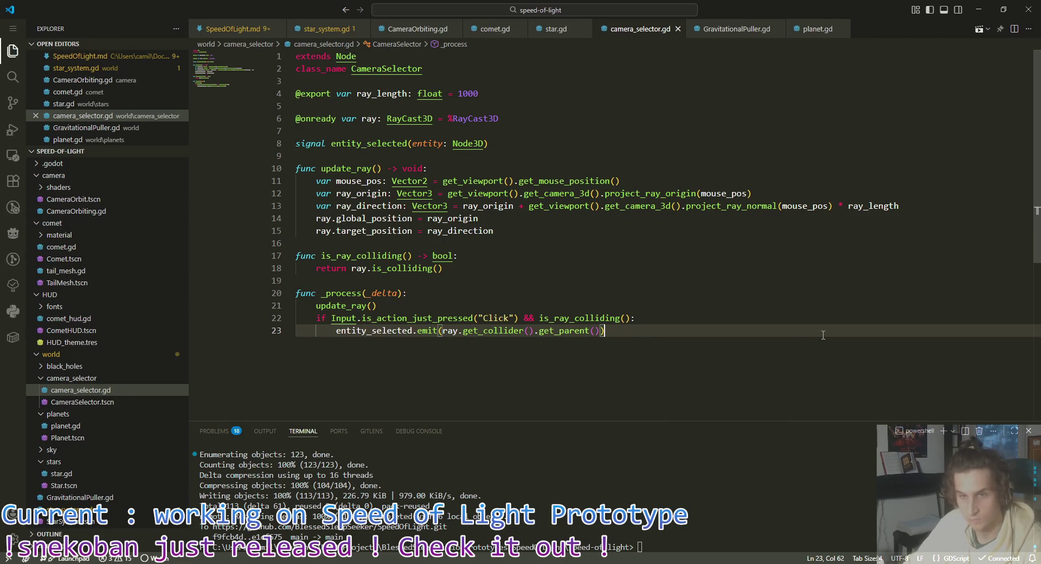
{"action": "key", "text": "alt+Tab"}
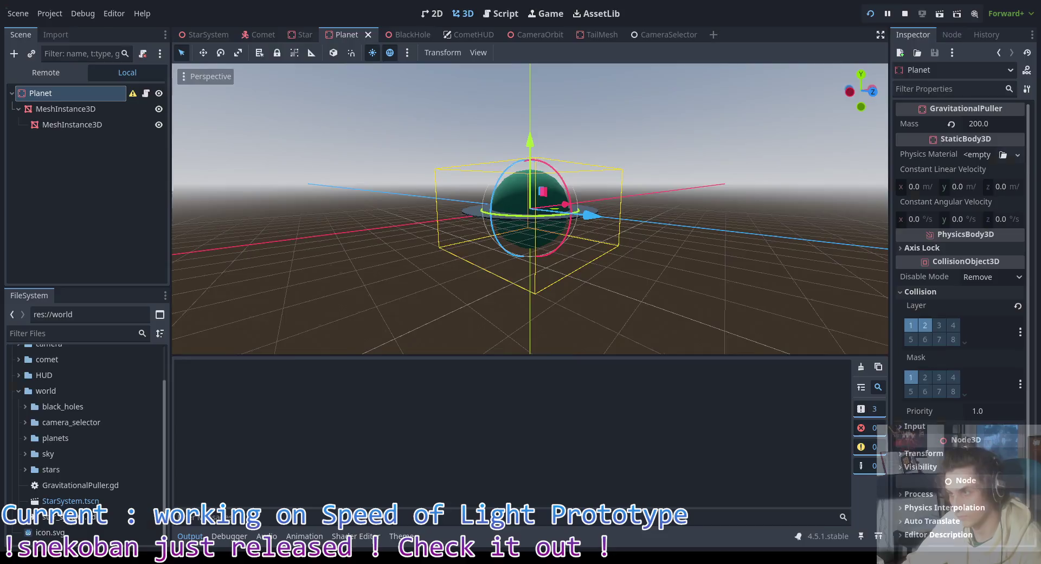
Step: Run the game, steer the ship with several clicks, then click the planet to select it
{"action": "key", "text": "F5"}
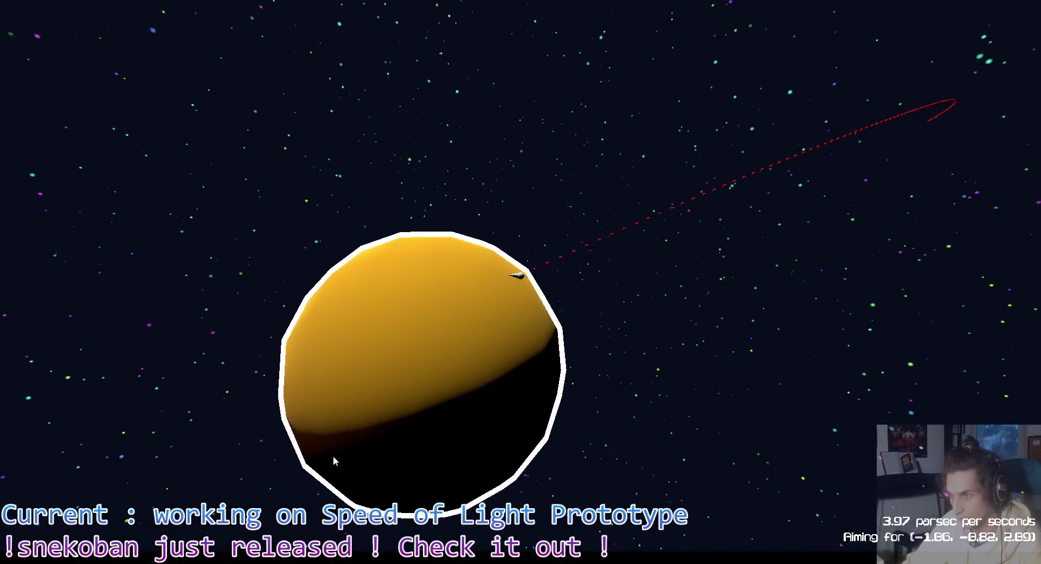
{"action": "key", "text": "alt+Tab"}
{"action": "left_click", "coordinate": [535, 278]}
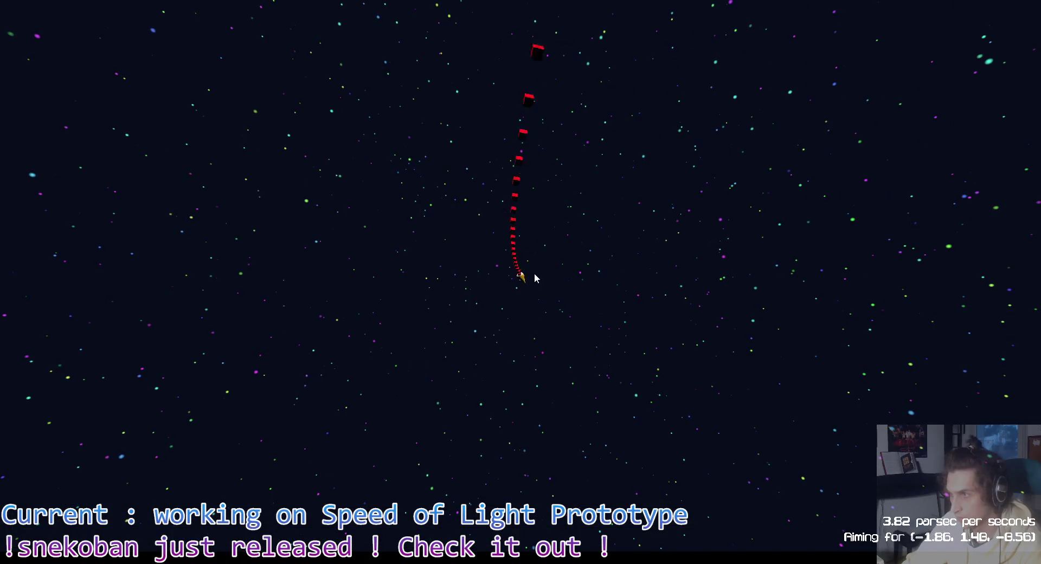
{"action": "left_click", "coordinate": [558, 344]}
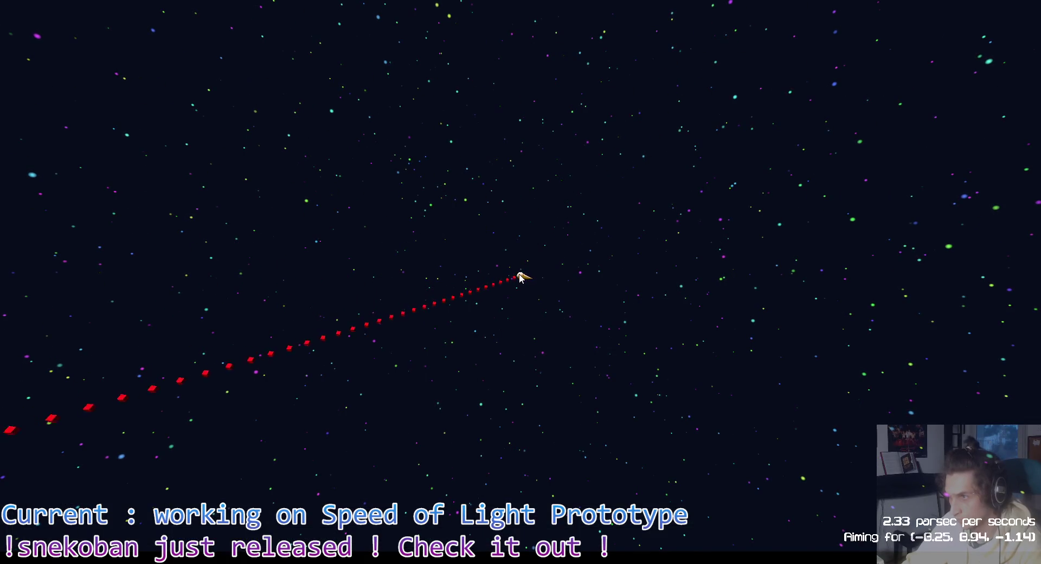
{"action": "left_click", "coordinate": [617, 271]}
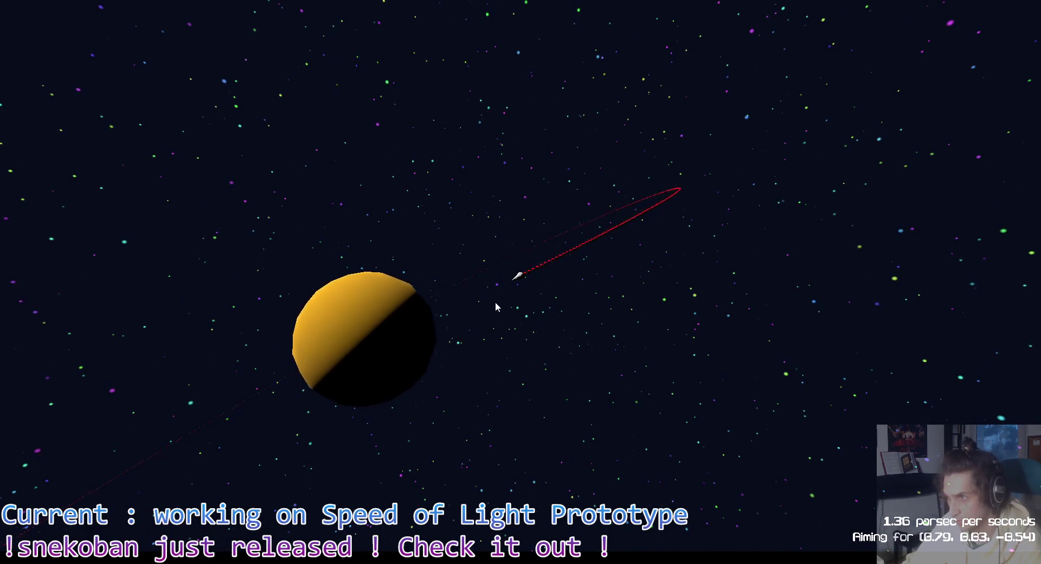
{"action": "left_click", "coordinate": [519, 276]}
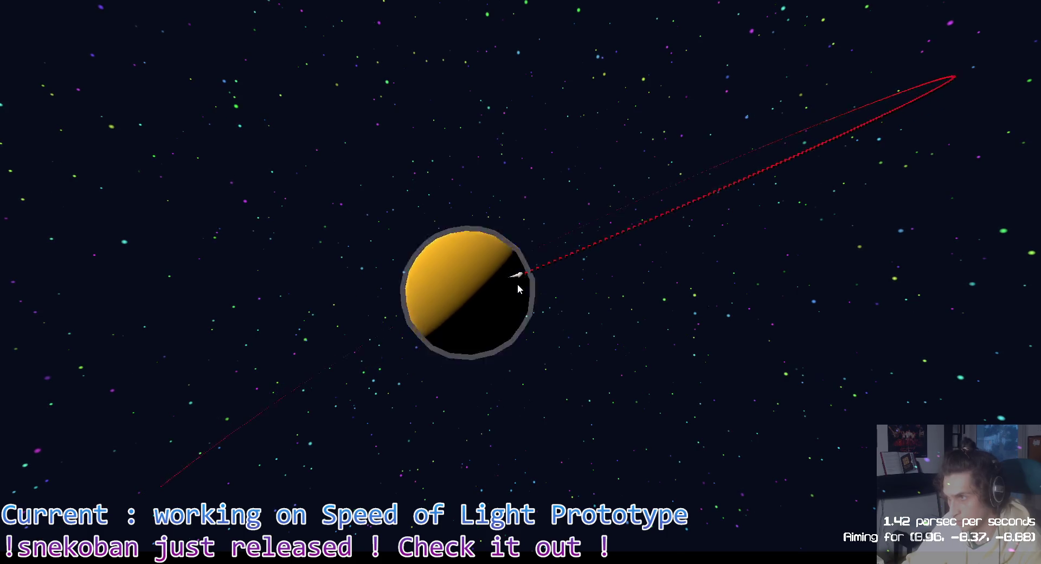
{"action": "left_click", "coordinate": [636, 358]}
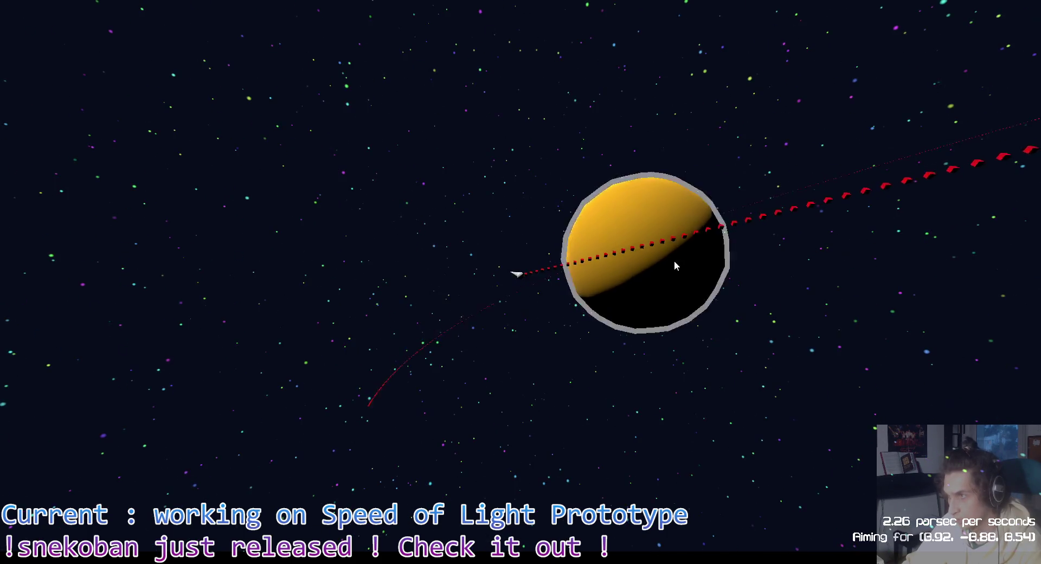
{"action": "left_click", "coordinate": [675, 261]}
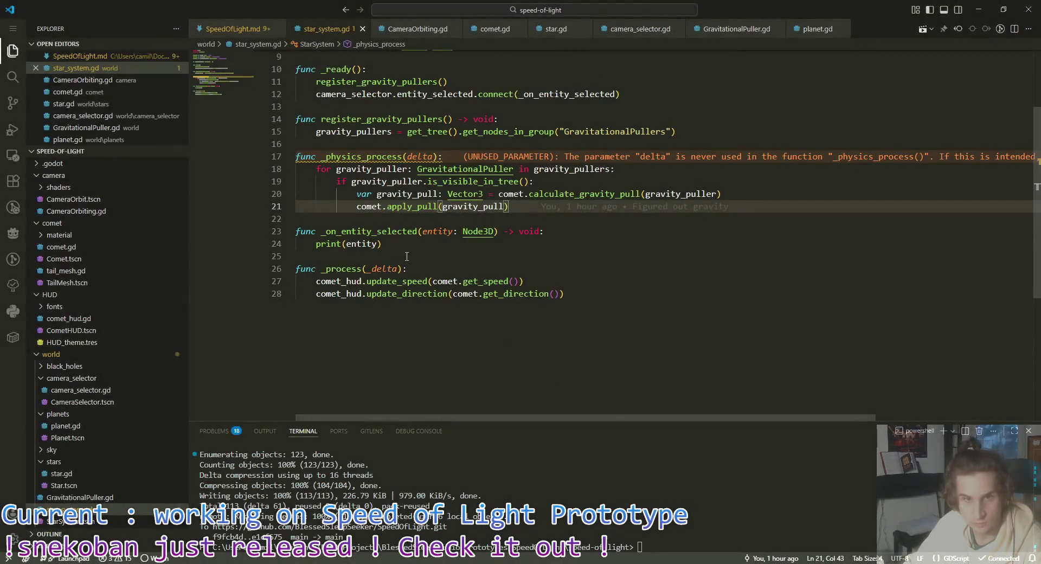
Step: Under print(entity) in star_system.gd, begin an if entity.has_method() condition
{"action": "left_click", "coordinate": [712, 238]}
{"action": "key", "text": "Return"}
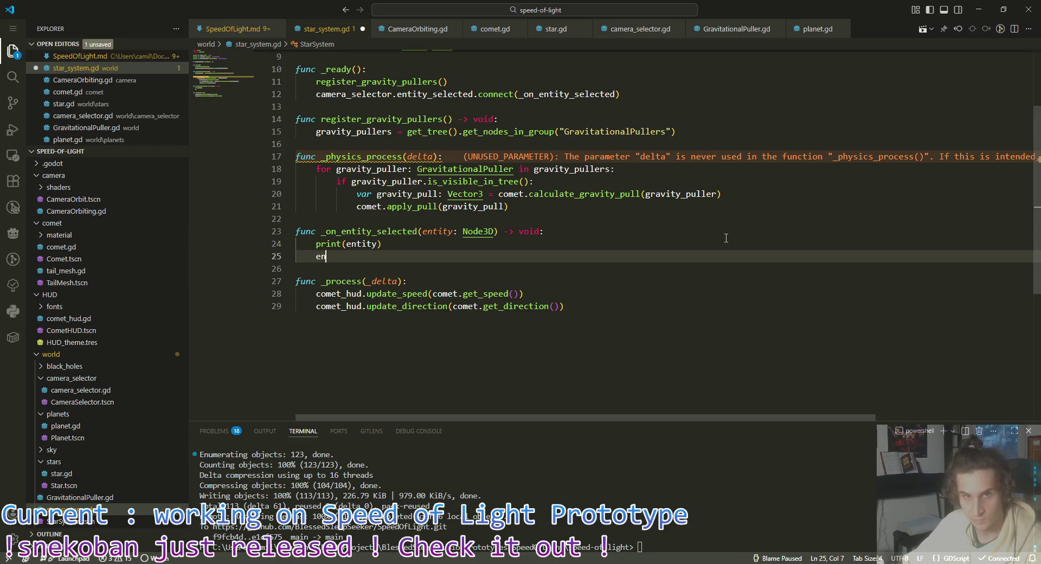
{"action": "type", "text": "n"}
{"action": "key", "text": "Tab"}
{"action": "type", "text": "."}
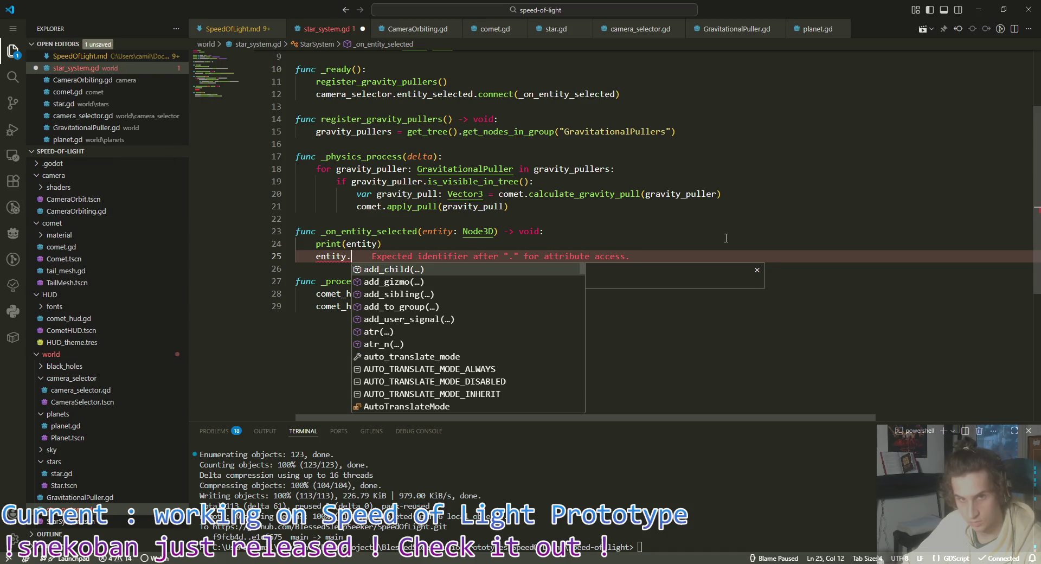
{"action": "type", "text": "camera"}
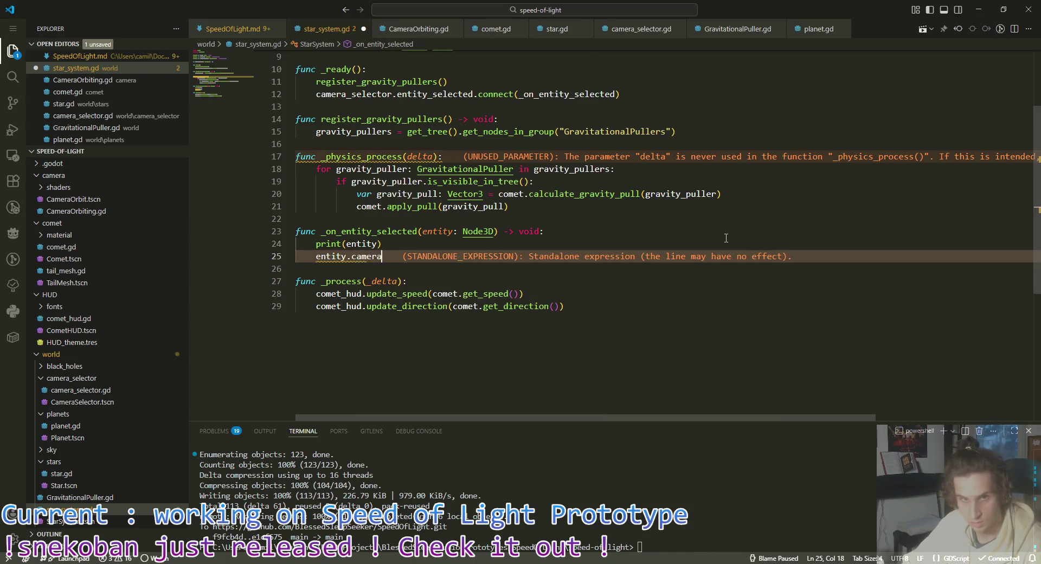
{"action": "key", "text": "ctrl+BackSpace"}
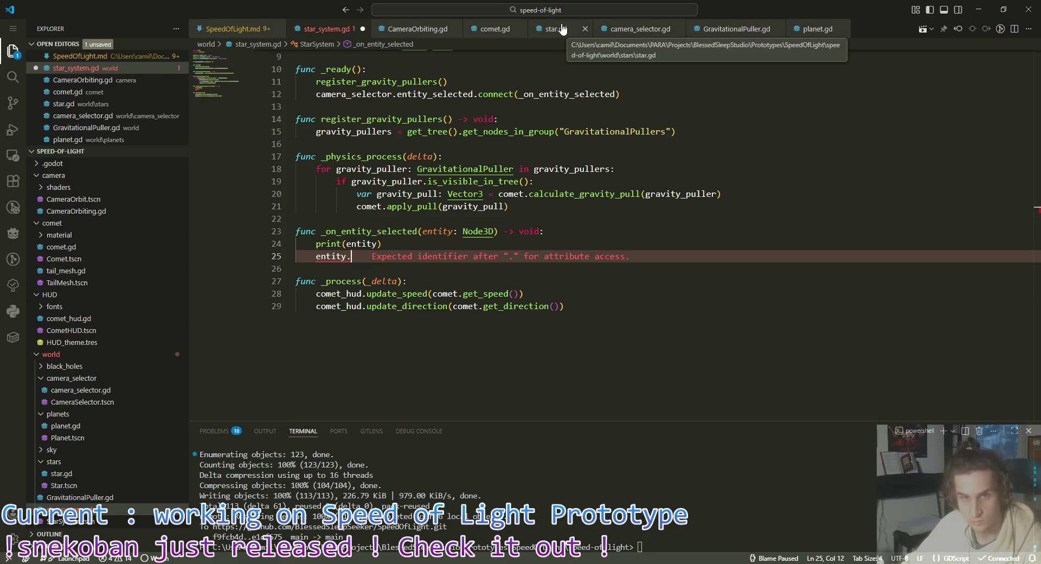
{"action": "key", "text": "ctrl+BackSpace"}
{"action": "key", "text": "ctrl+BackSpace"}
{"action": "type", "text": "if enti"}
{"action": "key", "text": "Tab"}
{"action": "type", "text": ".has_"}
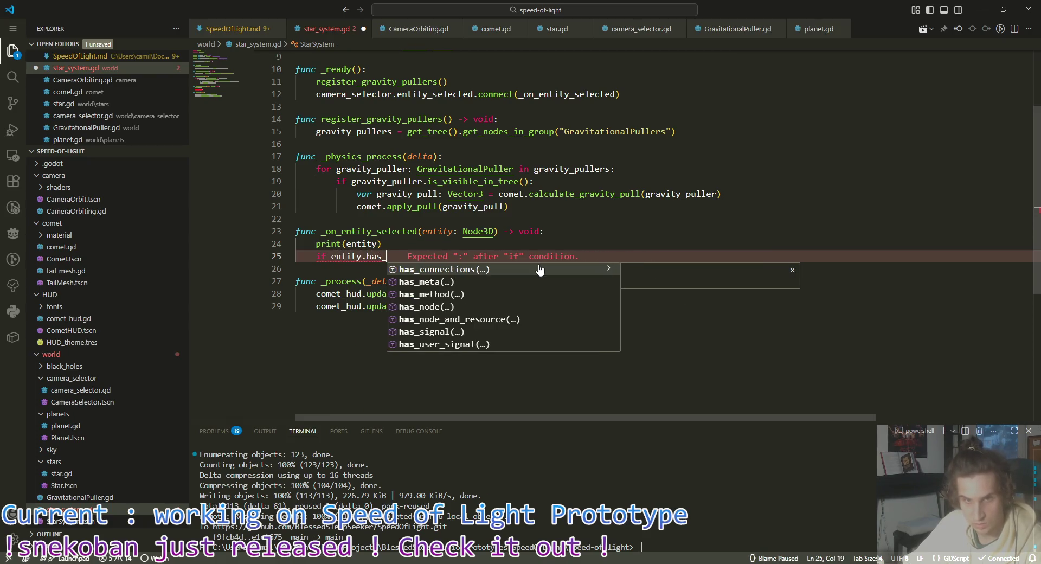
{"action": "type", "text": "method()"}
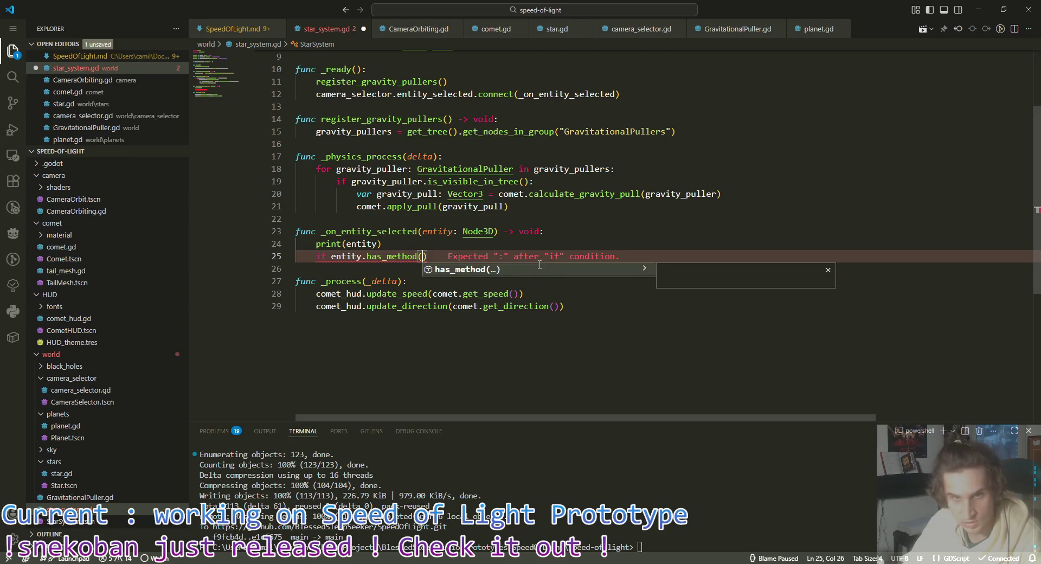
{"action": "type", "text": "\""}
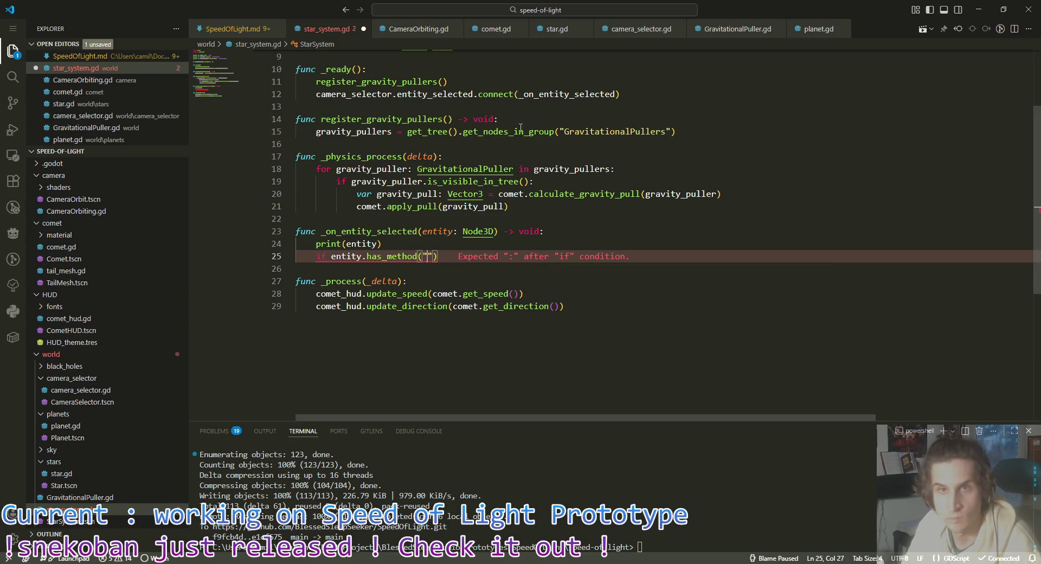
Step: Check for "activate_camera", call entity.activate_camera() inside the if, save, and rerun the game
{"action": "left_click", "coordinate": [502, 31]}
{"action": "left_click", "coordinate": [328, 29]}
{"action": "type", "text": "activate_ca"}
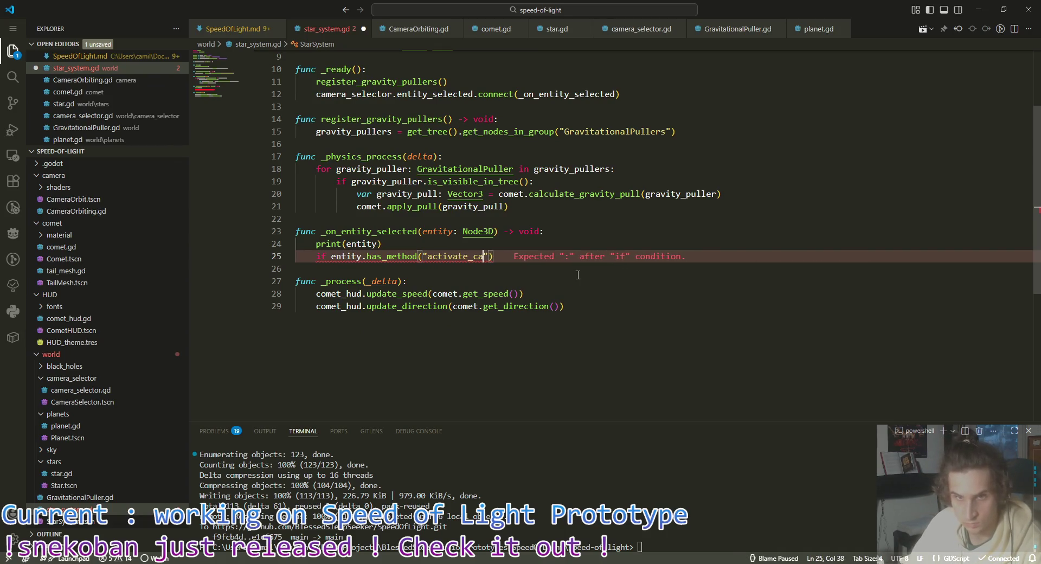
{"action": "type", "text": ":"}
{"action": "key", "text": "Return"}
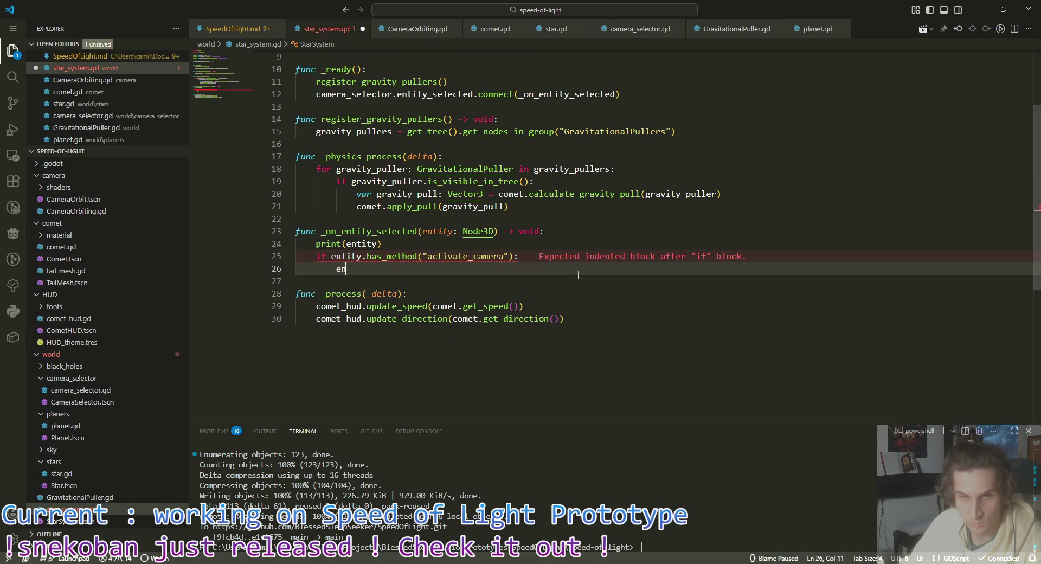
{"action": "type", "text": "entity.activate_ca"}
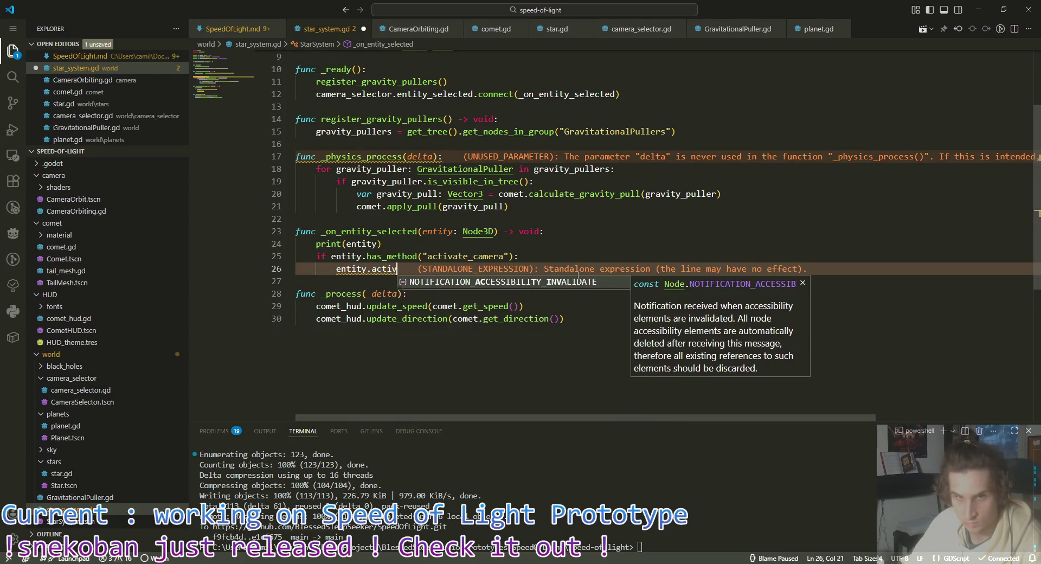
{"action": "type", "text": "mera"}
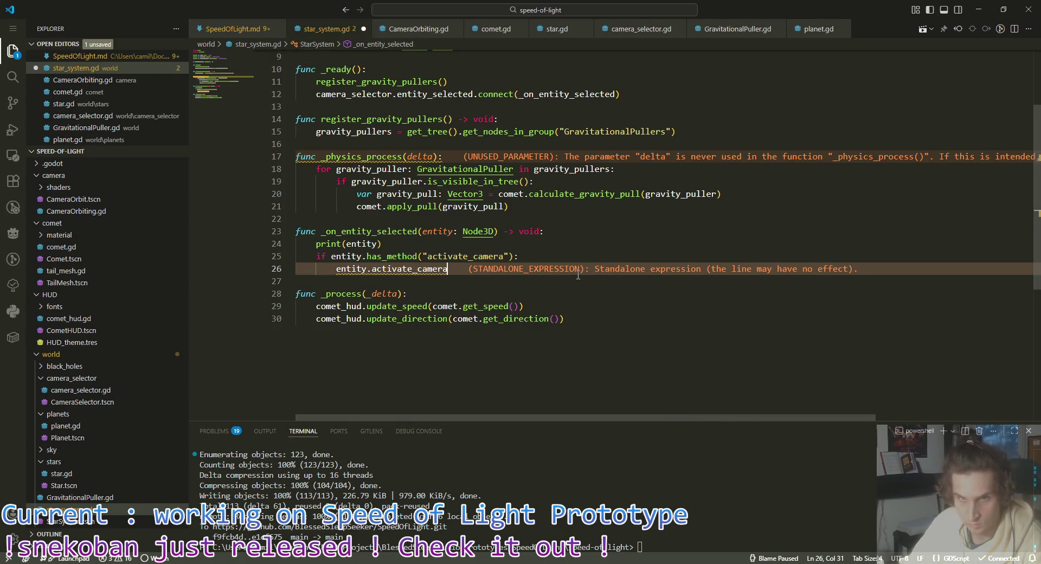
{"action": "type", "text": "()"}
{"action": "key", "text": "ctrl+s"}
{"action": "key", "text": "alt+Tab"}
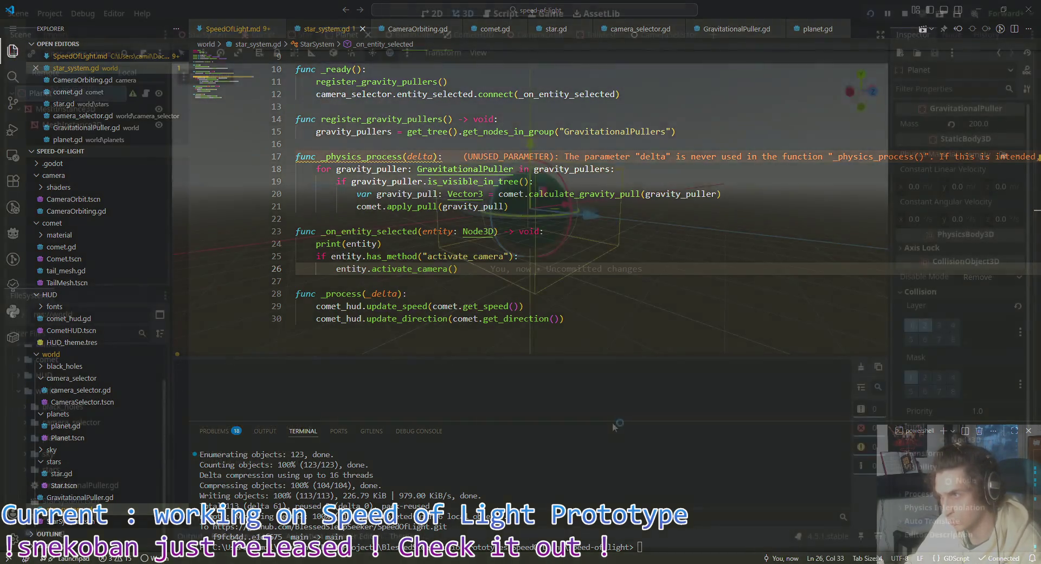
{"action": "key", "text": "F5"}
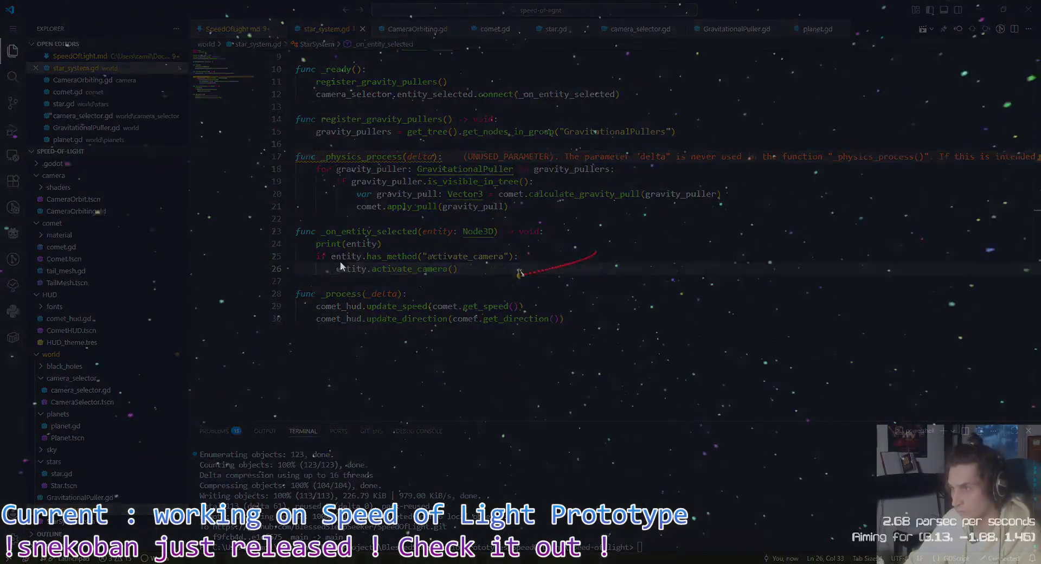